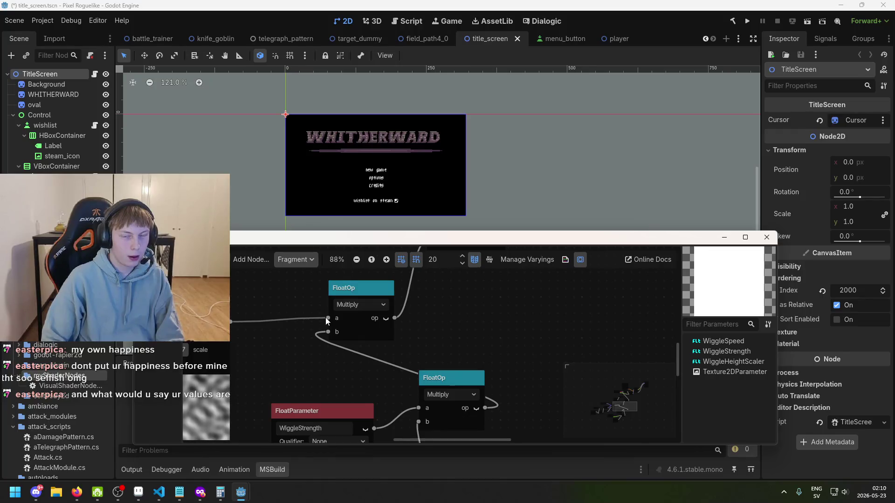
Step: Select the Multiply node and pan the graph to the WiggleHeightScaler parameter node
scroll(326, 317, "down", 3)
scroll(359, 351, "up", 3)
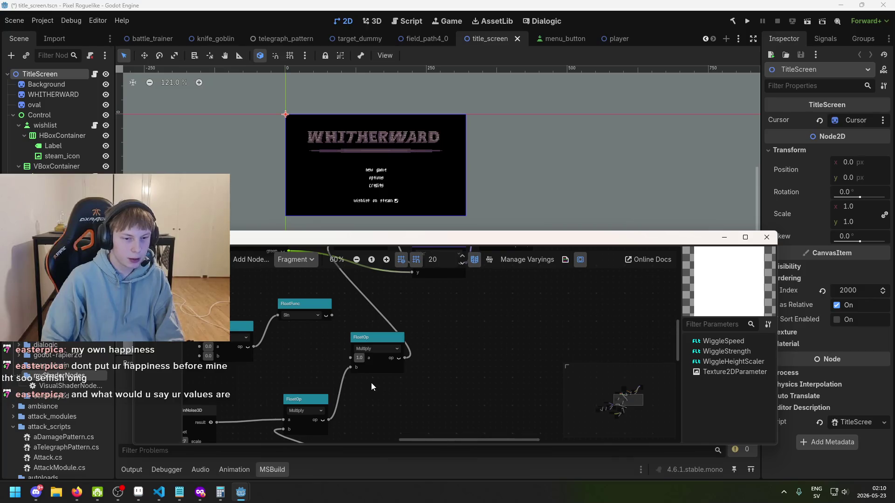
left_click(371, 368)
scroll(371, 368, "down", 1)
mouse_move(372, 368)
left_mouse_down()
mouse_move(429, 370)
mouse_move(493, 328)
left_mouse_up()
scroll(407, 317, "up", 3)
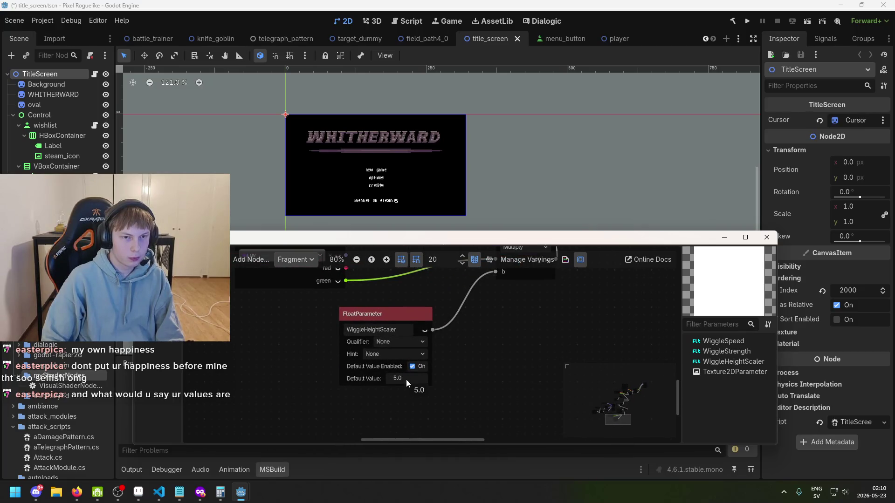
scroll(407, 379, "up", 1)
Step: Set WiggleHeightScaler's default value to 50.0, correcting a first entry of 51
left_click(406, 376)
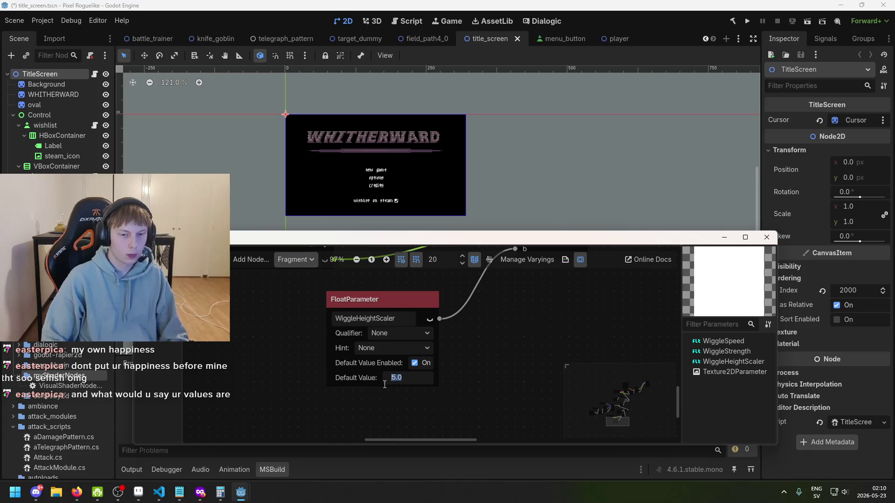
type("51")
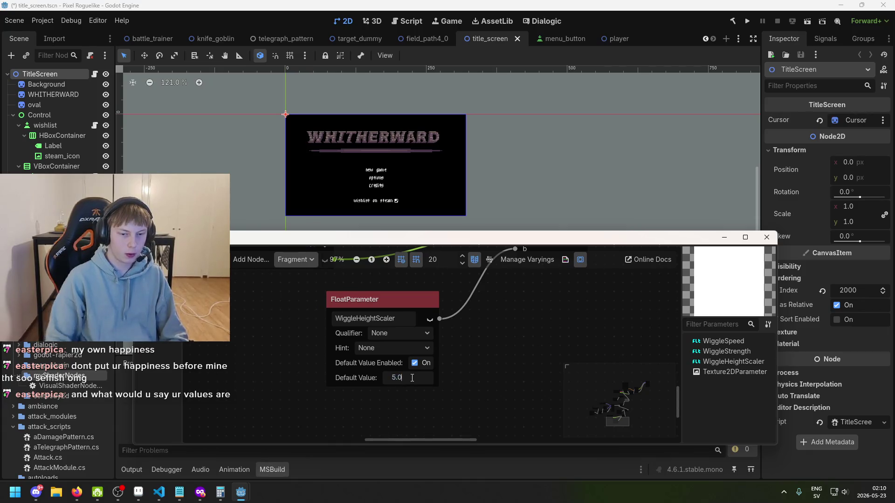
key("Return")
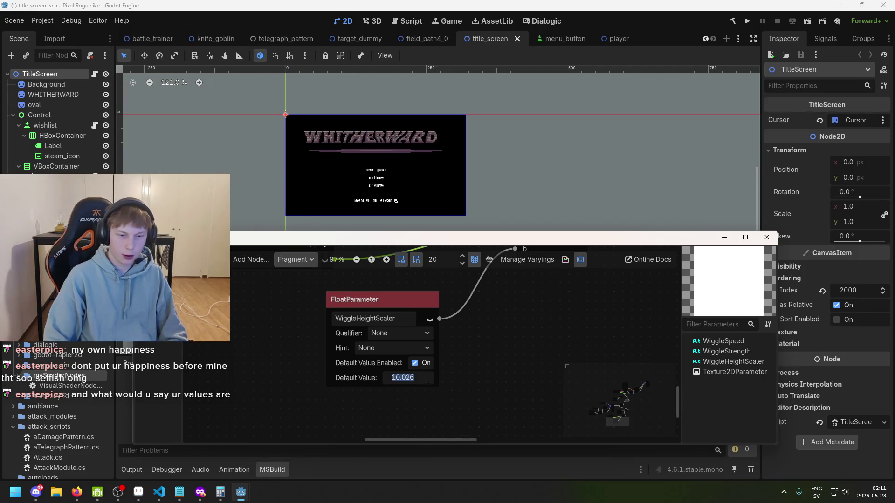
type("50")
key("Return")
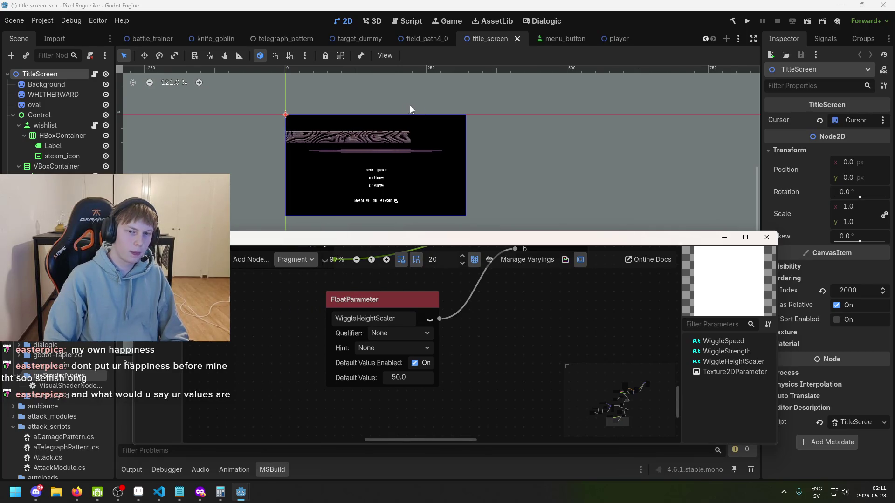
scroll(389, 136, "up", 6)
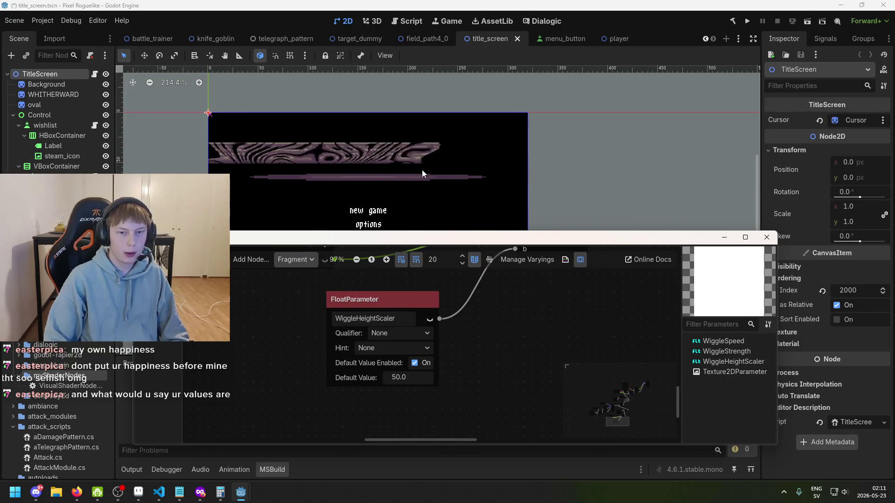
left_click(369, 179)
Step: Back in the shader editor, set WiggleHeightScaler's default value to 5.0
scroll(387, 173, "up", 2)
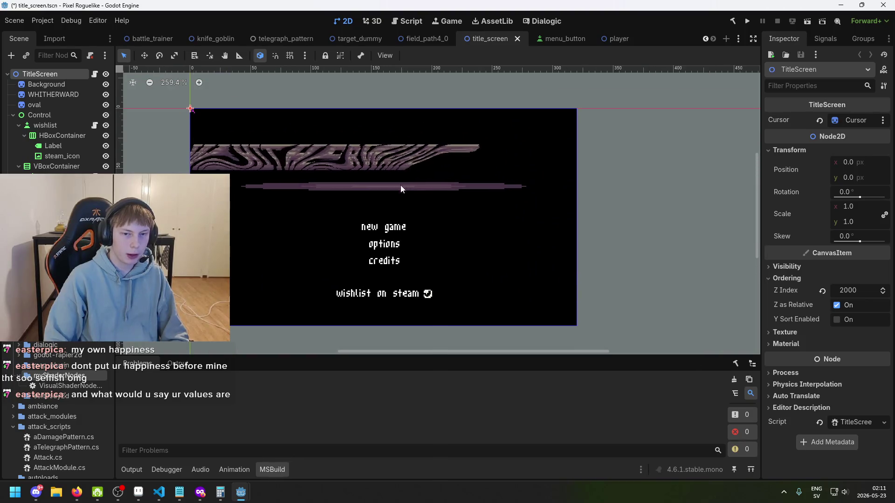
left_click(221, 493)
left_click(229, 500)
mouse_move(241, 492)
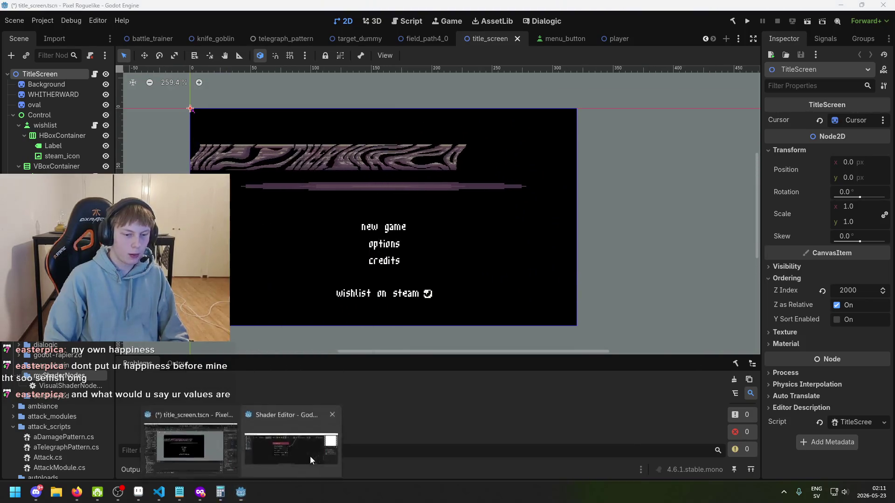
left_click(310, 456)
left_click(414, 377)
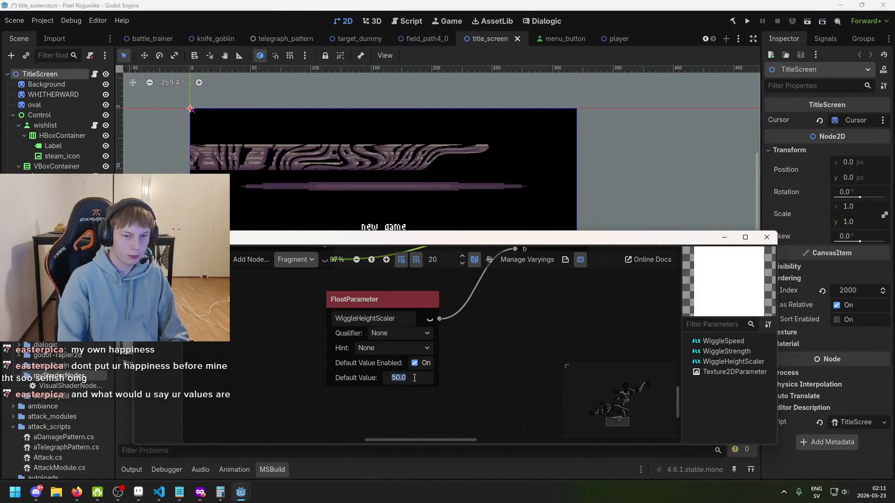
type("5")
key("Return")
Step: Pan to the parameter nodes and change WiggleHeightScaler's default value to 10.0
scroll(472, 328, "down", 4)
scroll(470, 327, "up", 2)
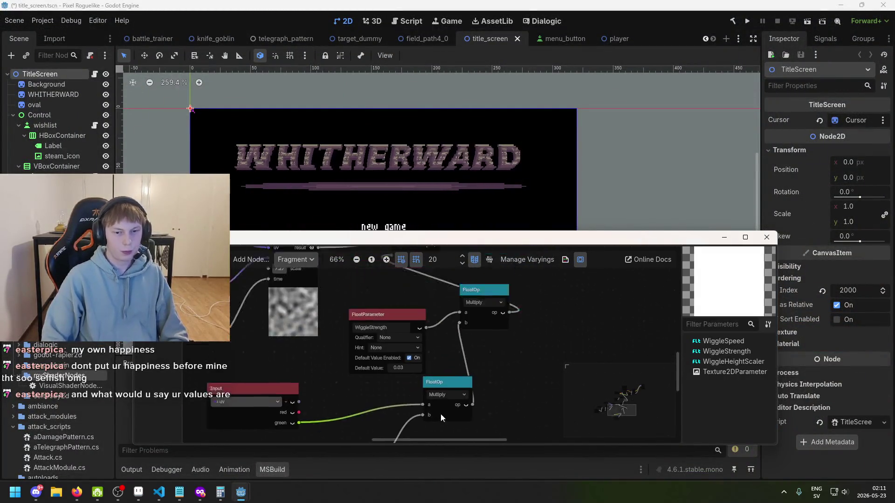
scroll(462, 332, "up", 2)
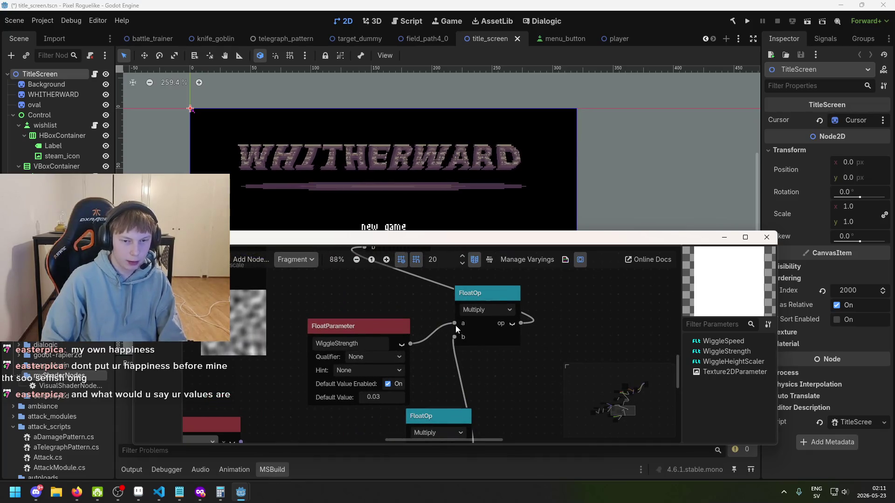
left_click_drag(454, 324, 460, 386)
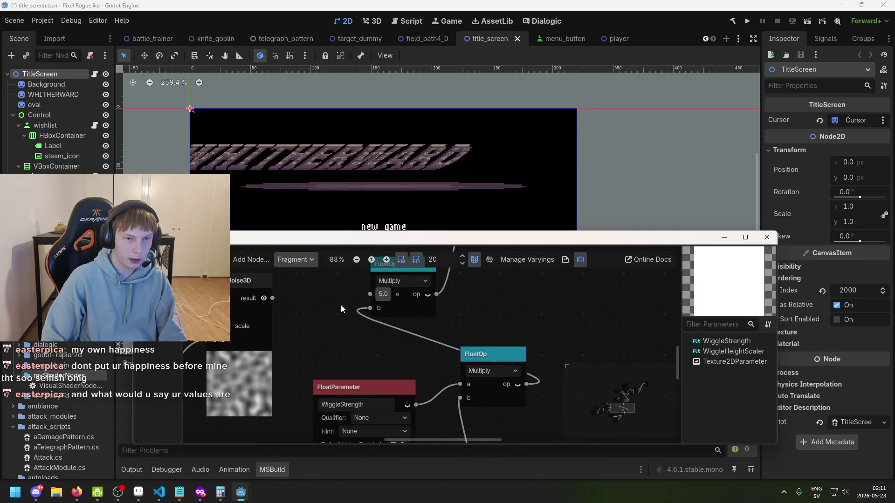
scroll(359, 327, "down", 4)
mouse_move(384, 359)
left_mouse_down()
mouse_move(409, 389)
mouse_move(442, 302)
left_mouse_up()
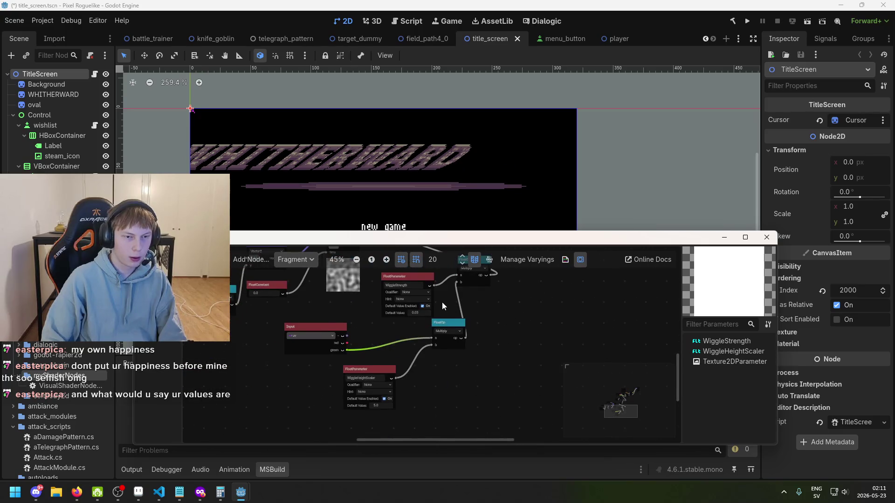
scroll(385, 404, "up", 3)
left_click(387, 406)
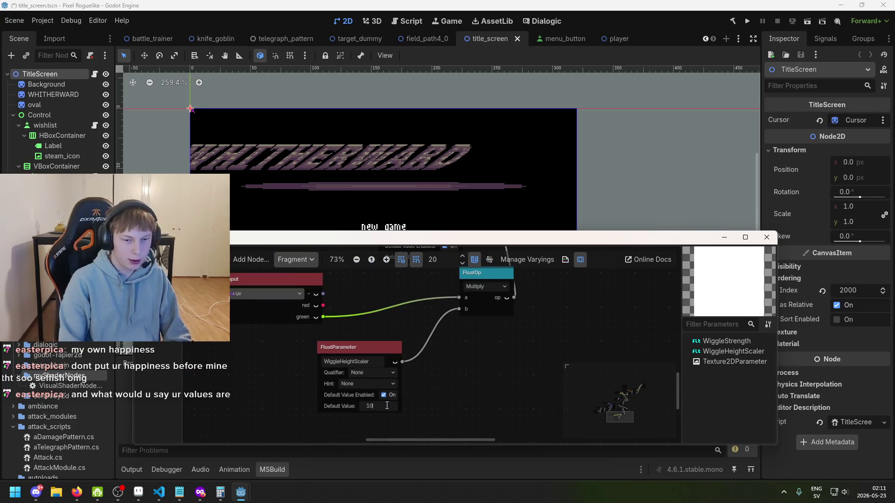
type("10")
key("Return")
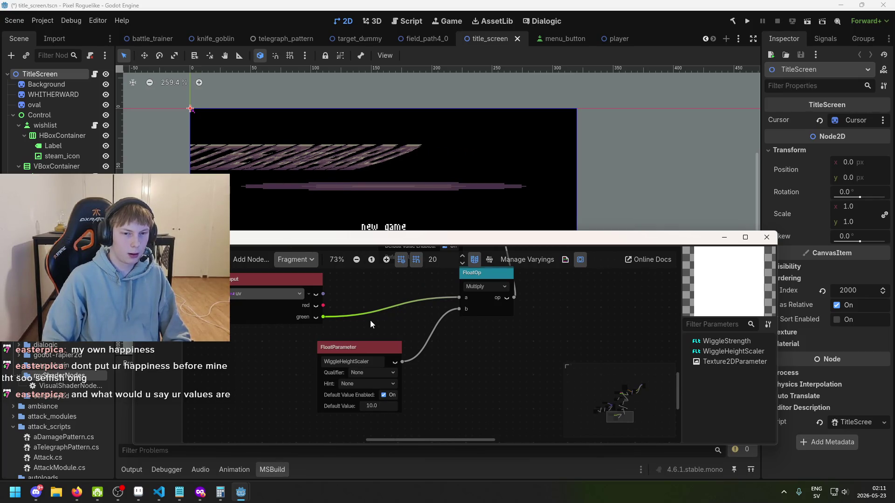
scroll(370, 320, "down", 3)
scroll(362, 198, "down", 4)
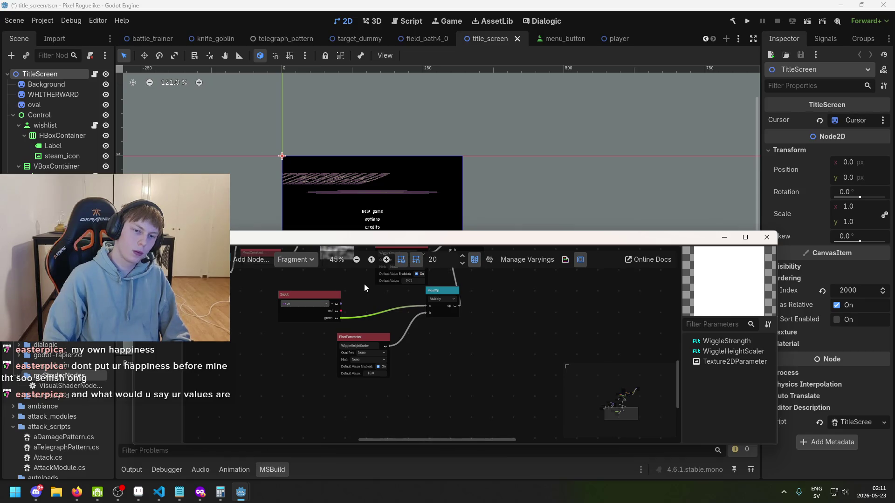
scroll(364, 286, "up", 3)
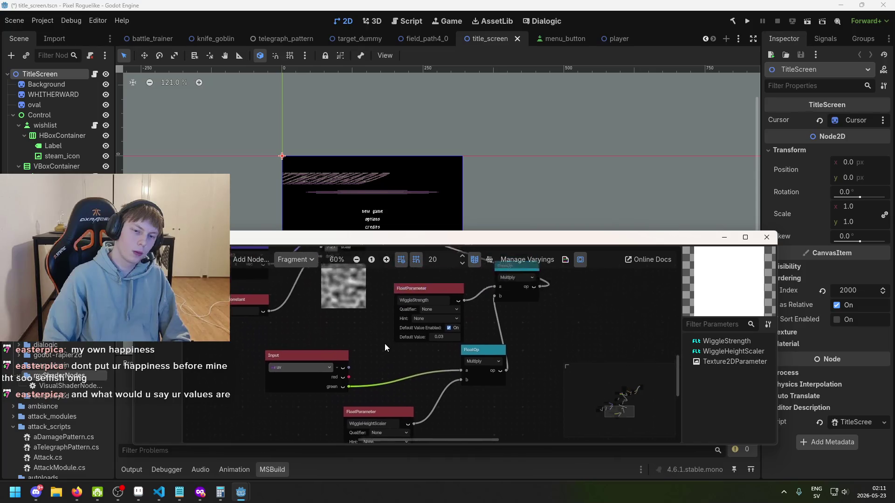
scroll(354, 302, "up", 1)
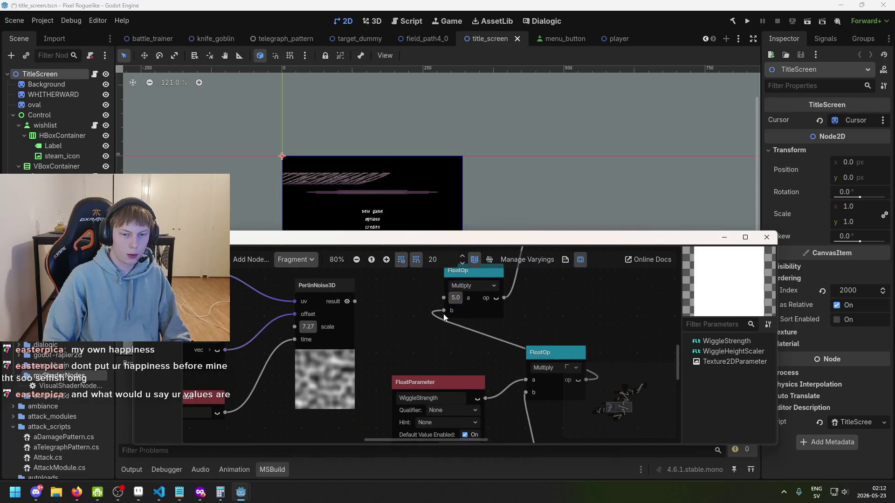
Step: Rewire PerlinNoise3D's result into the Multiply node's a input, with b at 1.14
left_click_drag(443, 312, 432, 324)
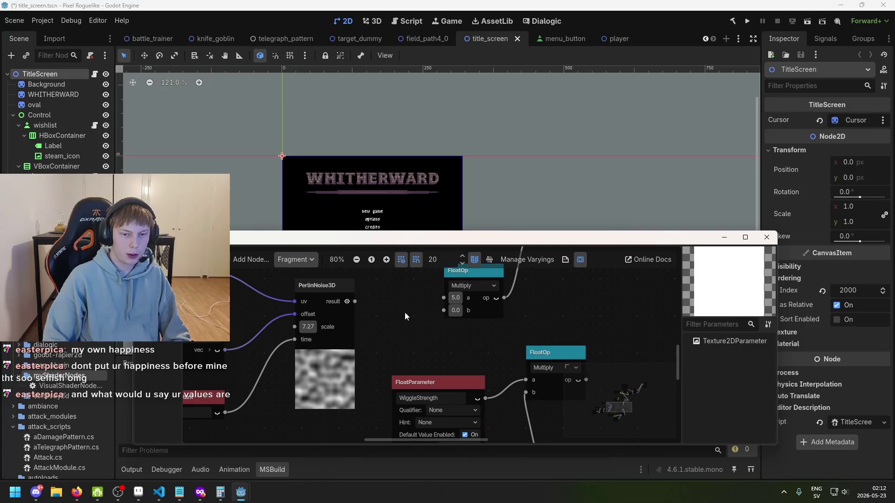
left_click_drag(354, 301, 443, 299)
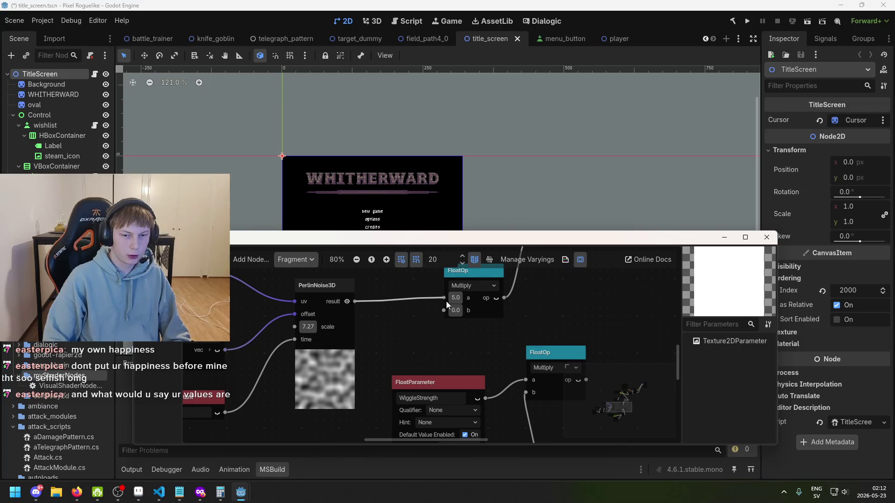
left_click(455, 311)
type("1.14")
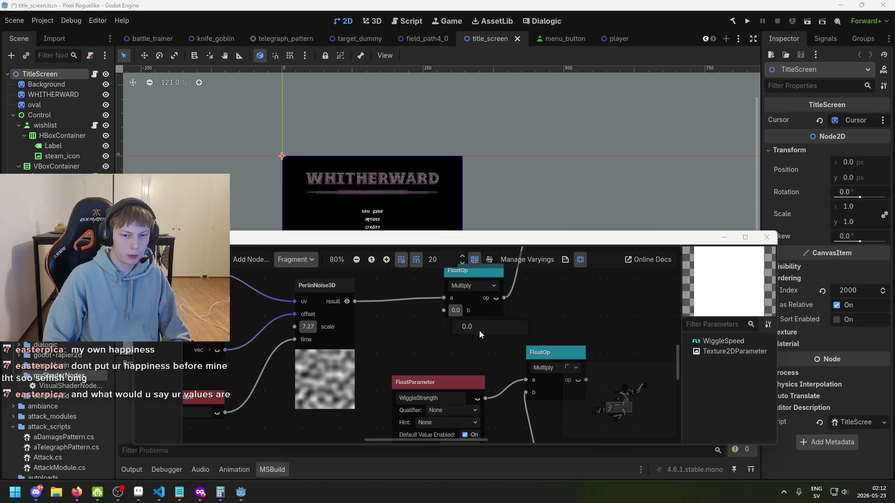
key("Return")
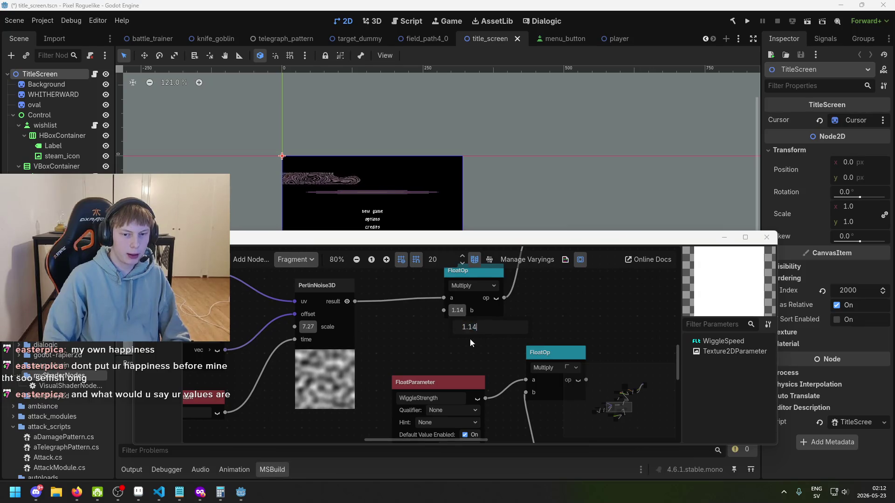
Step: Try b factors -0.22, 0.5, 0.745, 0.555 and 0.2, settling on 0.23
double_click(467, 326)
type("-0.22")
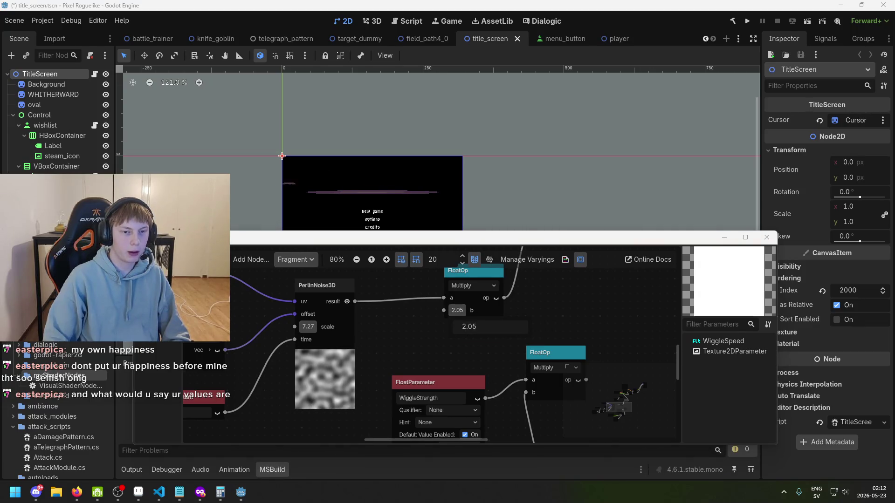
key("Return")
type("0.5")
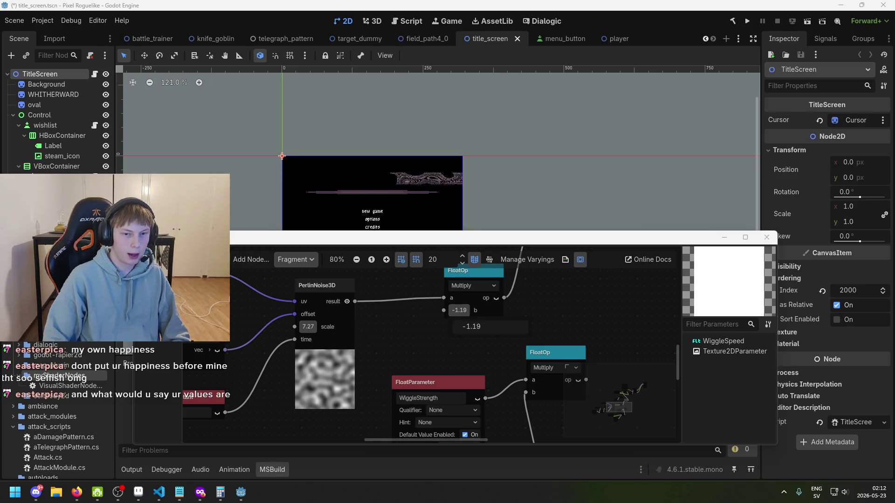
key("Return")
type("0.745")
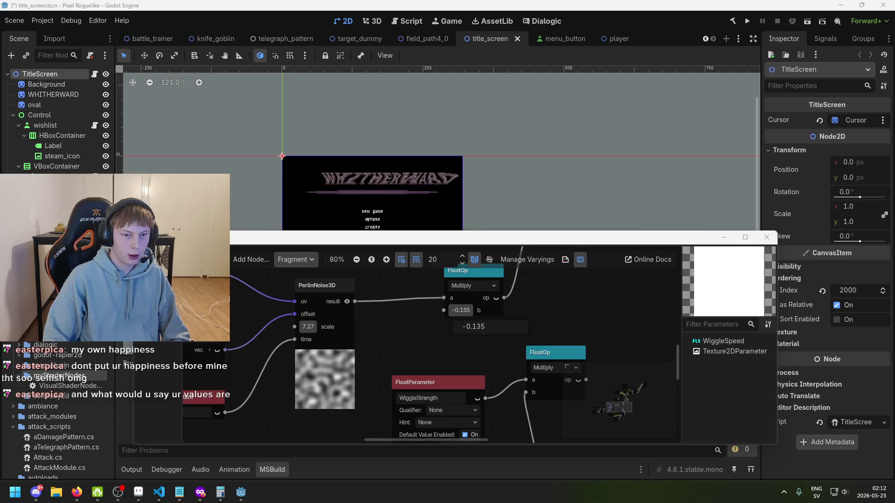
key("Return")
type("0.555")
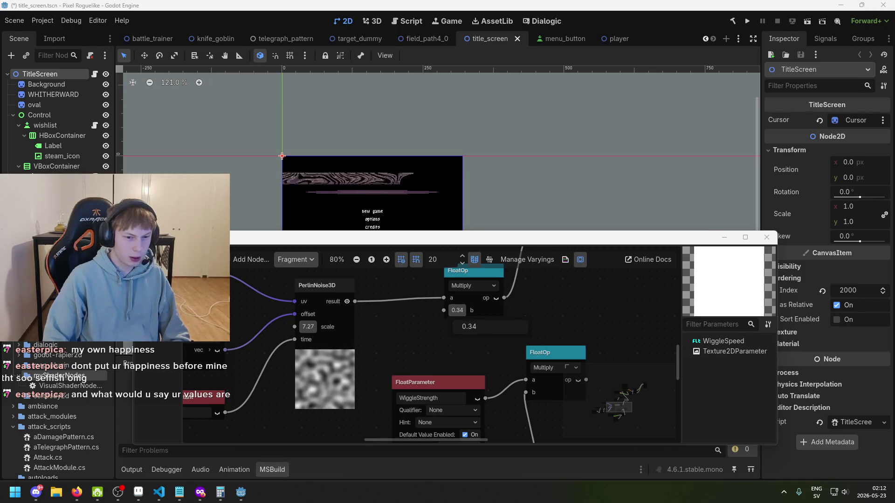
key("Return")
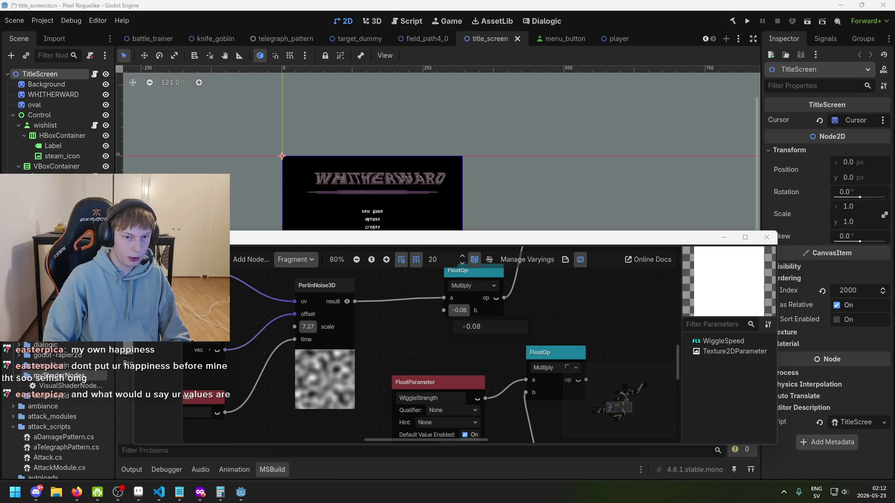
type("0.2")
key("Return")
type("3")
key("Return")
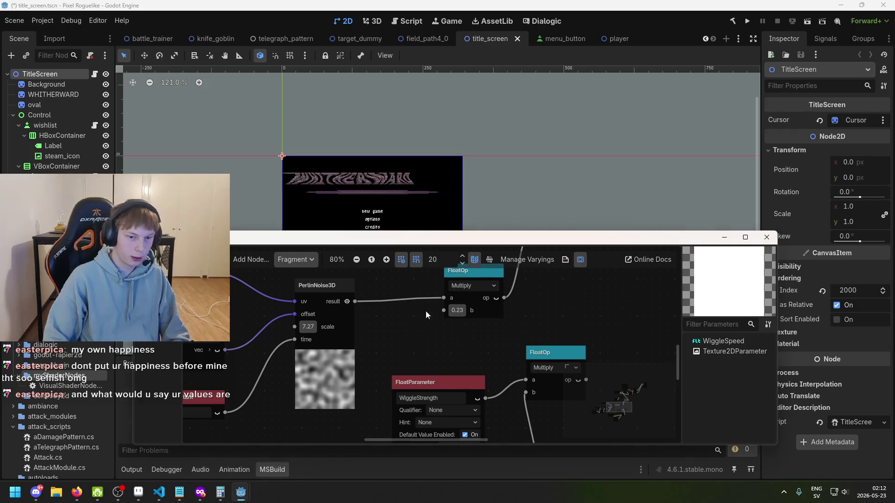
left_click_drag(443, 297, 396, 328)
Step: Add a Remap node off the PerlinNoise3D result, place it beside the noise, input min -1
type("remap")
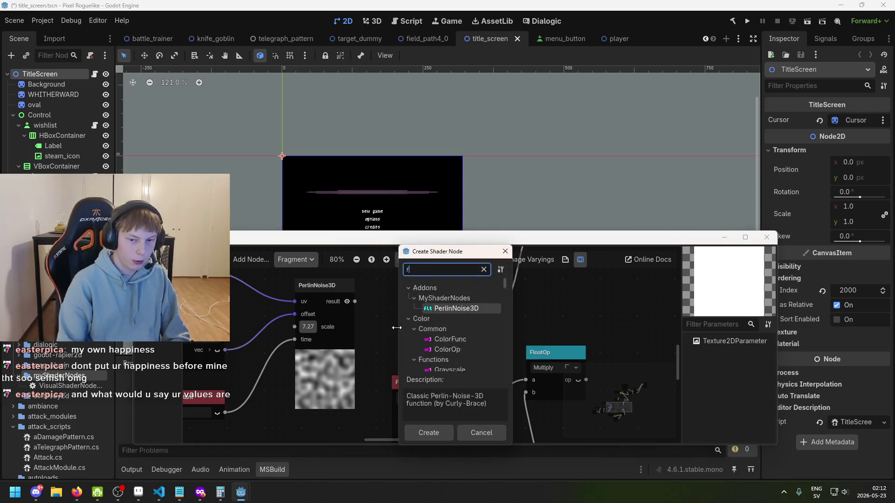
key("Return")
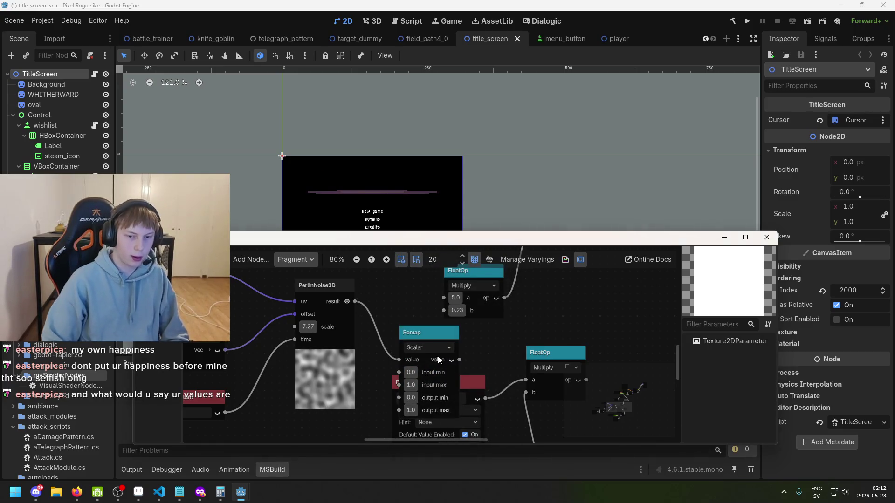
left_click_drag(397, 329, 378, 281)
scroll(414, 304, "up", 2)
mouse_move(392, 330)
left_mouse_down()
mouse_move(377, 323)
mouse_move(396, 290)
mouse_move(417, 317)
mouse_move(400, 301)
left_mouse_up()
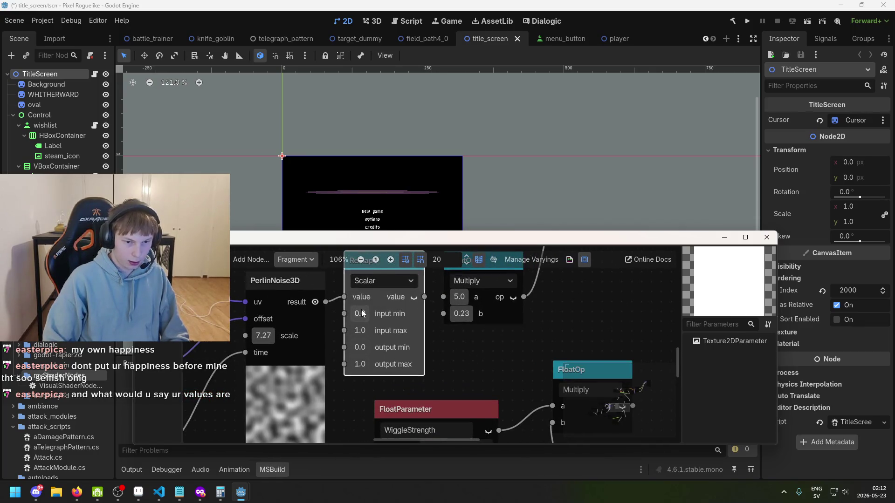
left_click(407, 326)
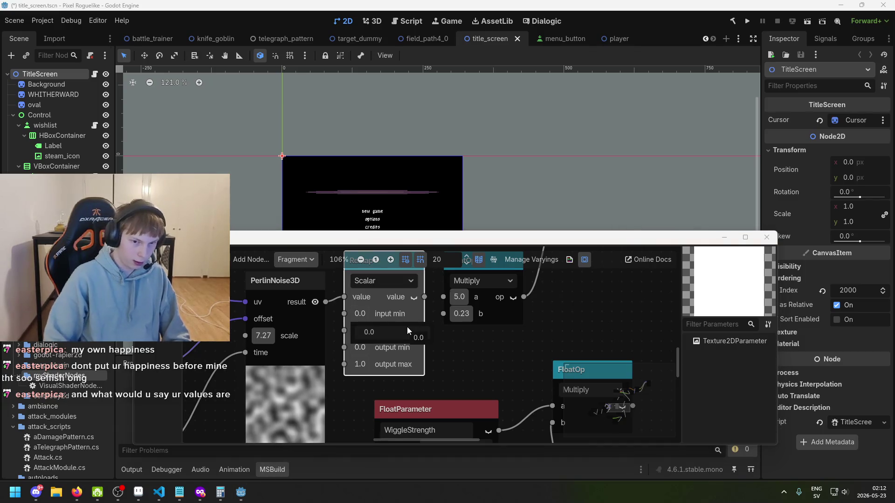
type("-1")
key("Return")
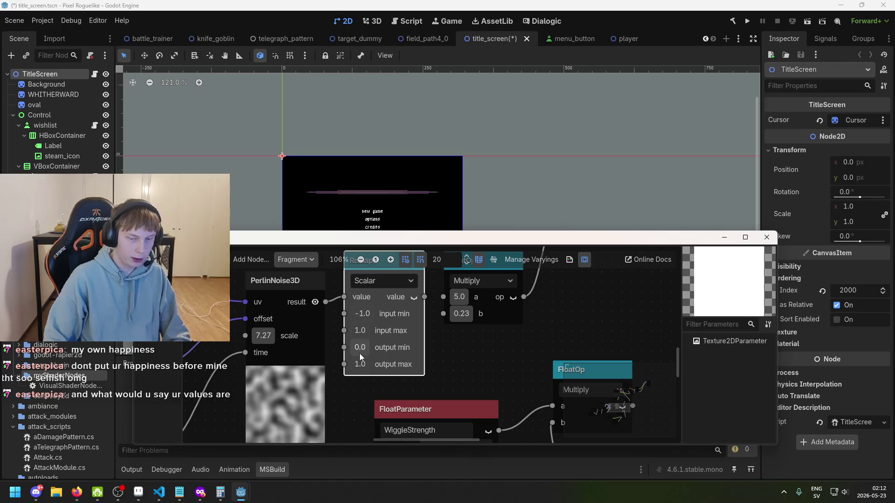
Step: Connect the Remap output to the Multiply node's a input and adjust its b factor
scroll(371, 354, "down", 1)
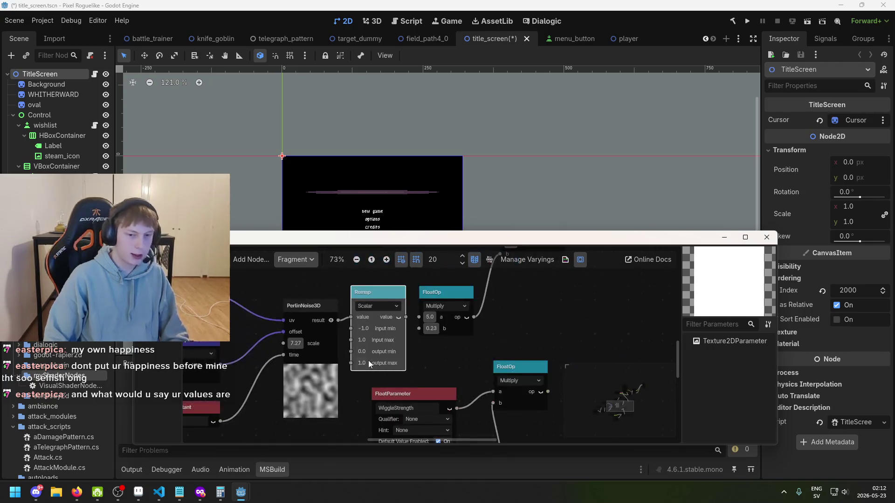
left_click(424, 319)
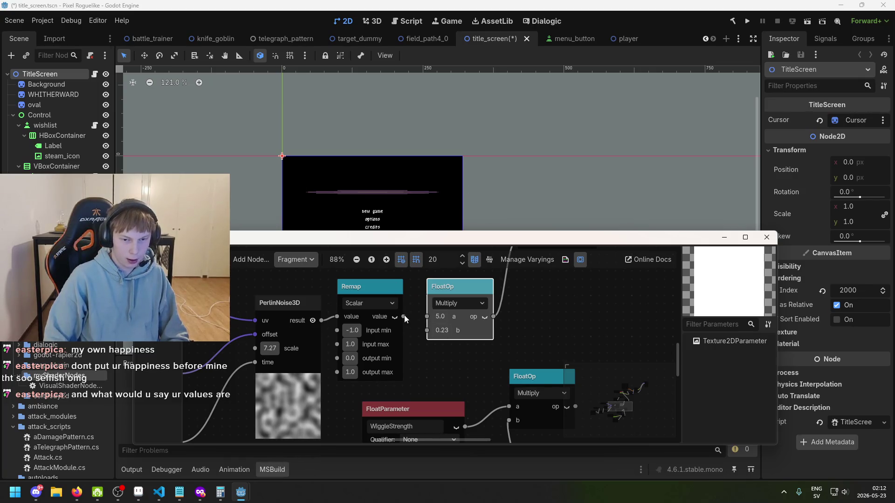
left_click_drag(403, 316, 426, 317)
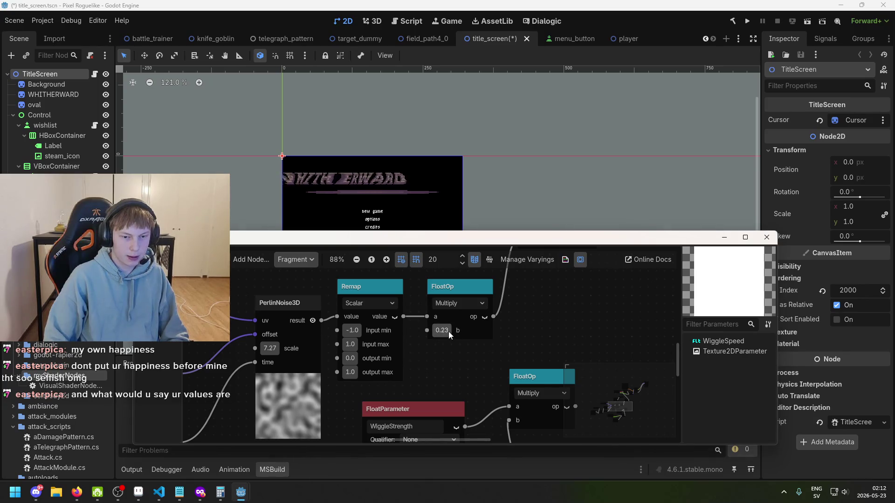
mouse_move(443, 331)
left_mouse_down()
mouse_move(459, 330)
mouse_move(435, 331)
left_mouse_up()
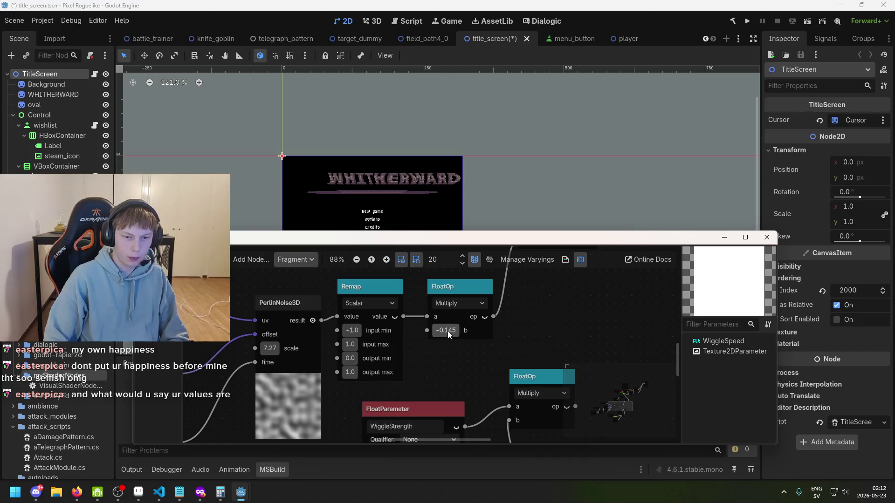
left_click_drag(447, 331, 452, 331)
Step: Drag the multiplier negative to -0.22 for a stronger wiggle on the title
scroll(424, 361, "down", 4)
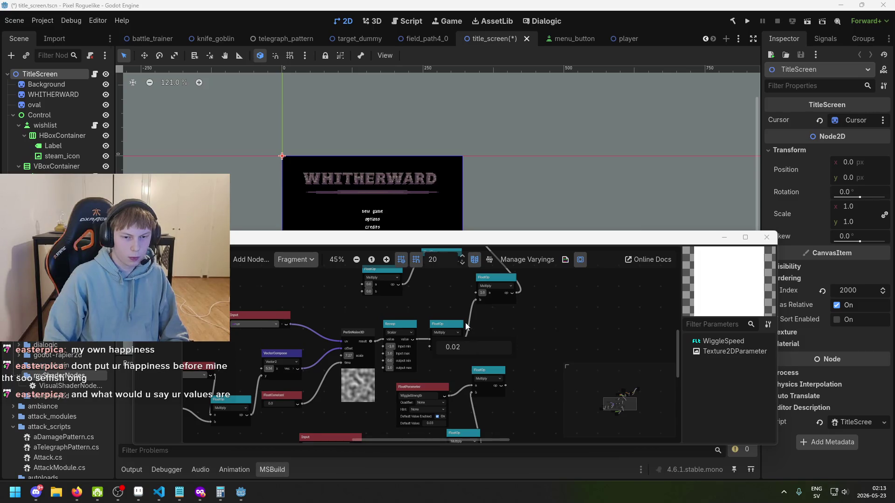
scroll(466, 326, "up", 1)
scroll(423, 314, "up", 1)
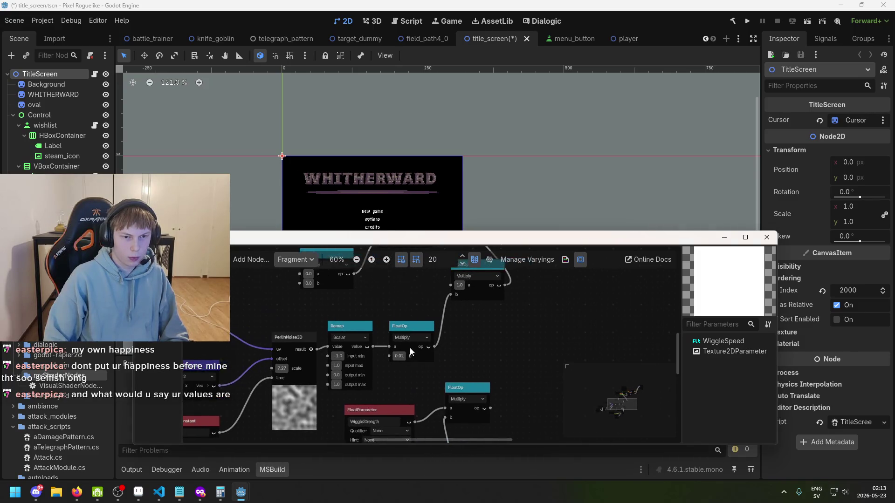
scroll(355, 358, "up", 2)
type("-0.12")
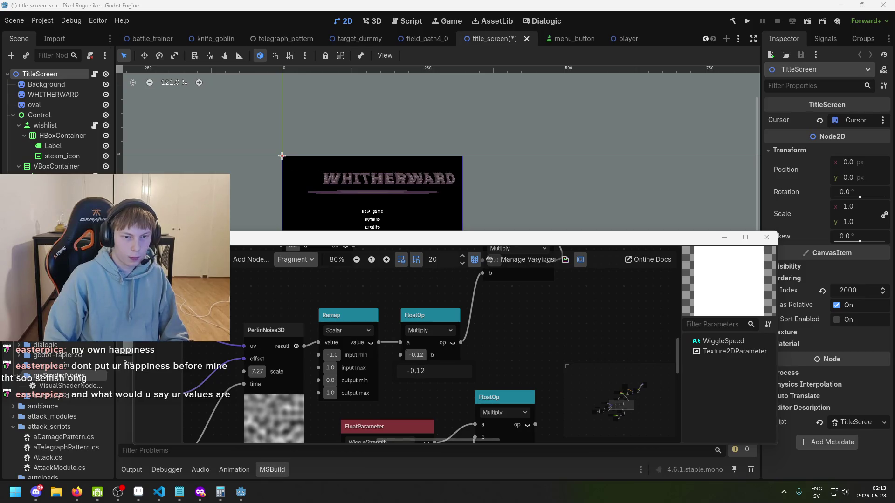
type("0.08")
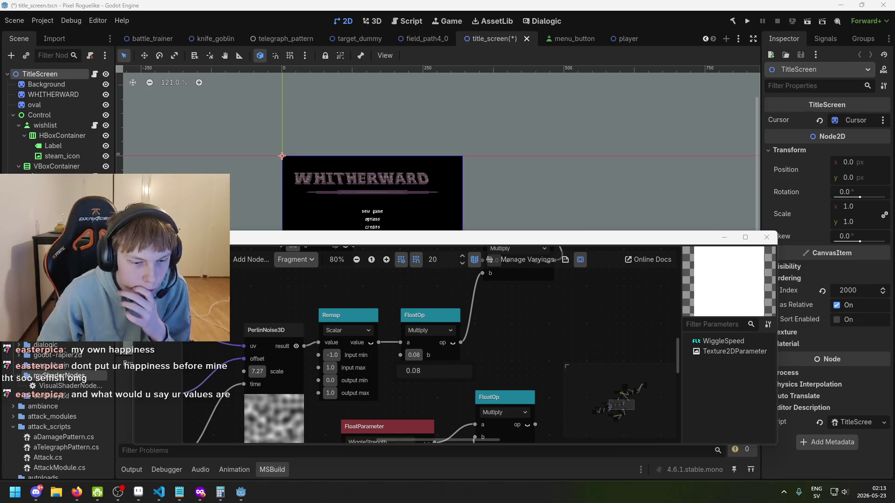
type("-0.05")
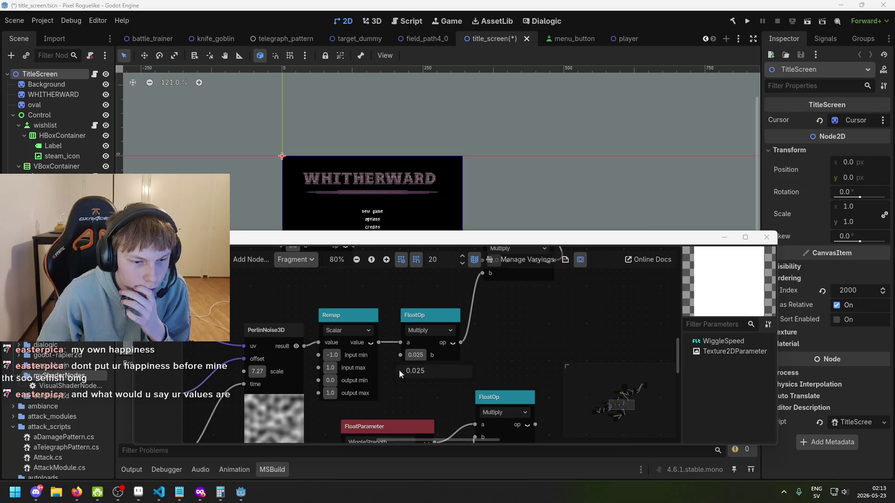
scroll(399, 370, "down", 2)
scroll(365, 344, "left", 5)
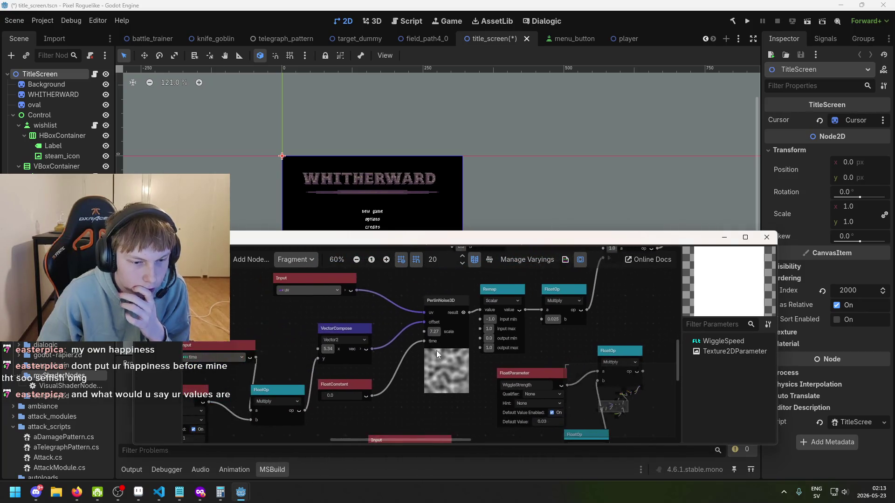
scroll(409, 343, "down", 2)
scroll(416, 340, "right", 3)
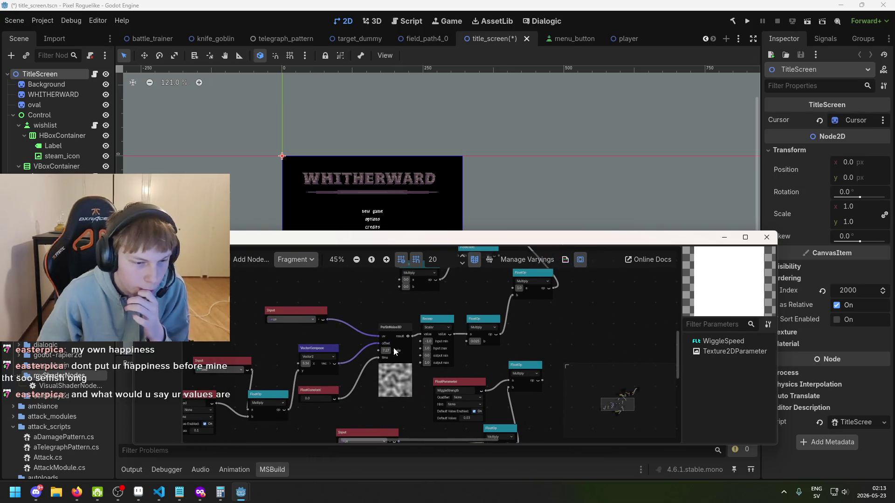
scroll(411, 337, "up", 4)
scroll(418, 340, "right", 3)
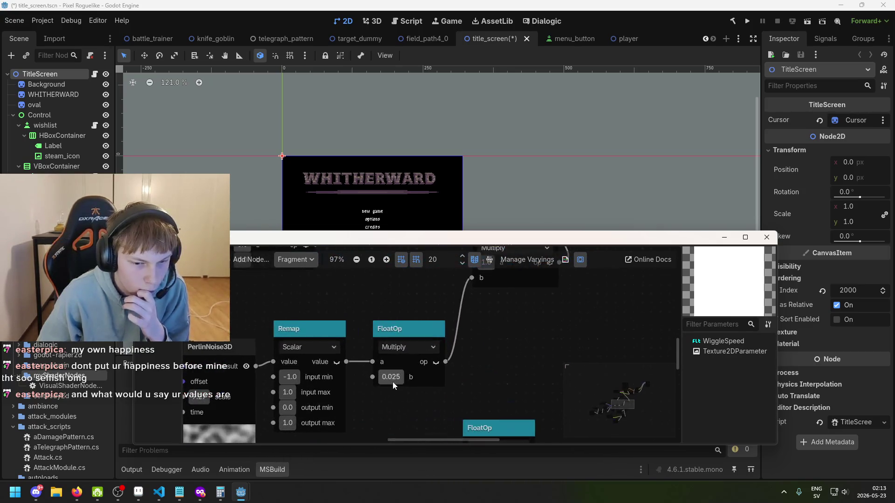
mouse_move(412, 395)
left_mouse_down()
mouse_move(377, 396)
mouse_move(391, 395)
left_mouse_up()
Step: Move the uv Input node further left in the shader graph
scroll(379, 316, "down", 3)
scroll(379, 316, "up", 3)
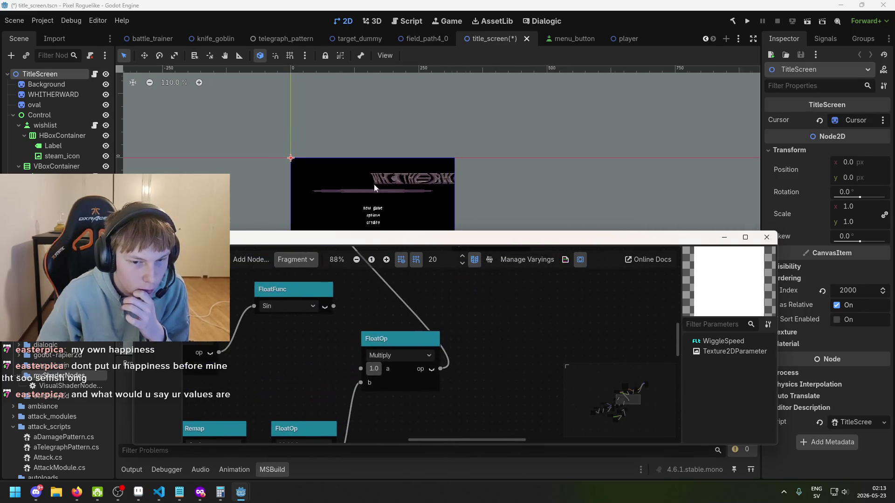
scroll(360, 410, "up", 4)
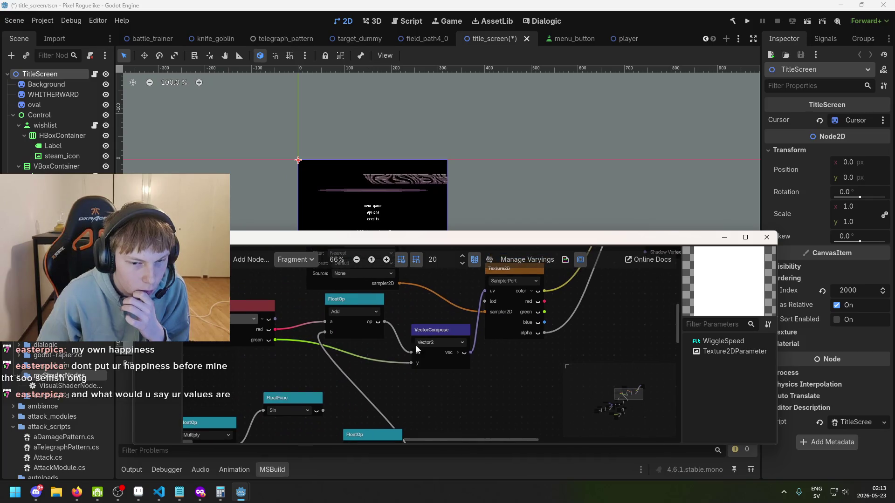
scroll(388, 360, "right", 2)
scroll(445, 303, "down", 1)
scroll(432, 312, "down", 1)
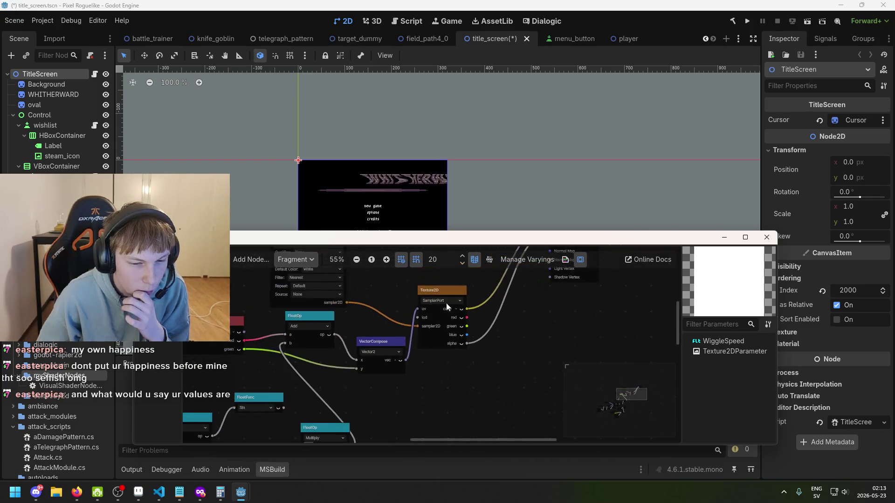
scroll(457, 337, "left", 5)
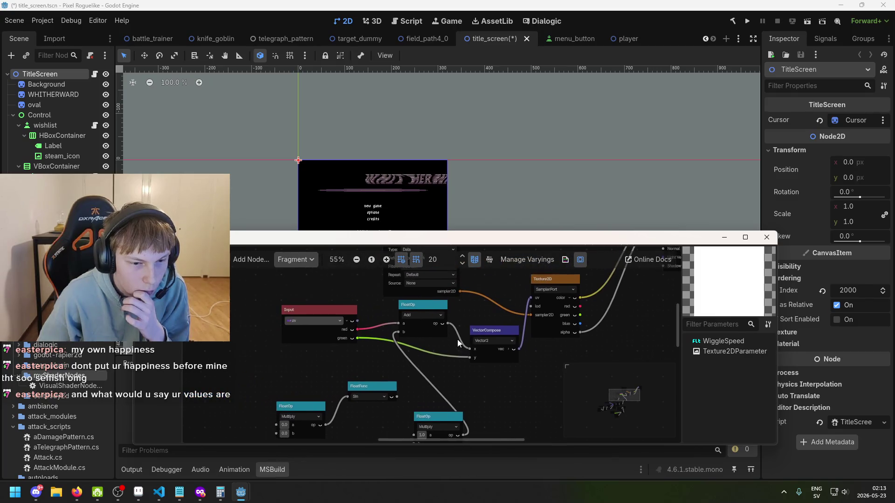
left_click_drag(305, 295, 236, 297)
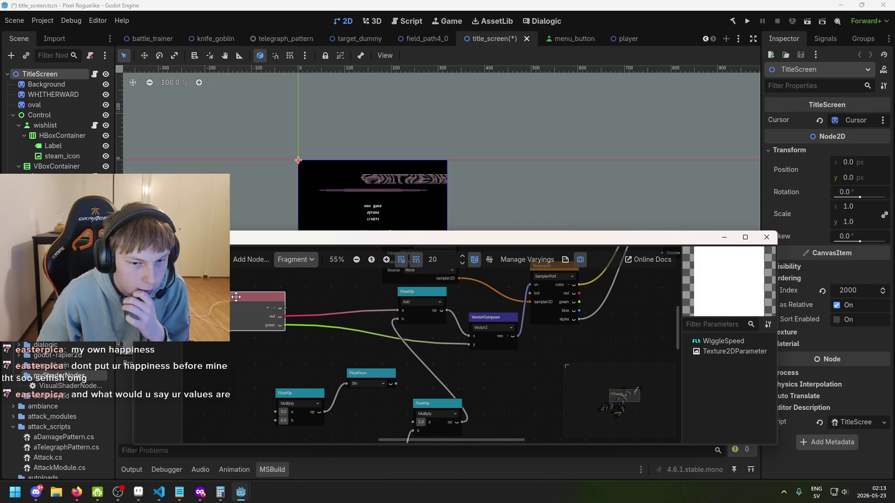
Step: Pan the graph view left and reselect the uv Input node
scroll(236, 297, "down", 3)
scroll(340, 286, "left", 5)
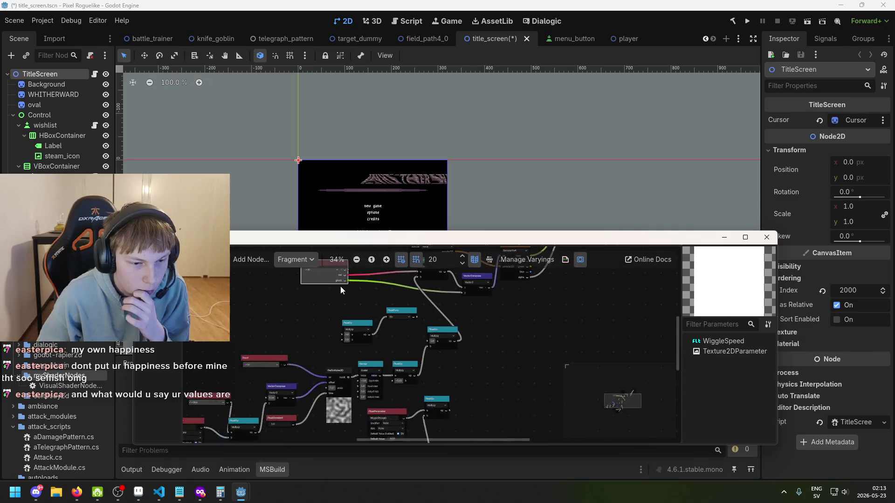
scroll(353, 326, "up", 2)
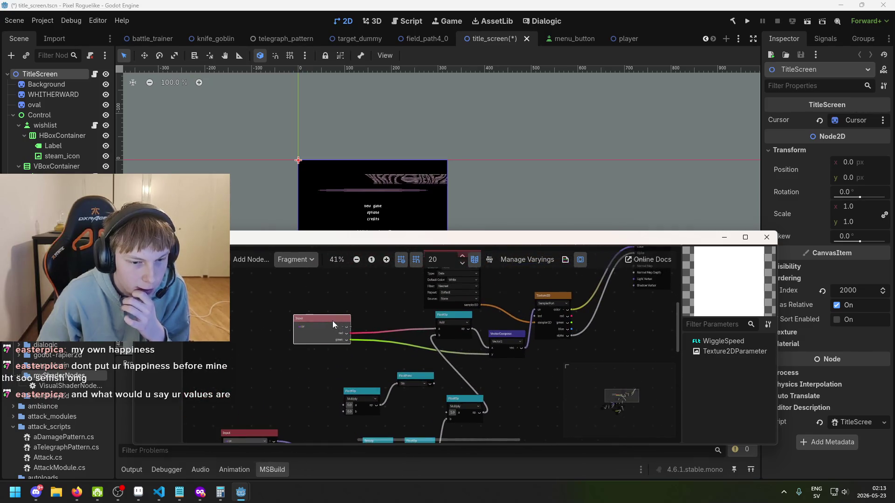
scroll(332, 321, "up", 3)
left_click_drag(369, 320, 289, 320)
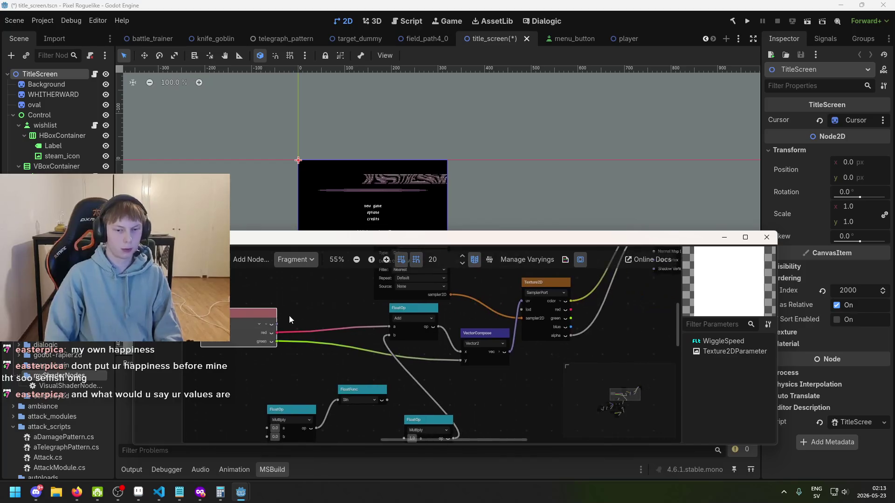
left_click(254, 314)
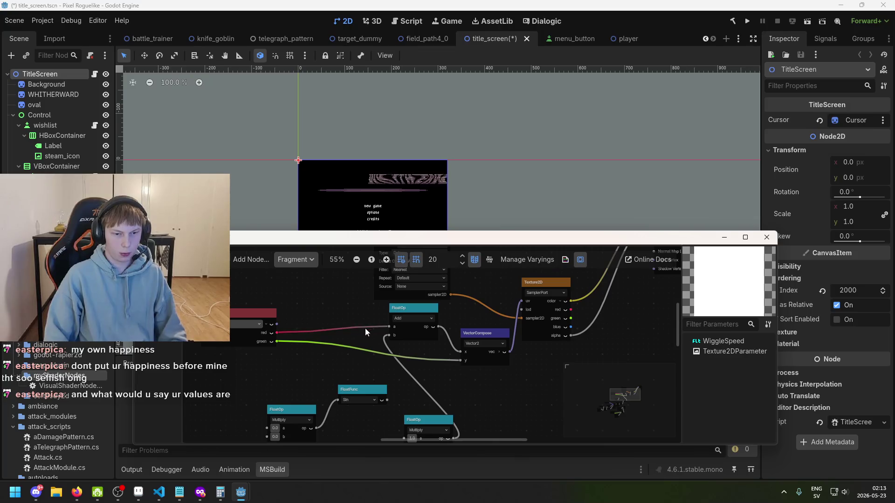
scroll(413, 346, "up", 1)
scroll(361, 327, "left", 3)
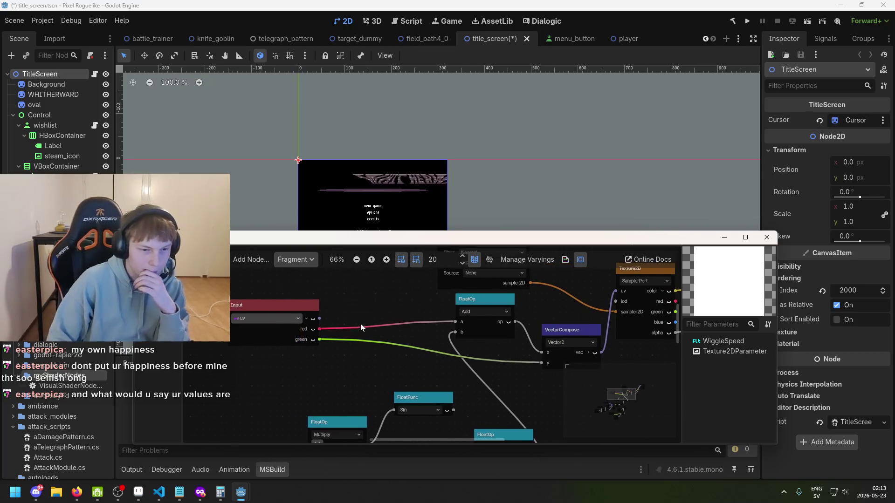
left_click_drag(281, 308, 268, 309)
left_click(273, 307)
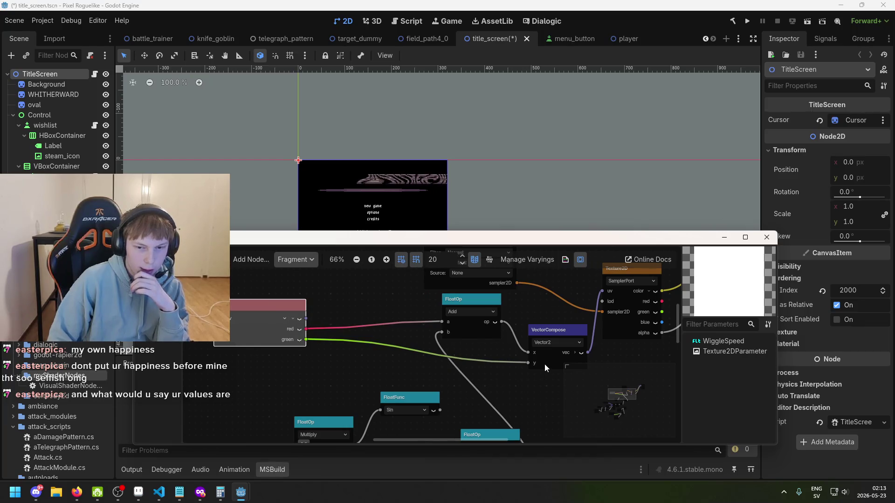
scroll(456, 358, "up", 1)
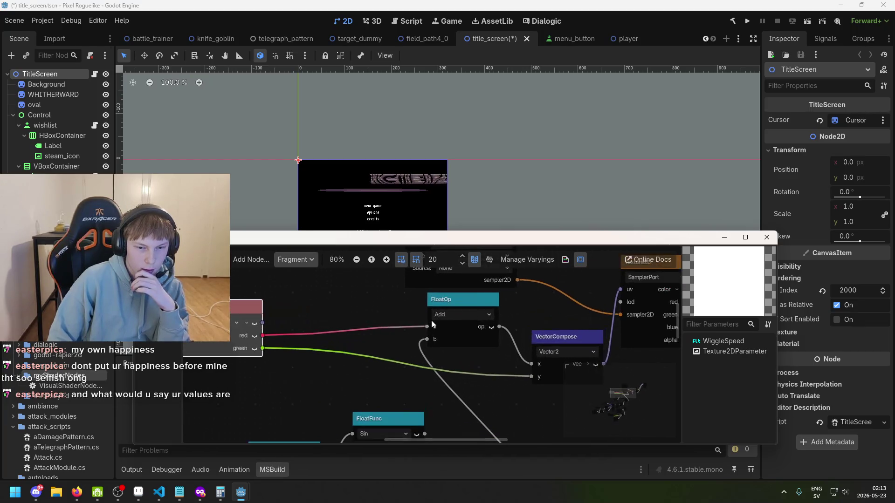
scroll(531, 368, "down", 2)
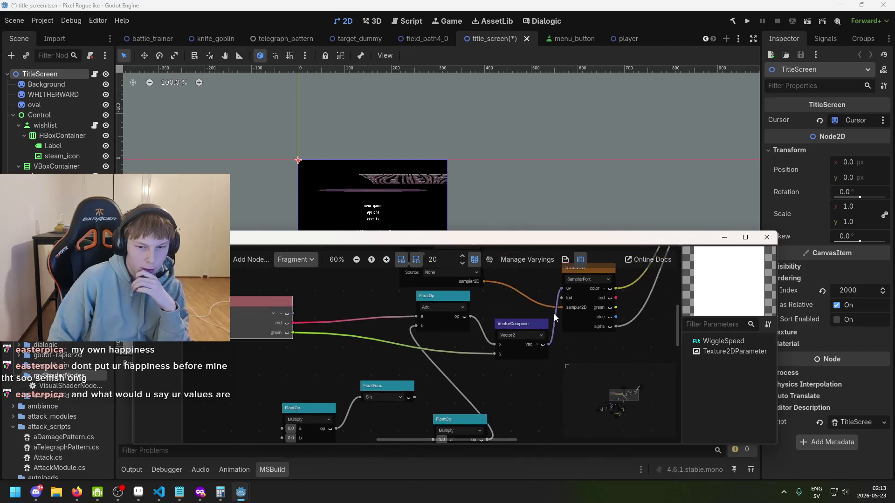
scroll(532, 387, "down", 2)
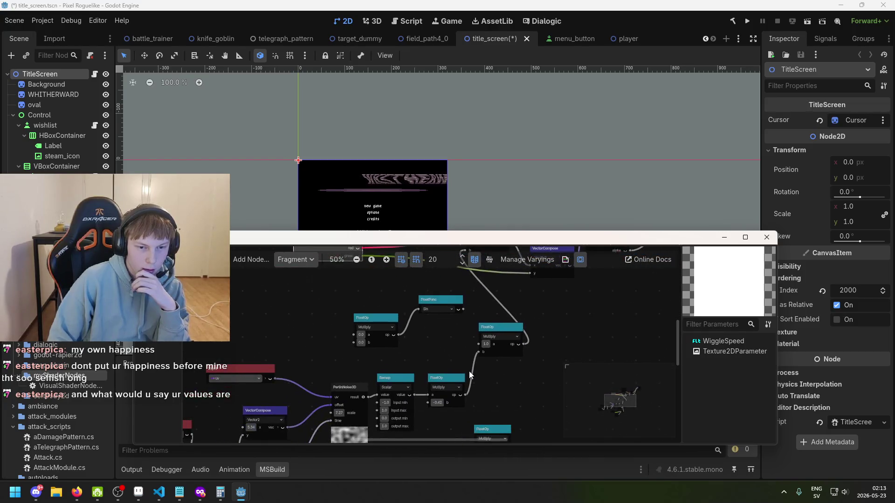
Step: Reposition the two Input nodes further left and up in the graph
scroll(260, 328, "left", 3)
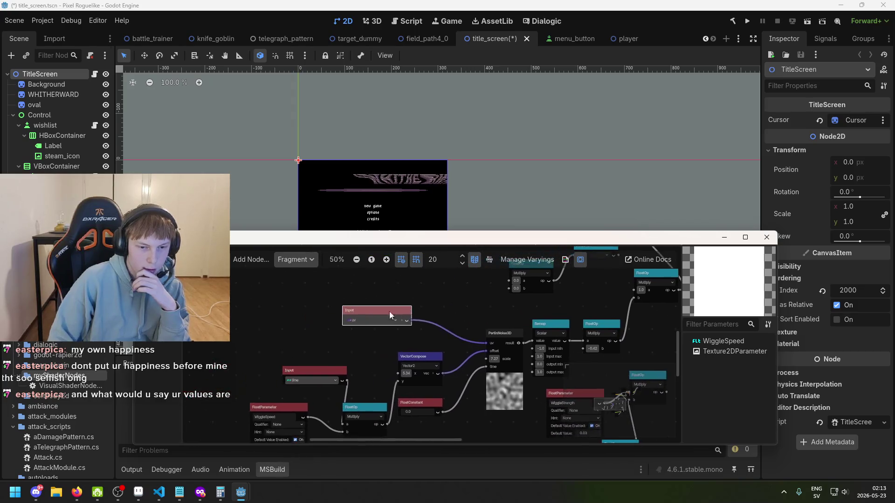
scroll(345, 345, "down", 2)
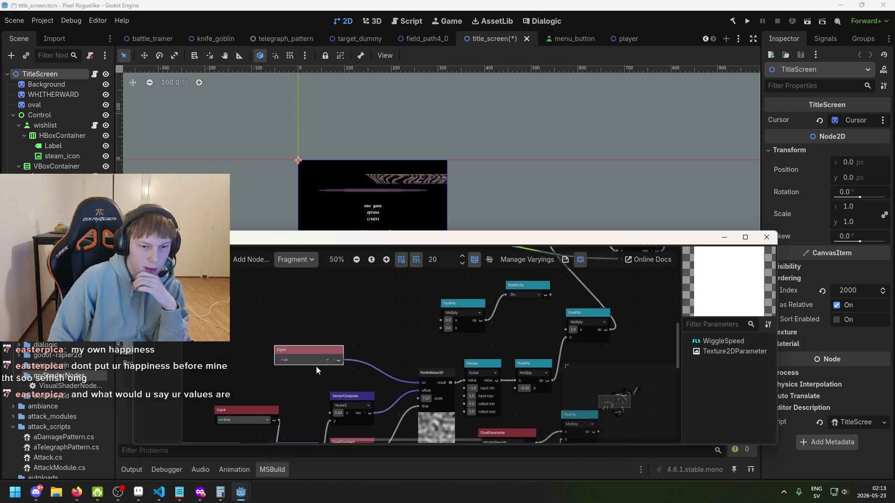
scroll(316, 367, "up", 5)
left_click_drag(396, 295, 300, 294)
scroll(364, 327, "down", 1)
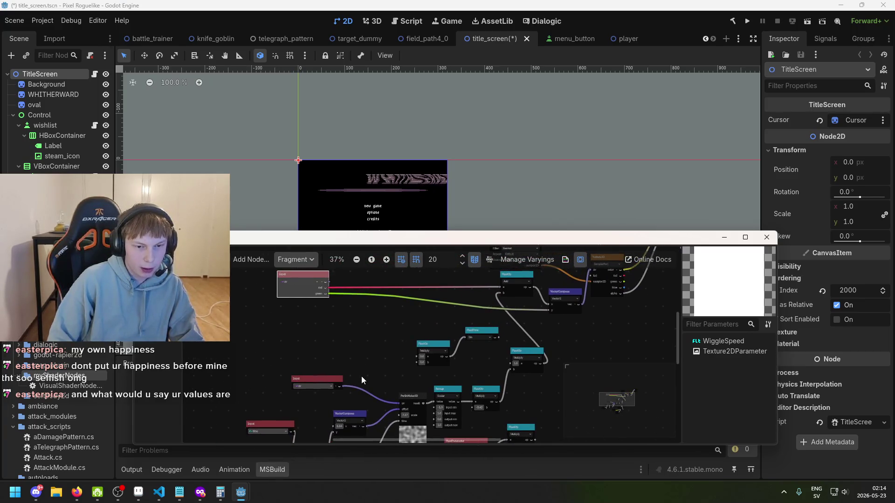
scroll(362, 375, "up", 1)
left_click_drag(312, 375, 295, 366)
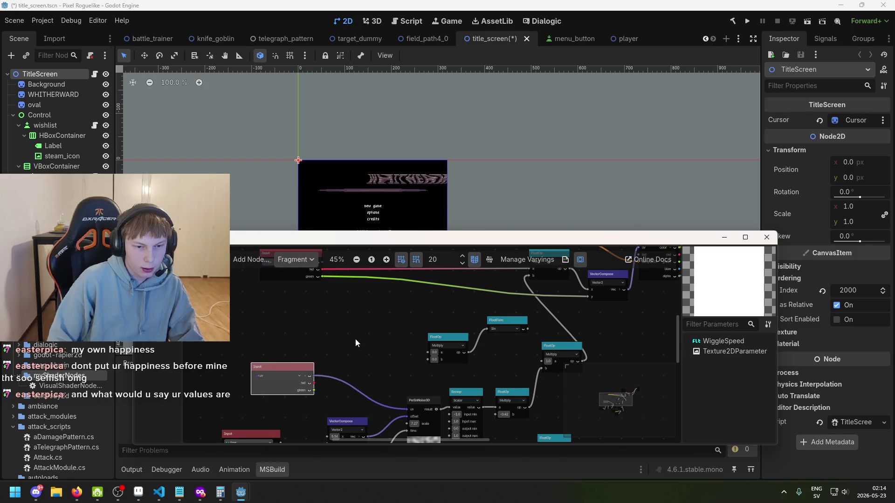
Step: Connect the Input node's red output to PerlinNoise3D's uv input
scroll(354, 342, "down", 1)
scroll(350, 328, "down", 2)
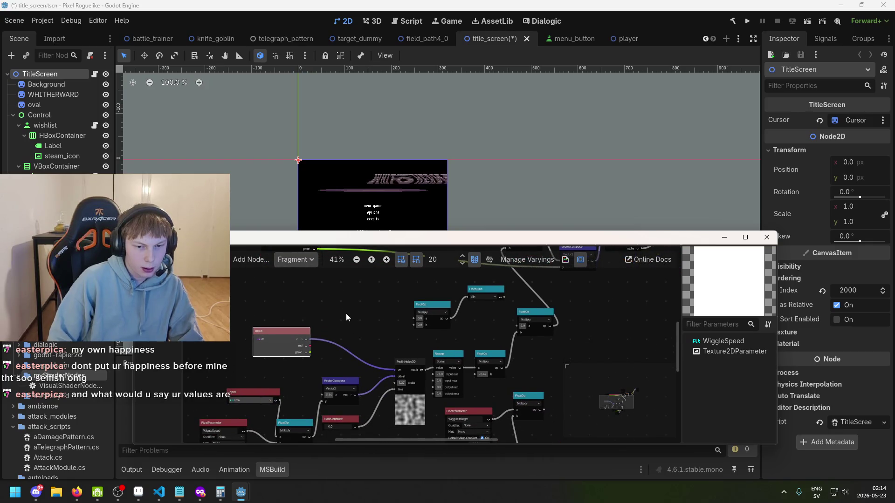
left_click_drag(346, 313, 326, 345)
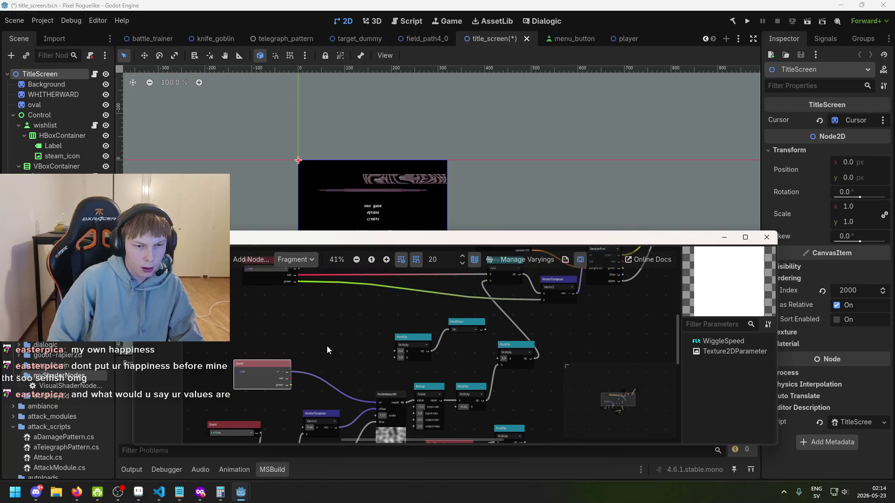
scroll(343, 370, "up", 3)
scroll(344, 363, "down", 2)
scroll(273, 341, "up", 1)
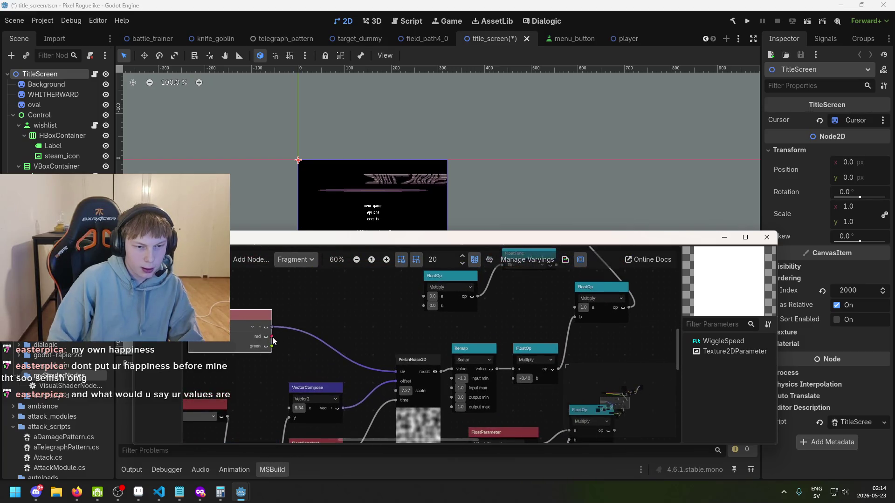
left_click_drag(375, 370, 392, 372)
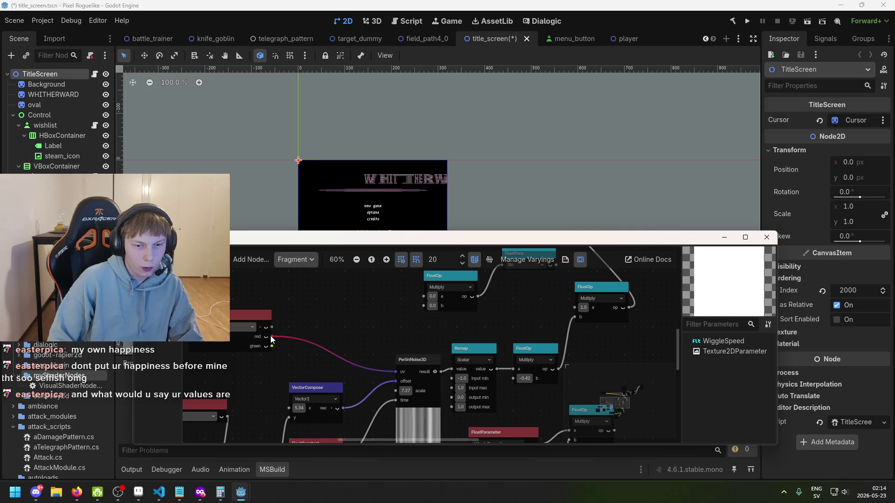
Step: Disconnect the red wire from PerlinNoise3D's uv, dismissing the node lists without adding anything
left_click_drag(272, 337, 278, 345)
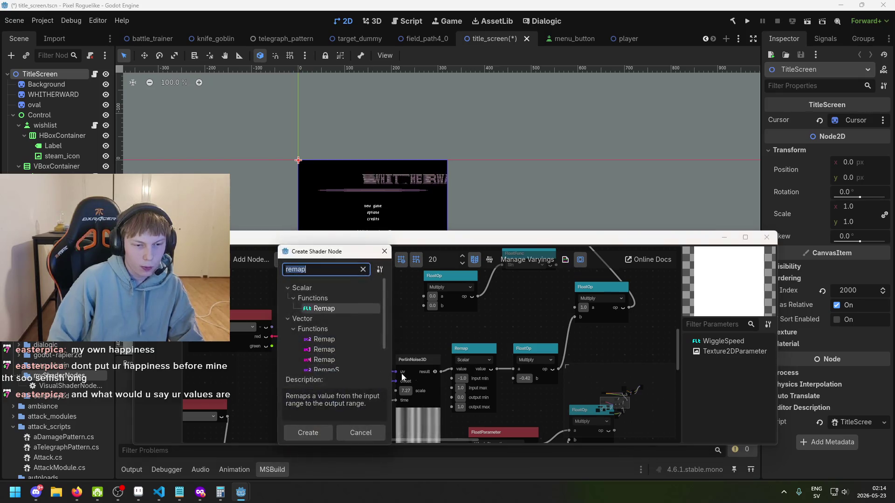
key("Escape")
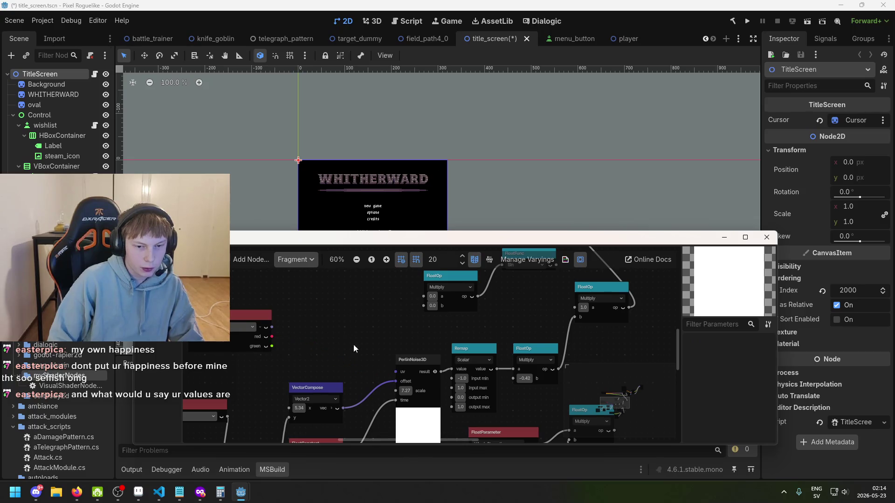
scroll(354, 344, "down", 2)
scroll(318, 407, "up", 3)
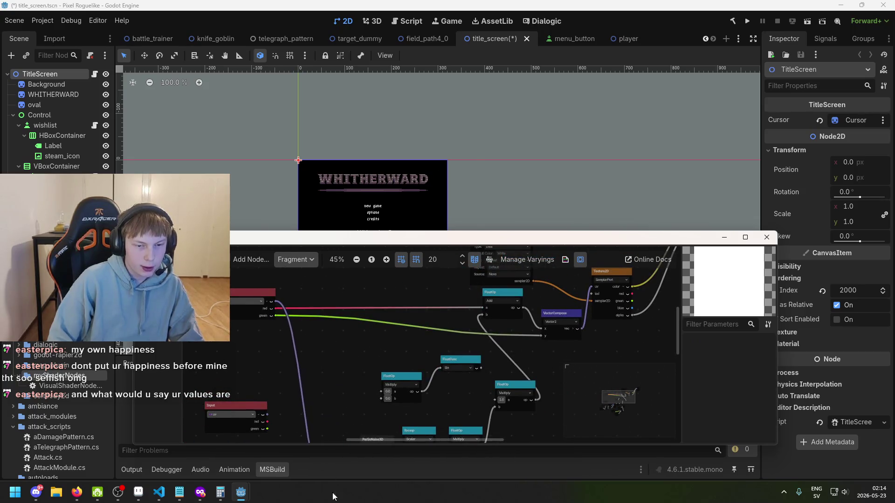
right_click(401, 353)
key("Escape")
scroll(415, 338, "down", 1)
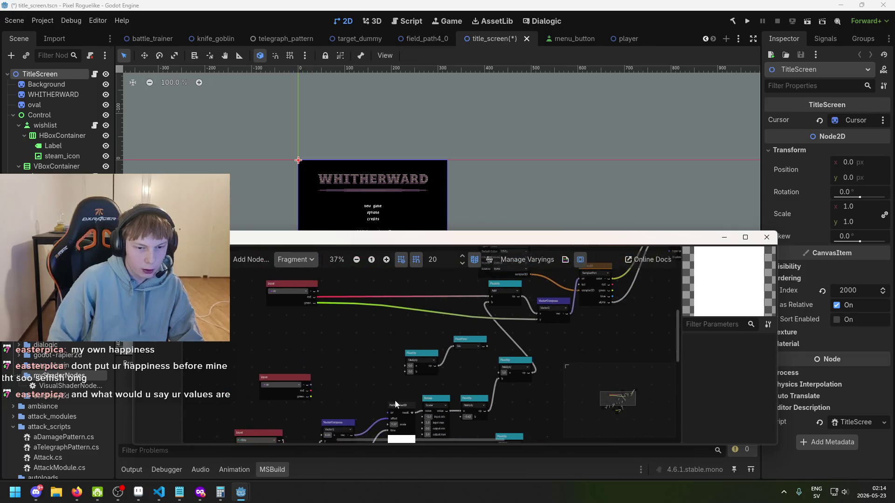
Step: Connect the Input node's top vector output to PerlinNoise3D's uv input
left_click_drag(319, 297, 319, 296)
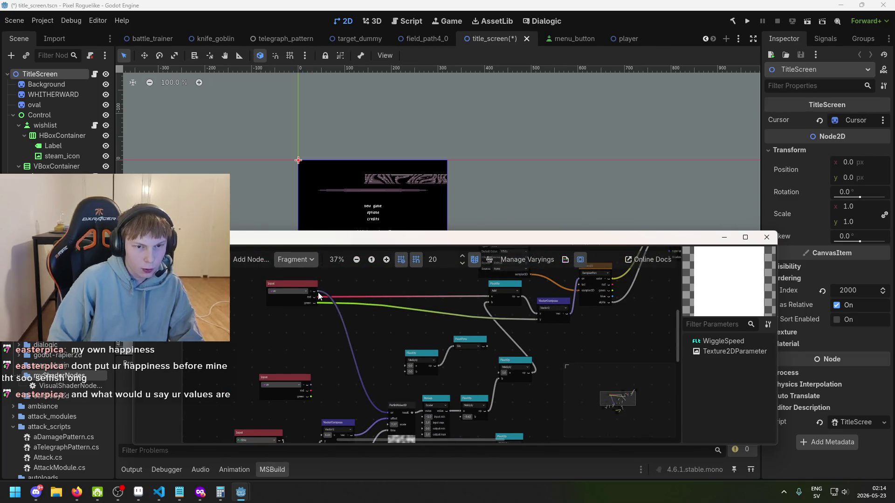
scroll(310, 386, "up", 1)
left_click_drag(310, 385, 405, 417)
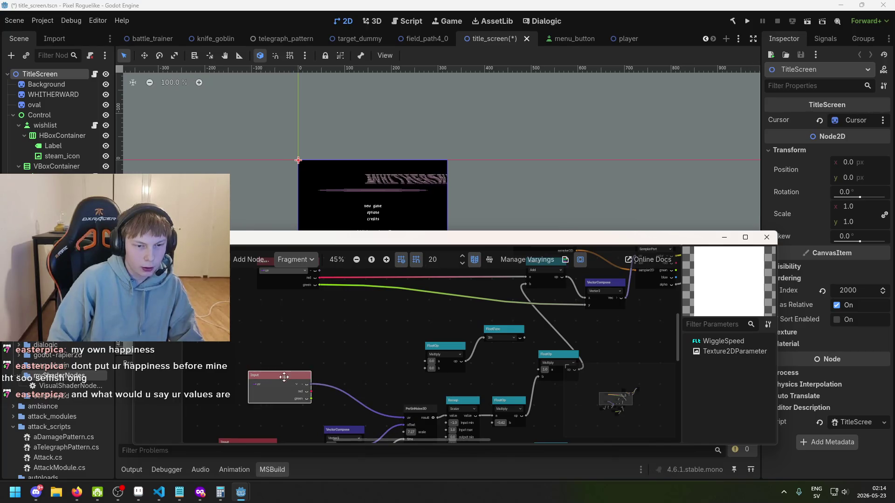
left_click_drag(284, 376, 303, 372)
scroll(402, 346, "up", 1)
scroll(361, 364, "down", 2)
scroll(316, 327, "up", 1)
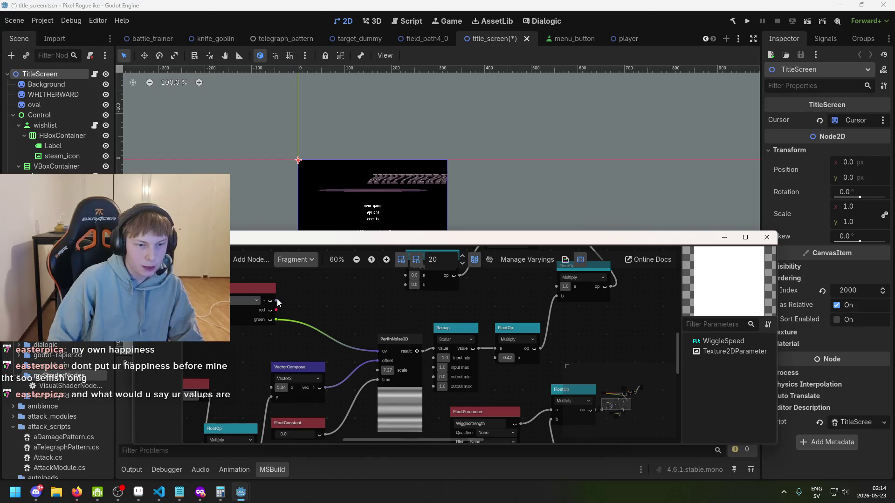
mouse_move(276, 300)
left_mouse_down()
mouse_move(379, 355)
mouse_move(302, 329)
mouse_move(485, 301)
left_mouse_up()
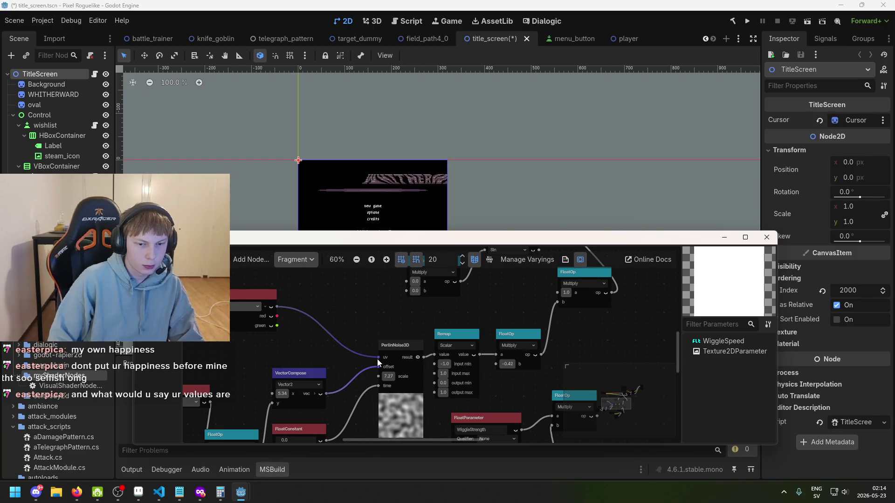
Step: Pull the wire off PerlinNoise3D's uv and search 'compose' to pick Vector2Compose
left_click_drag(375, 359, 347, 351)
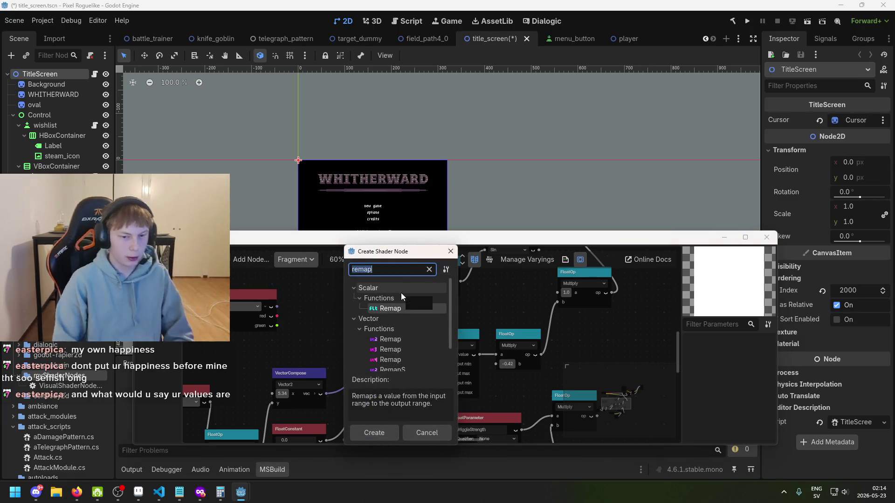
type("c")
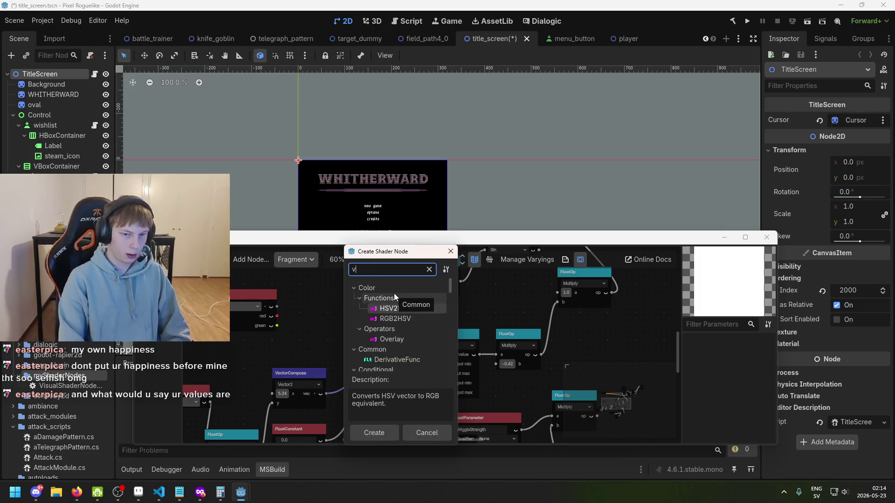
key("BackSpace")
type("ve")
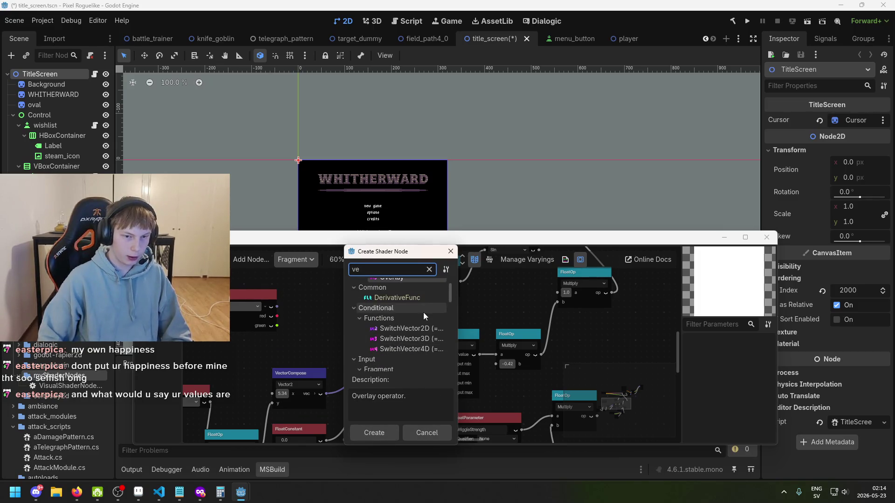
type("c2")
key("BackSpace")
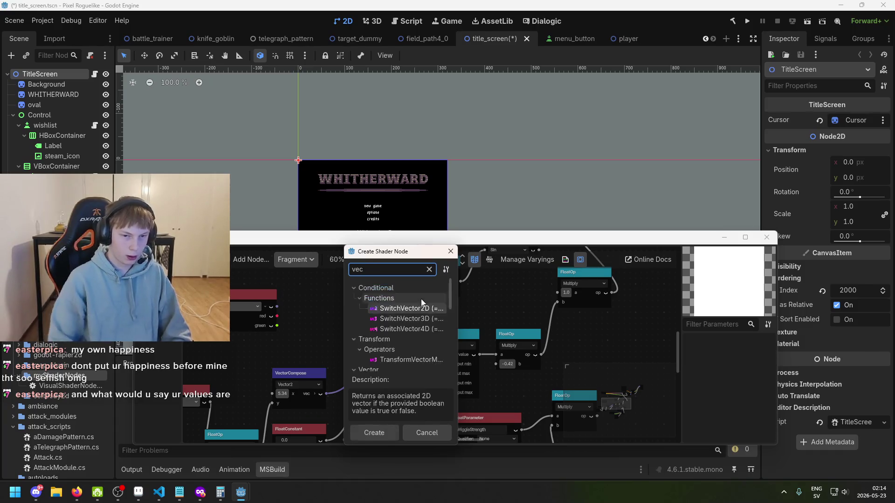
key("ctrl+a")
type("compose")
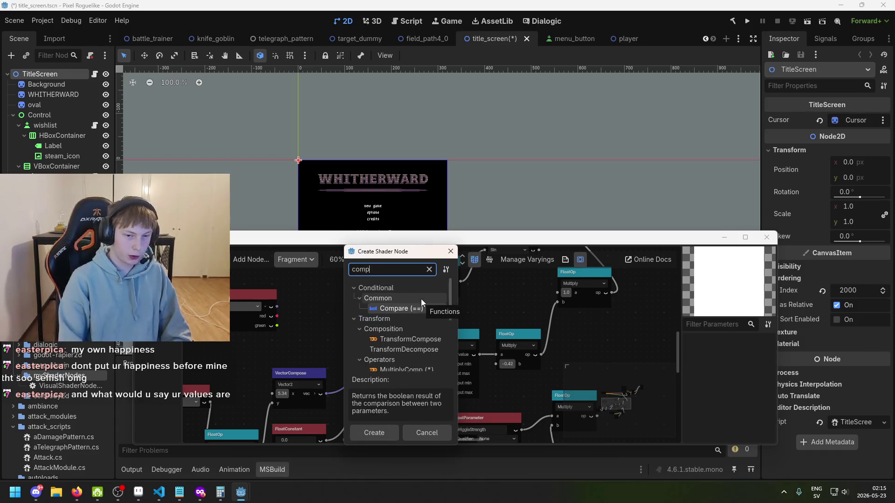
scroll(421, 298, "down", 3)
left_click(421, 327)
Step: Add a Vector2Compose node beside PerlinNoise3D and set its x and y to 5.0
double_click(421, 327)
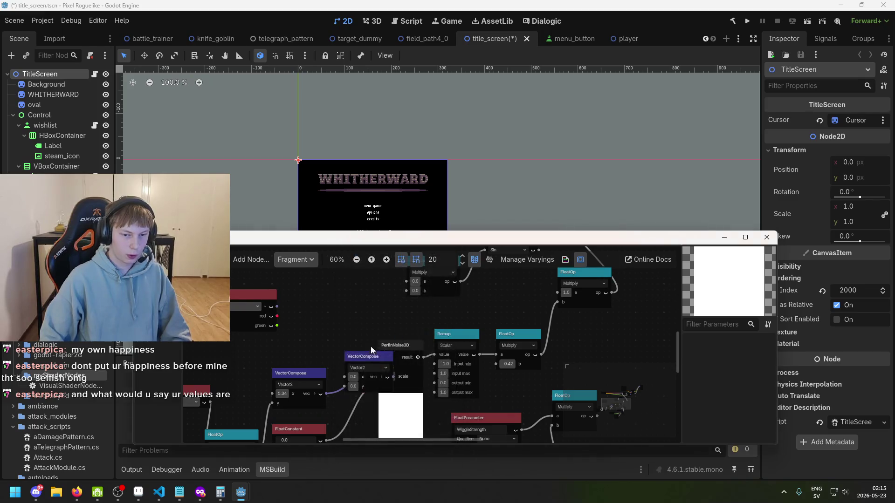
left_click_drag(371, 345, 329, 314)
scroll(346, 330, "up", 1)
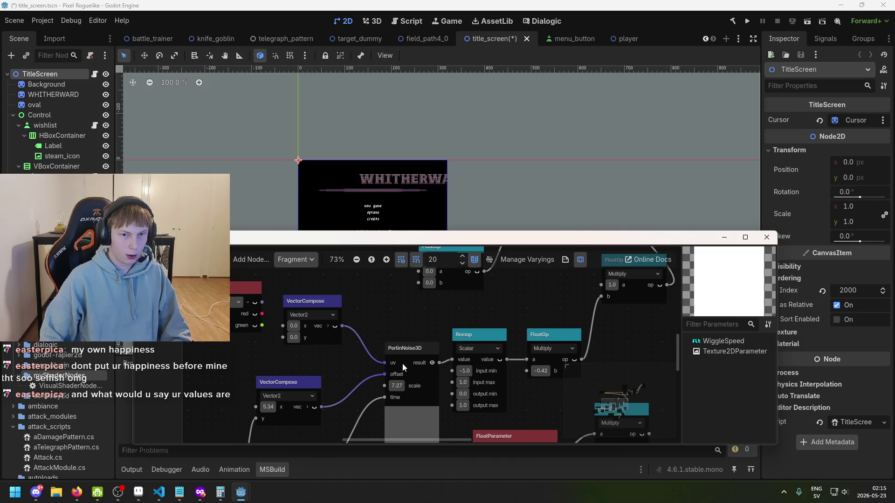
scroll(442, 328, "down", 5)
scroll(415, 337, "up", 3)
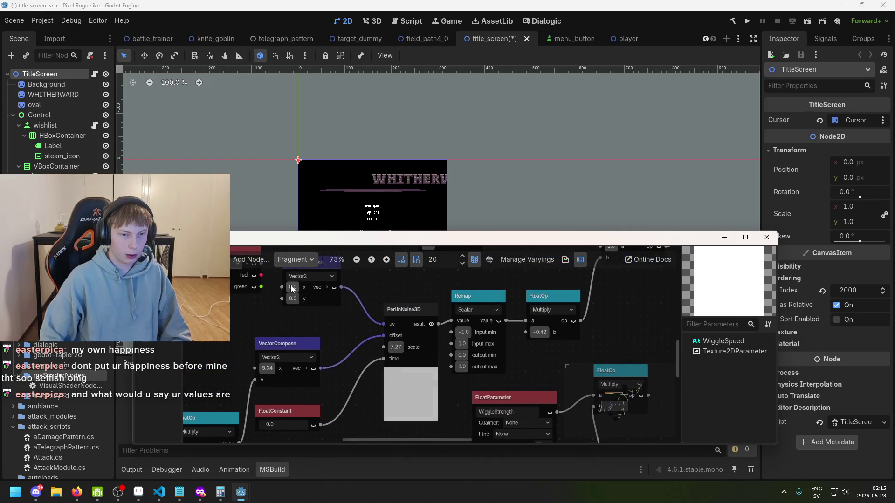
left_click(293, 298)
type("5")
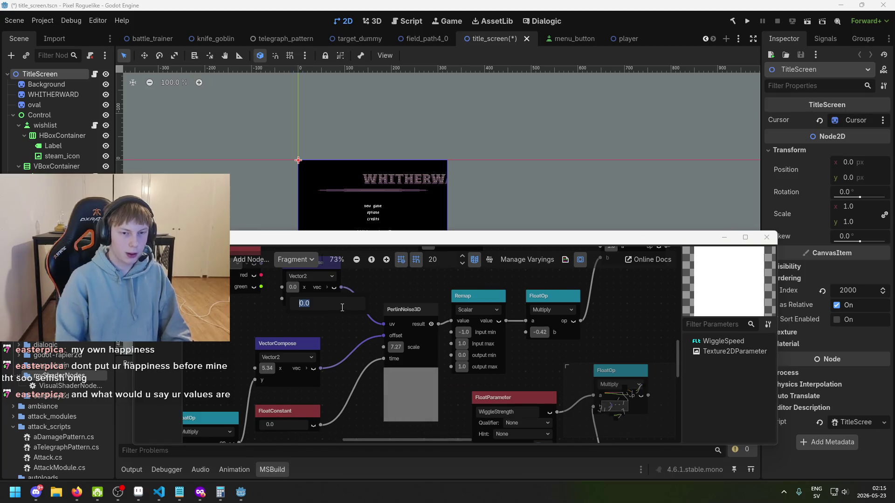
key("Return")
left_click(292, 299)
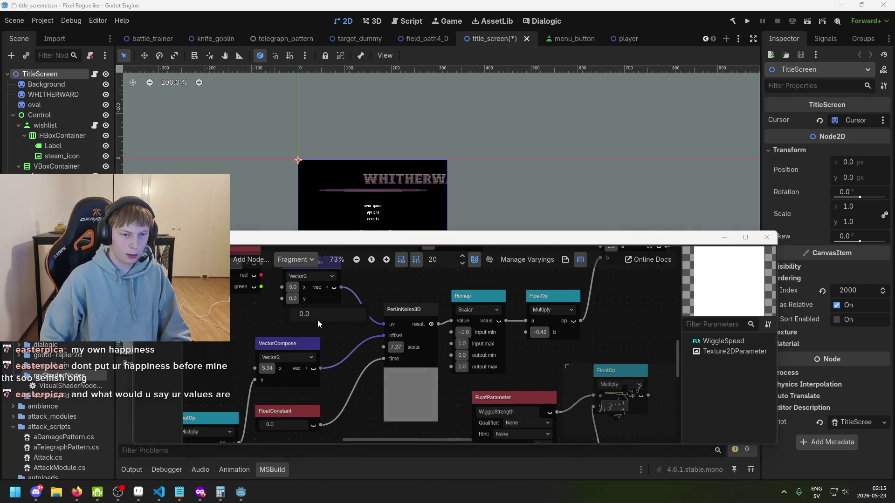
key("Return")
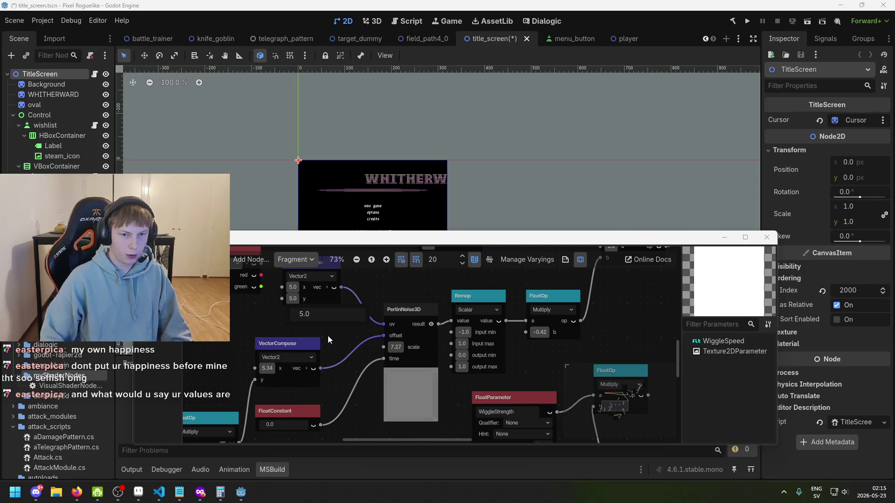
Step: Delete the VectorCompose node and rewire the Input node back into PerlinNoise3D's uv
scroll(339, 329, "up", 1)
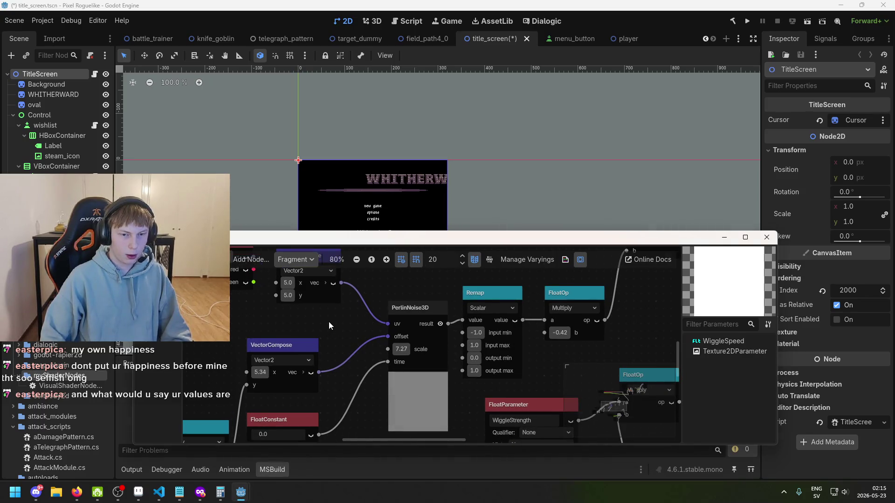
scroll(321, 331, "up", 1)
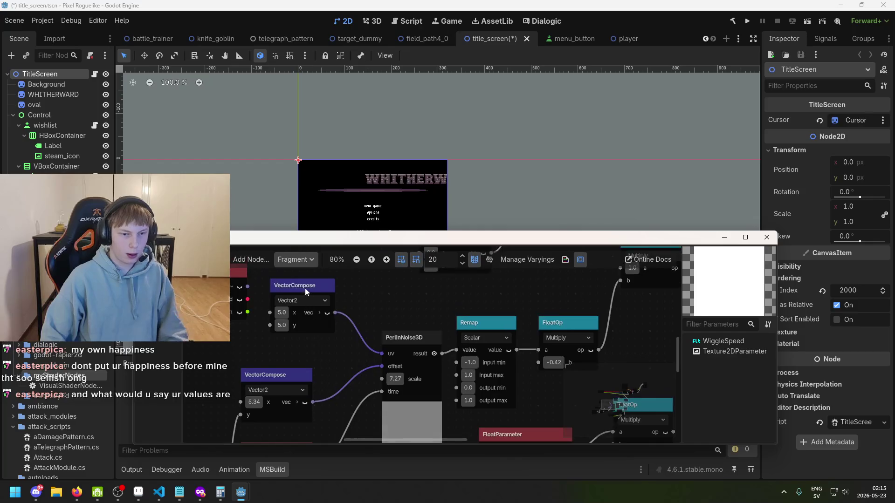
left_click(313, 298)
scroll(315, 313, "down", 2)
key("Delete")
scroll(272, 297, "up", 1)
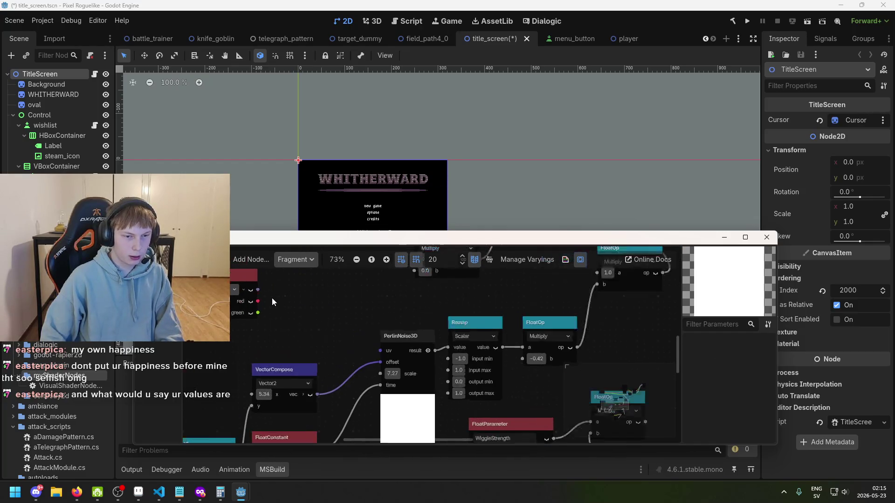
left_click_drag(367, 346, 380, 350)
scroll(400, 318, "down", 2)
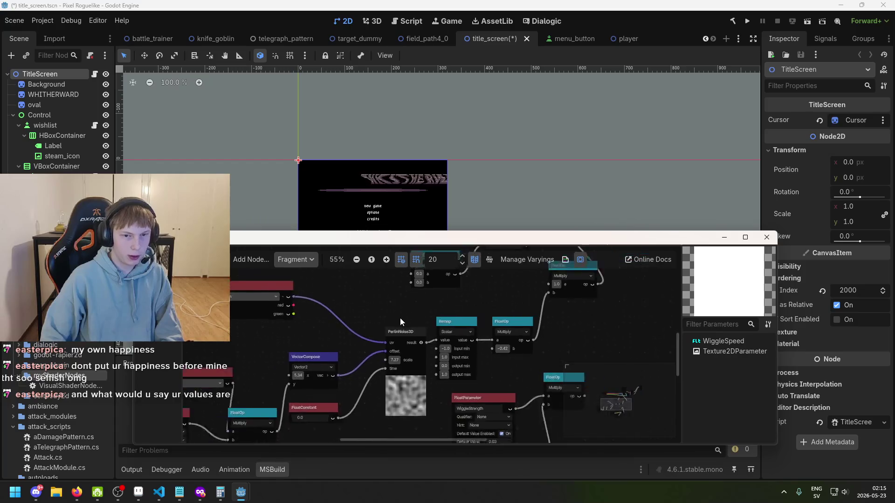
scroll(390, 197, "up", 3)
scroll(444, 301, "up", 1)
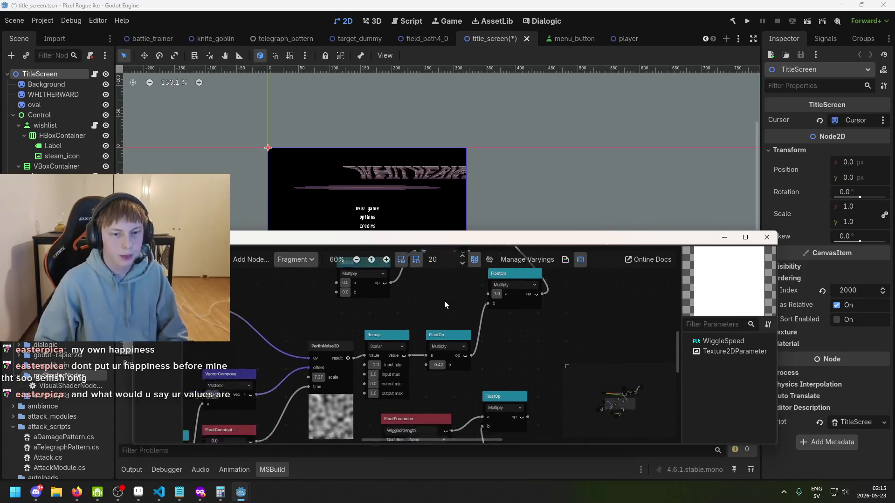
scroll(427, 303, "up", 2)
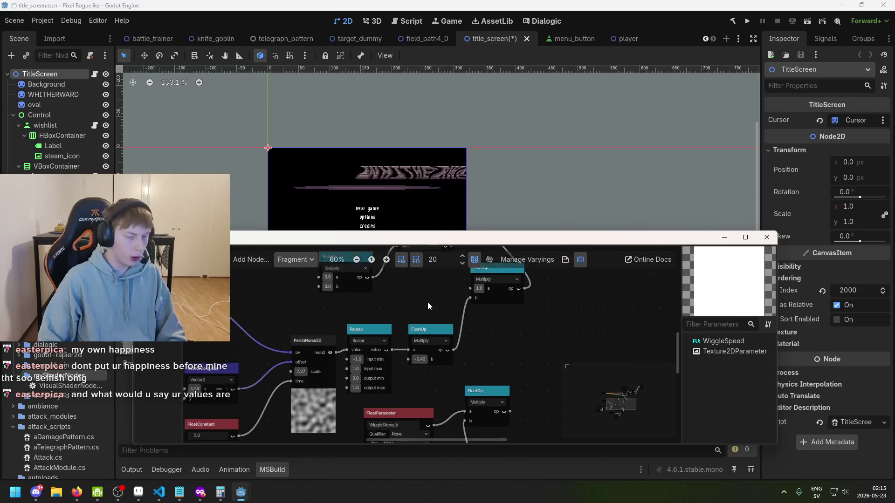
scroll(432, 298, "up", 1)
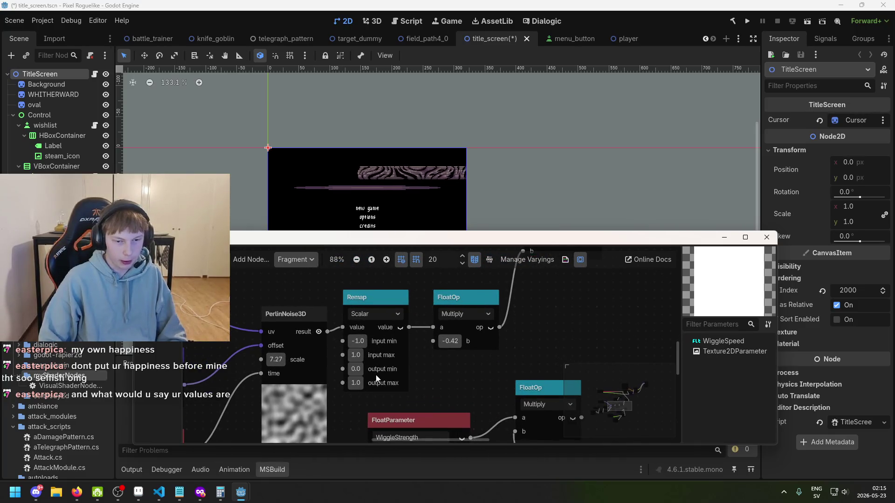
Step: Move the PerlinNoise3D node up and to the left
left_click_drag(288, 313, 272, 297)
scroll(355, 317, "up", 3)
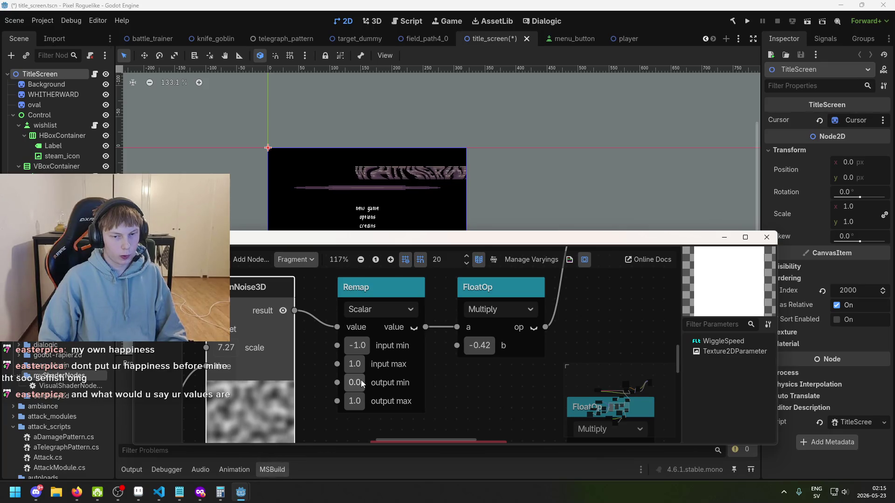
scroll(361, 379, "down", 4)
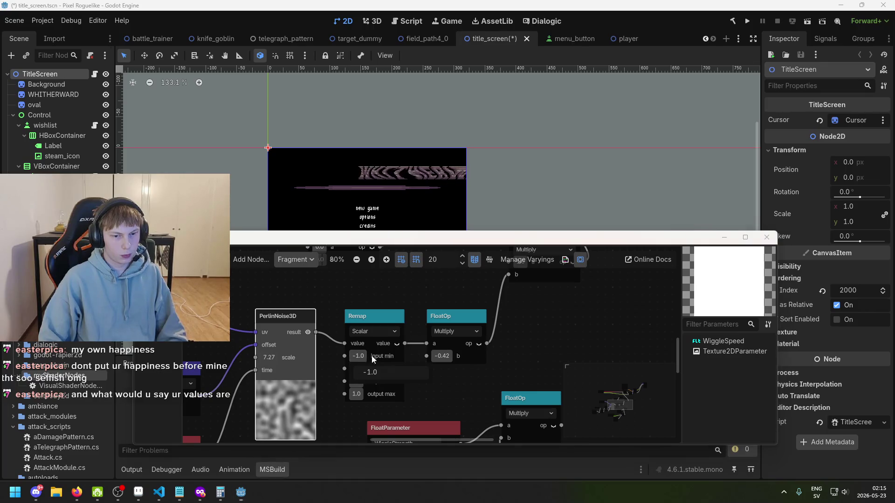
Step: Try 11.38 as Remap's input min, keep the Scalar type, then undo back to -1.0
mouse_move(356, 356)
left_mouse_down()
mouse_move(345, 356)
mouse_move(367, 356)
left_mouse_up()
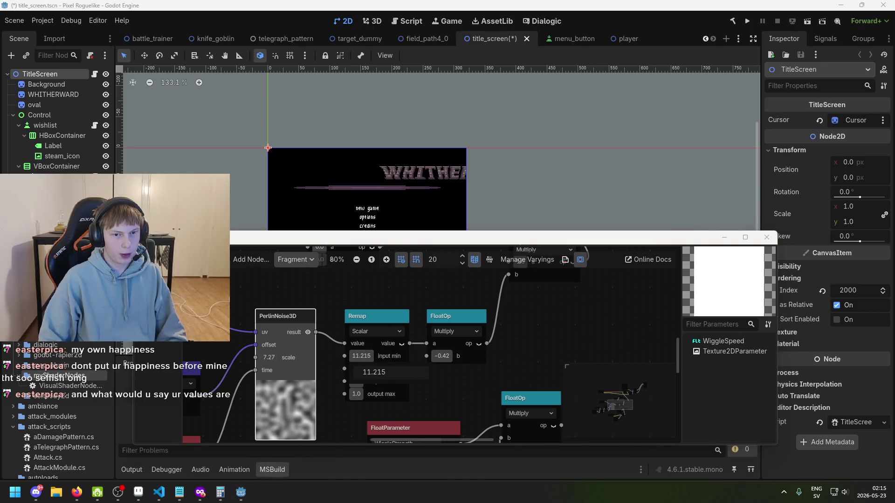
type("11.38")
key("Return")
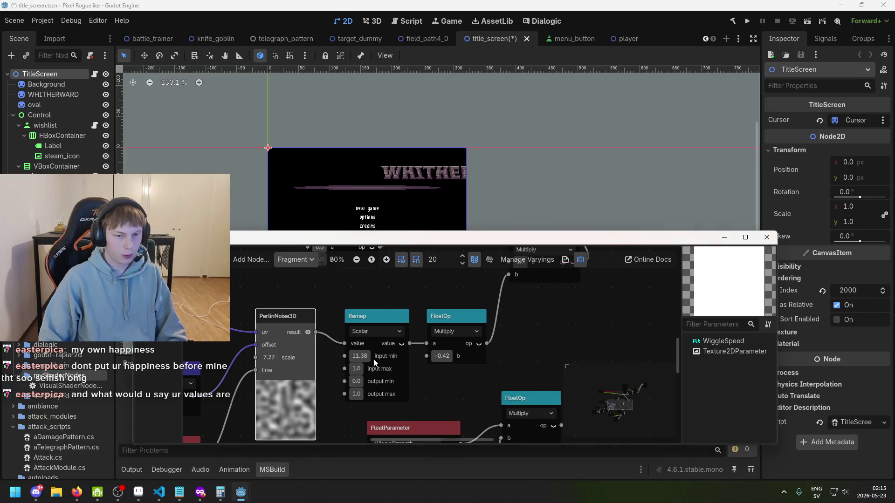
left_click(365, 357)
left_click(373, 329)
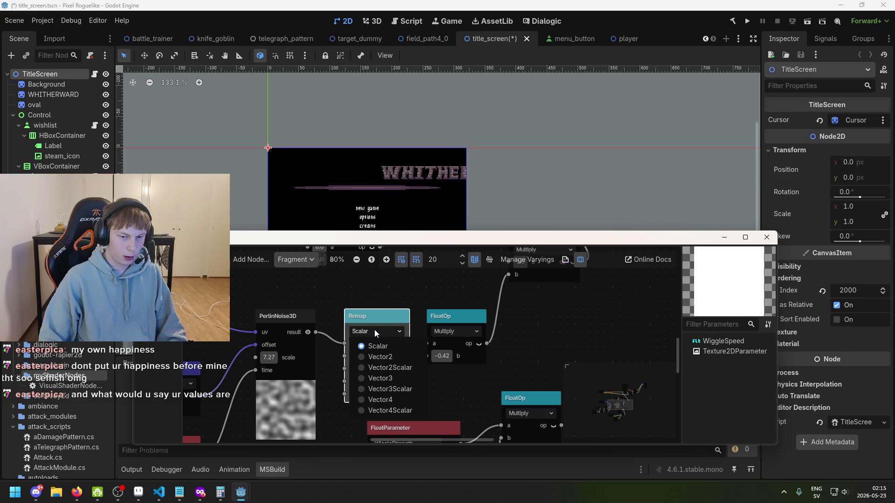
left_click(362, 345)
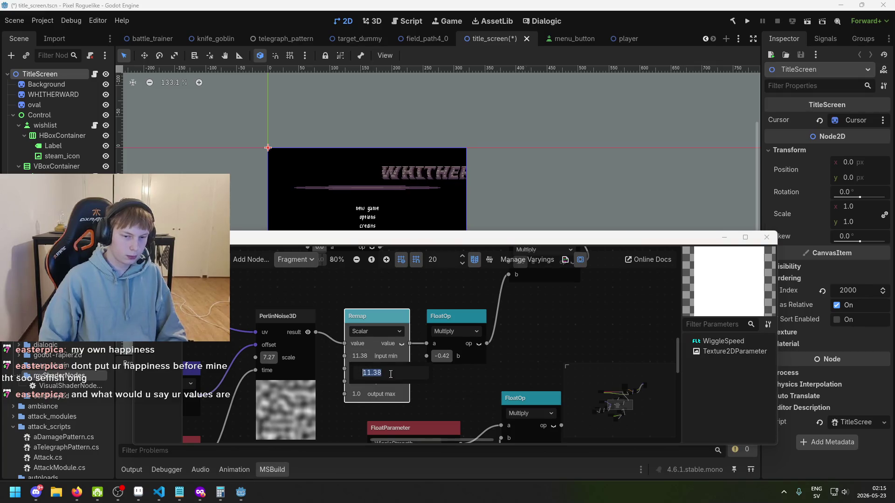
key("ctrl+z")
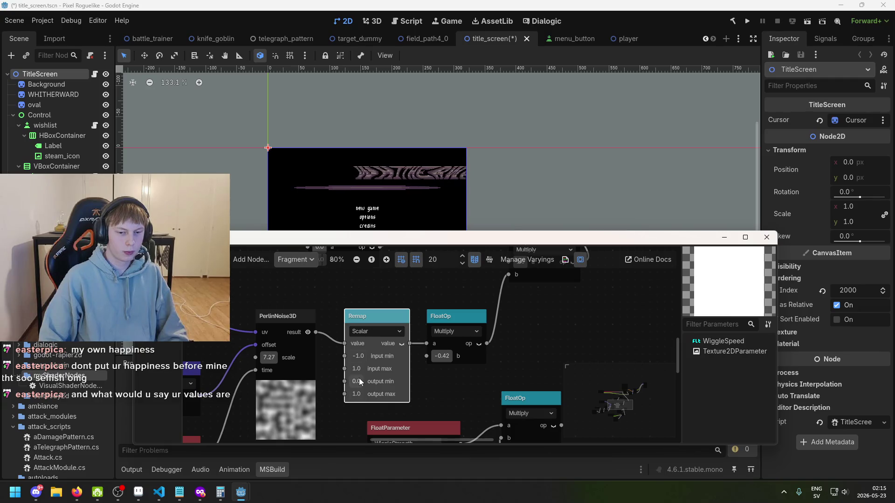
Step: Move the Remap node up-left and try several values for the multiply node's b factor
left_click_drag(385, 314, 370, 306)
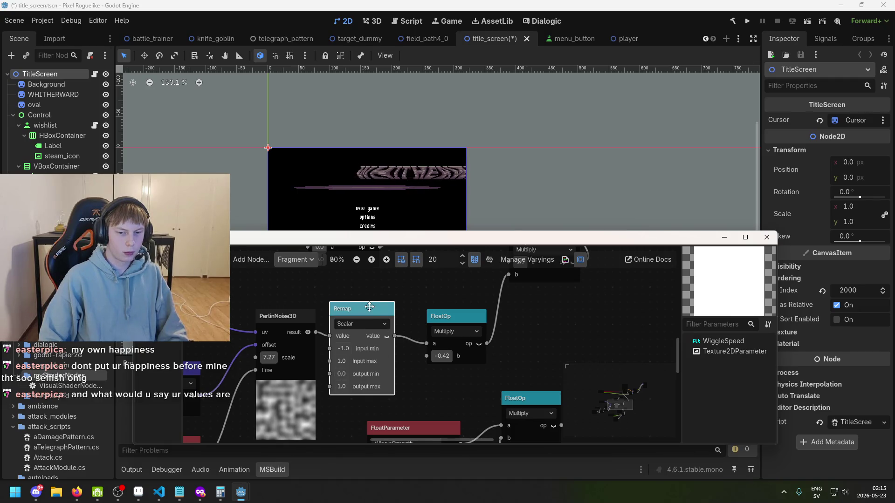
left_click(446, 357)
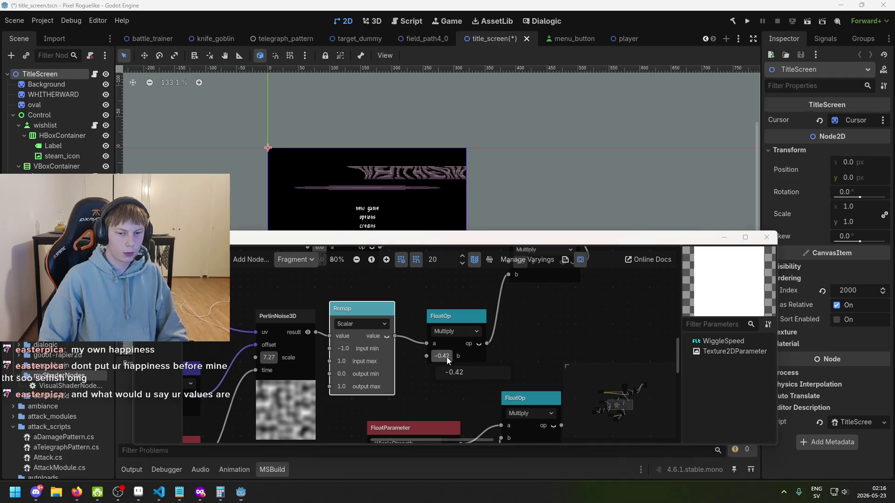
type("0.080.545")
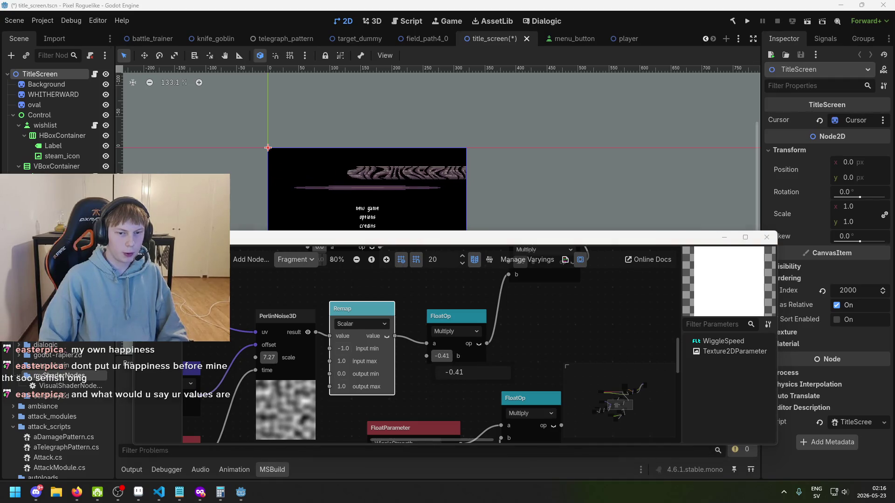
type("0.255")
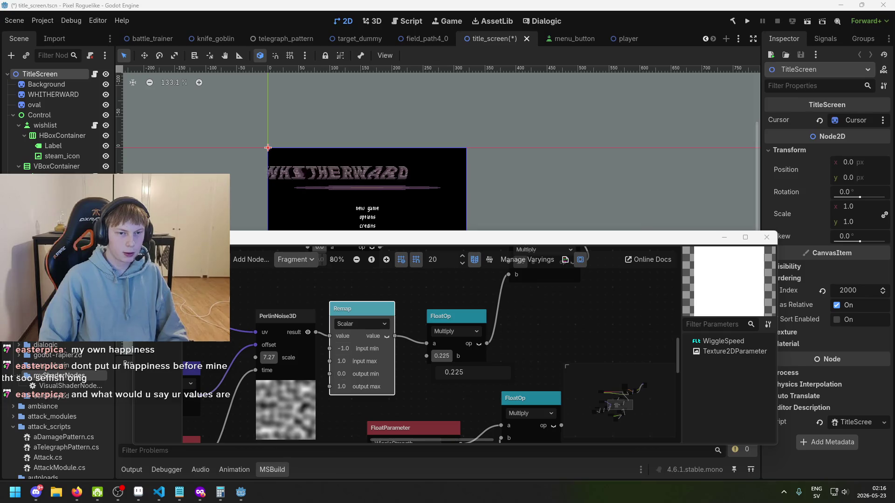
type("0.315")
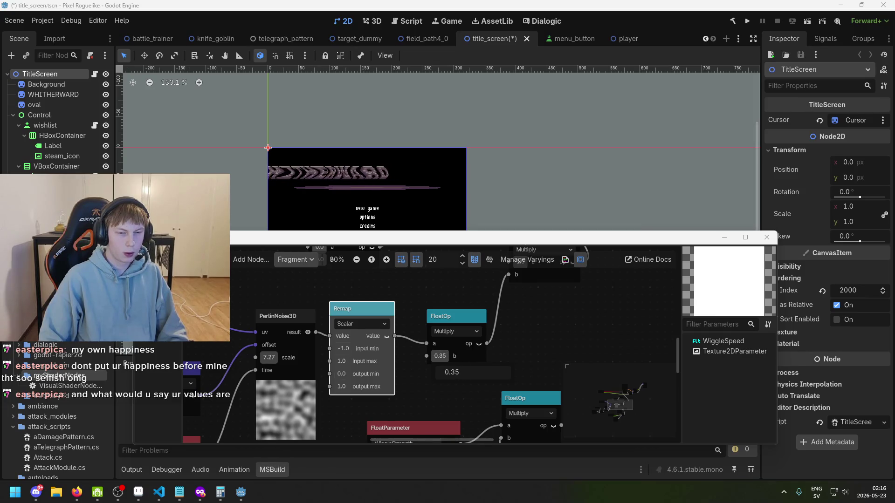
scroll(382, 368, "down", 2)
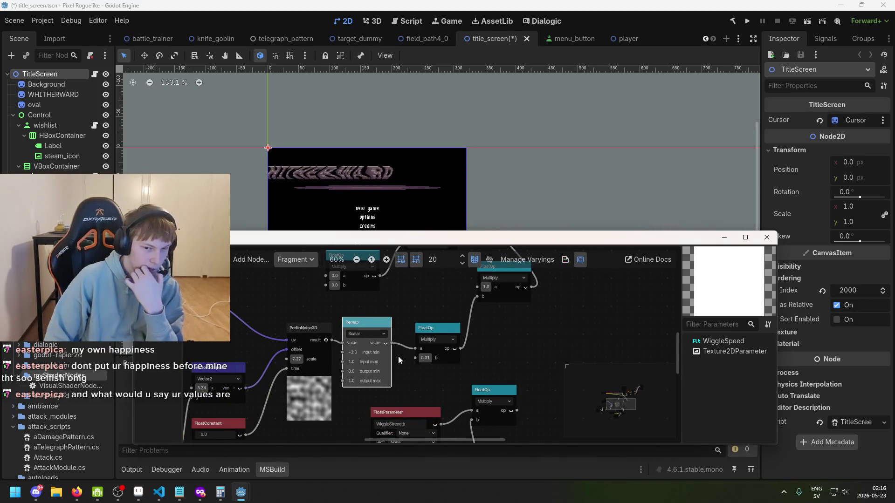
Step: Detach Remap from the multiply node, set its a to 1.0 and b to 0.04
left_click_drag(415, 348, 415, 356)
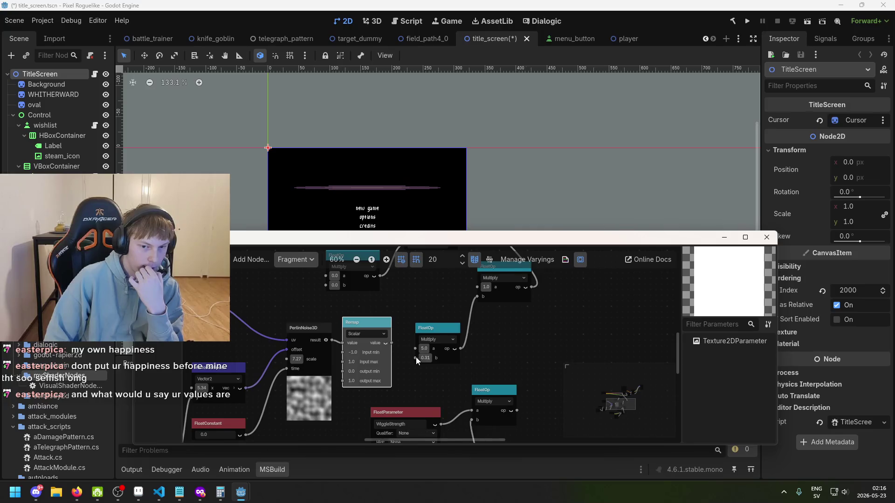
scroll(416, 357, "up", 2)
left_click(425, 359)
type("1")
key("Return")
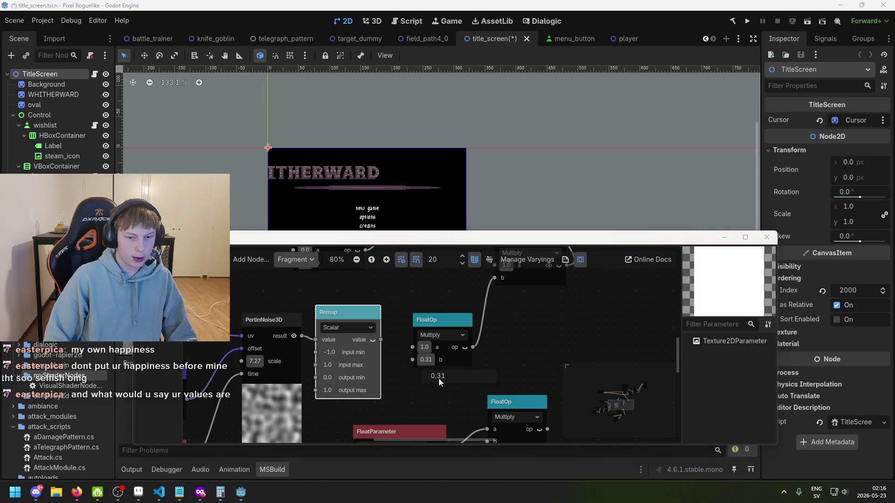
mouse_move(432, 363)
left_mouse_down()
mouse_move(412, 363)
mouse_move(431, 363)
left_mouse_up()
type("0.045")
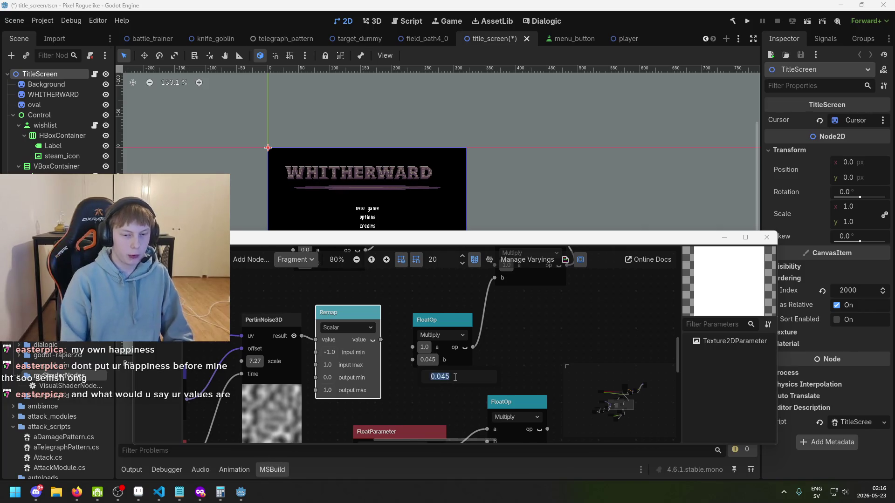
type("0")
key("Return")
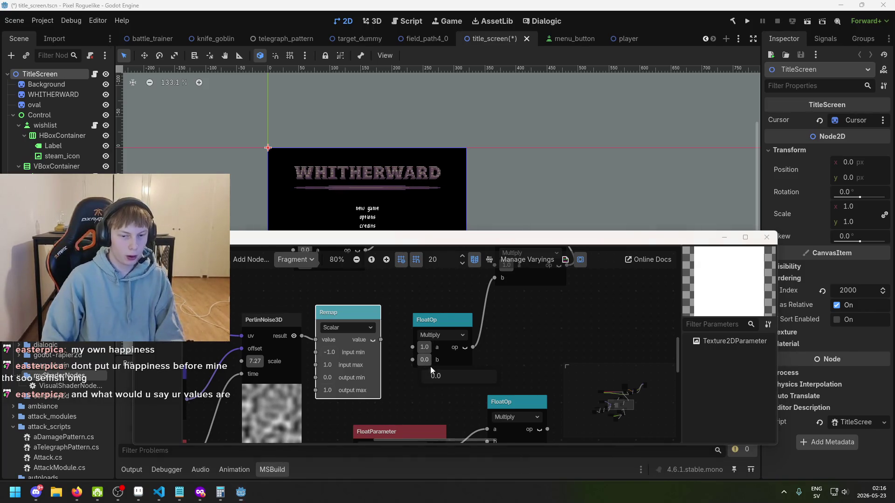
mouse_move(425, 360)
left_mouse_down()
mouse_move(417, 359)
mouse_move(435, 360)
mouse_move(425, 360)
left_mouse_up()
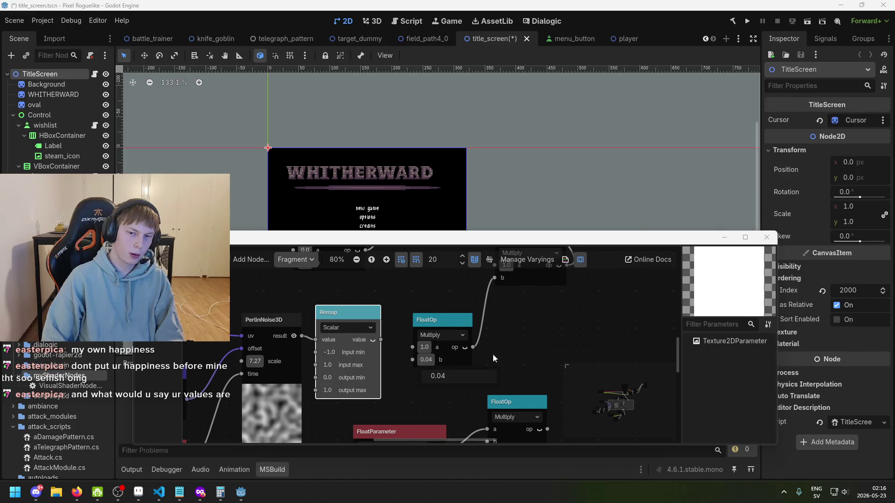
scroll(493, 354, "down", 1)
Step: Set Remap's input min to 0.0 and output min to -1.0
left_click_drag(429, 286, 421, 345)
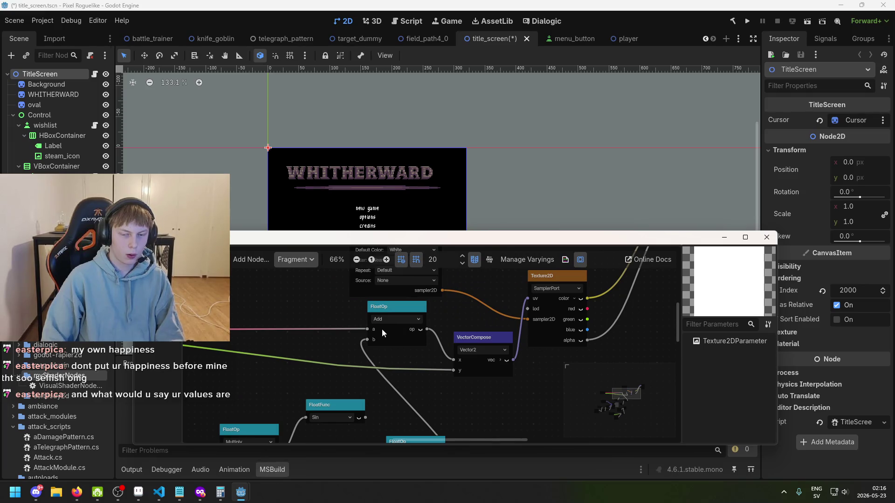
left_click_drag(382, 331, 525, 284)
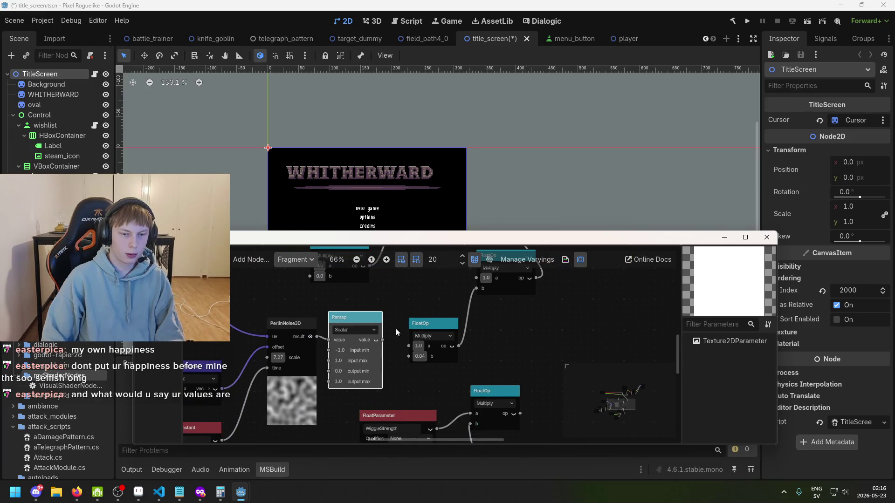
scroll(396, 331, "up", 2)
scroll(364, 313, "down", 1)
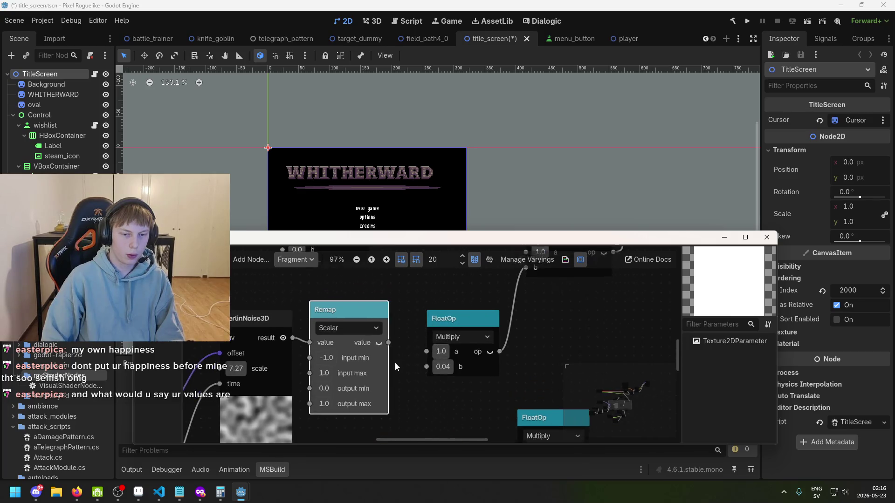
left_click(325, 373)
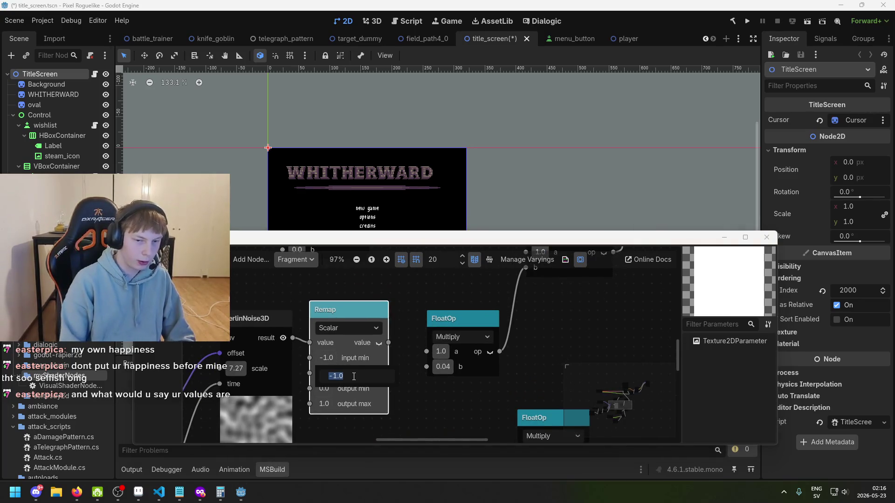
type("0")
key("Return")
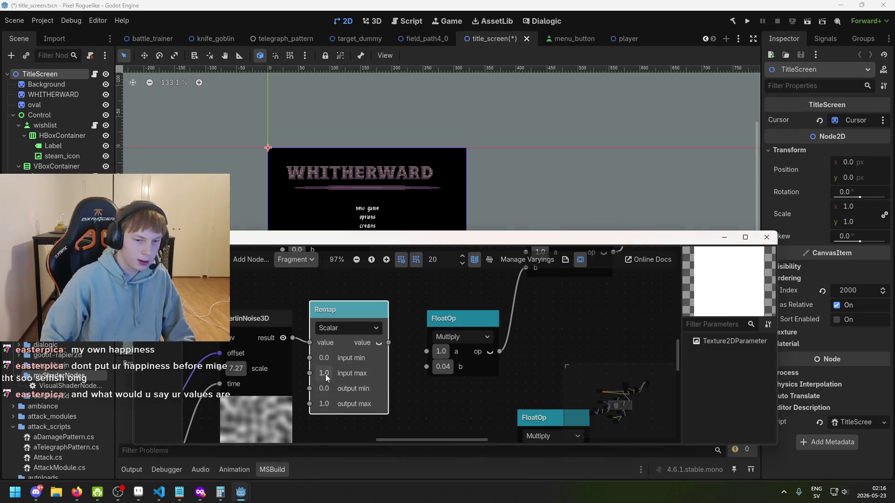
left_click(350, 404)
type("-1")
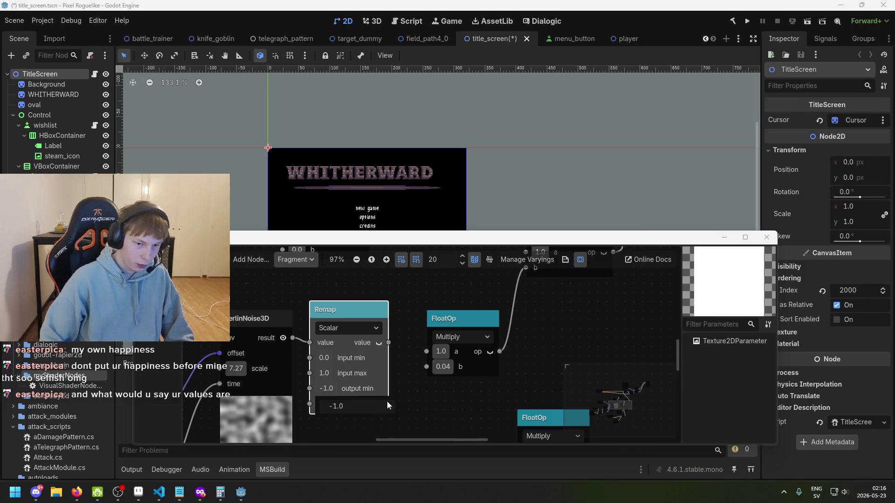
key("Return")
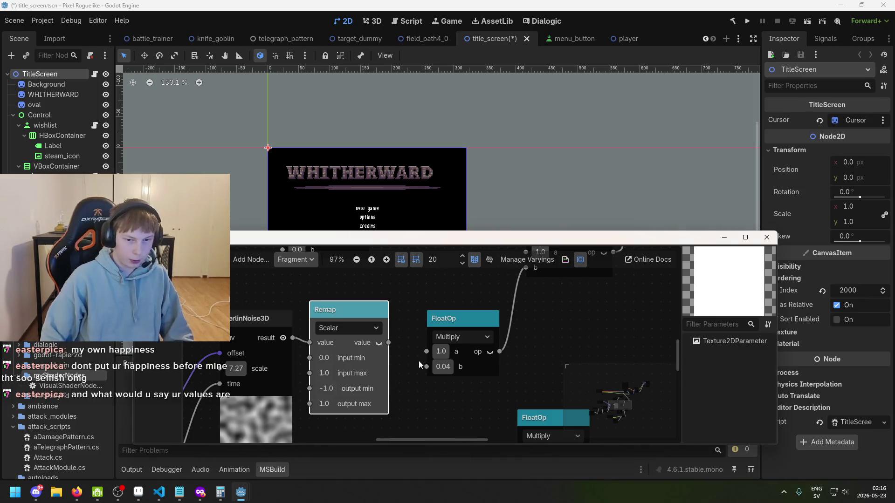
Step: Reconnect Remap's output to the multiply node's a, giving a 0.275 factor
left_click_drag(421, 348, 424, 350)
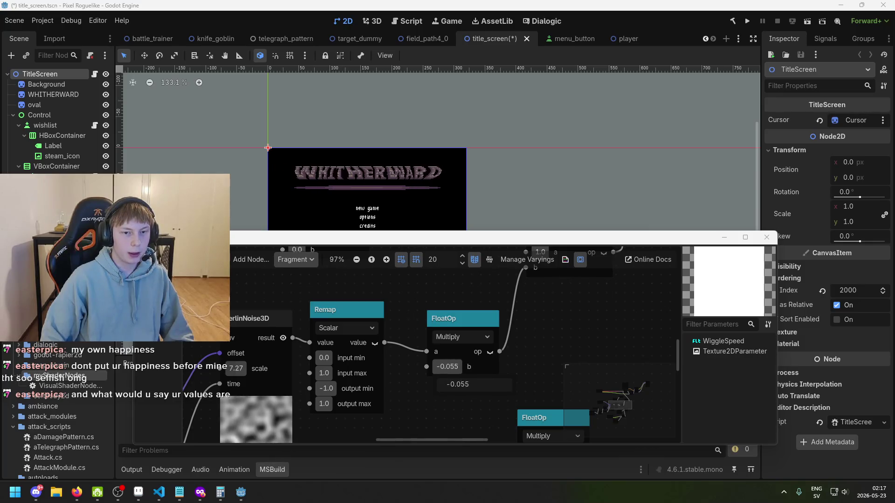
scroll(449, 395, "down", 2)
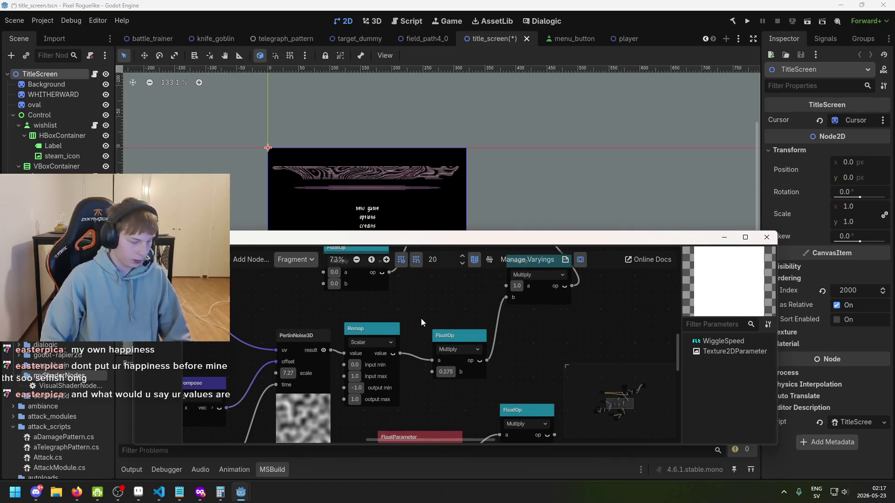
scroll(434, 335, "down", 2)
scroll(454, 354, "down", 2)
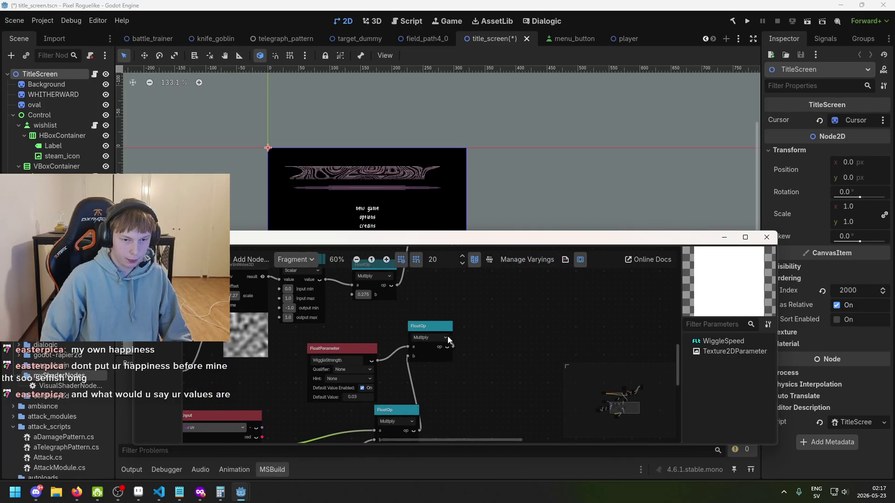
Step: Feed the middle multiply result into the top multiply's b and save the scene
left_click_drag(452, 347, 353, 293)
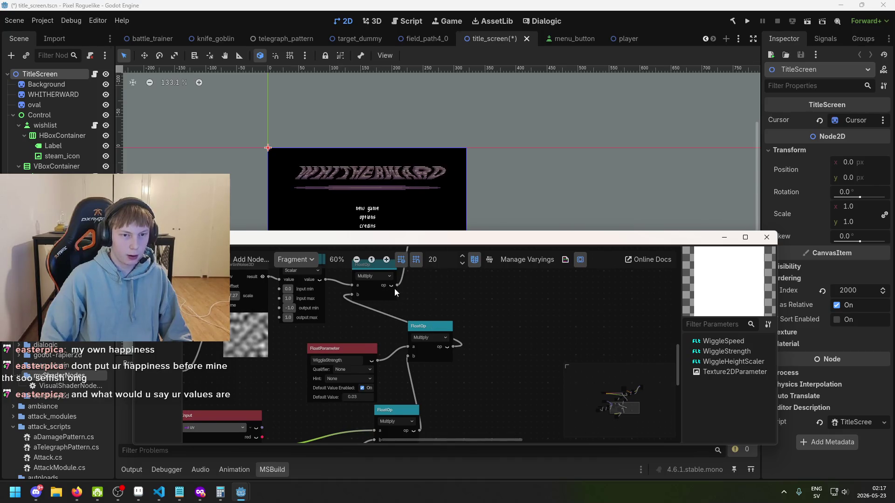
scroll(394, 289, "up", 2)
key("ctrl+s")
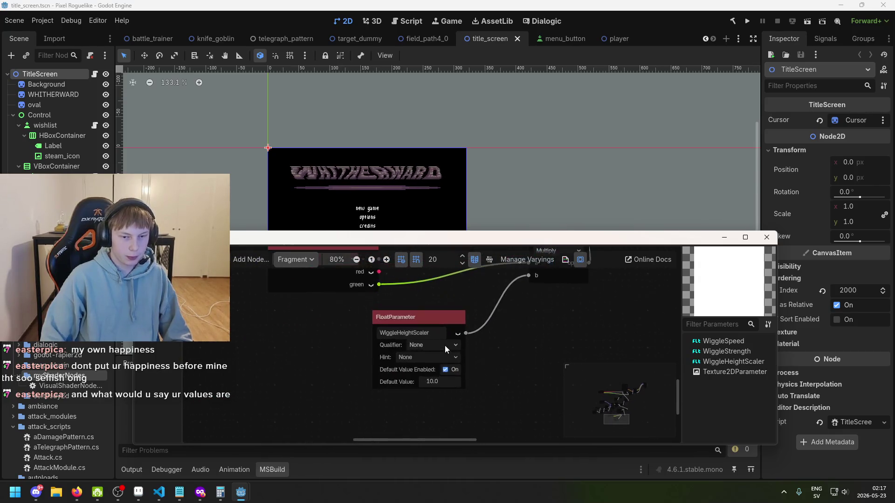
Step: Select the WiggleHeightScaler node and enter default values 100, then 30
left_click(435, 318)
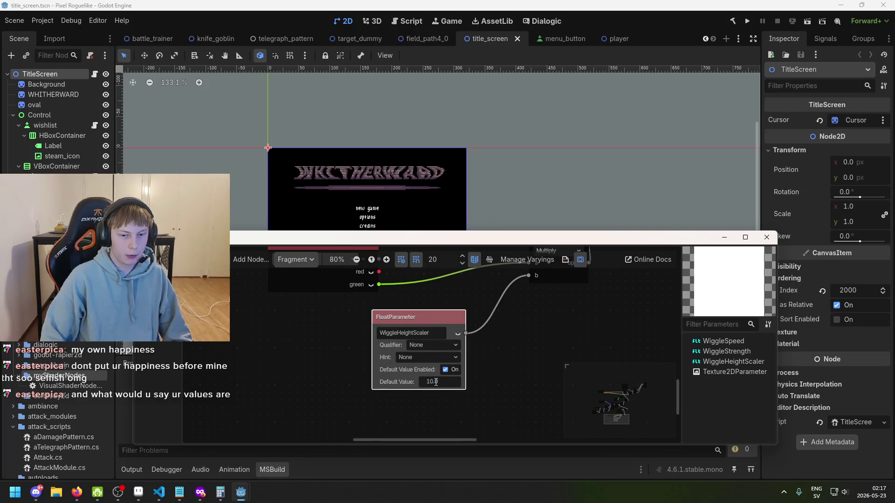
scroll(438, 396, "up", 3)
scroll(418, 413, "right", 3)
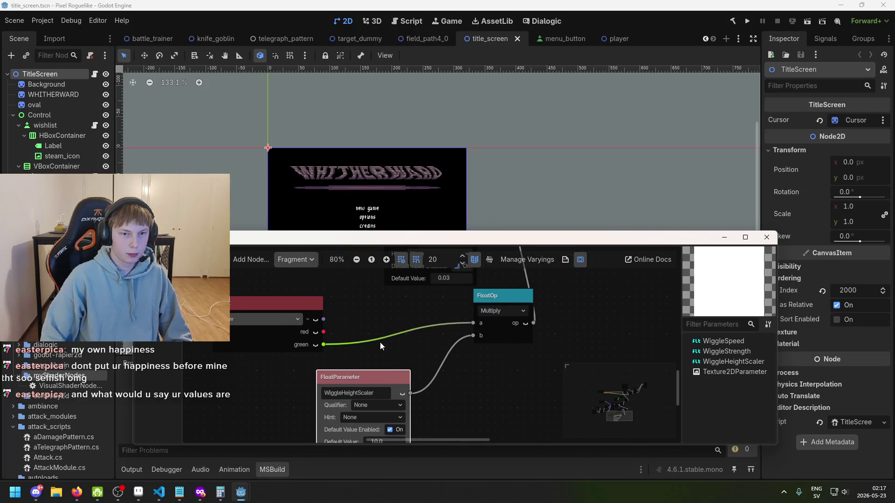
scroll(388, 308, "down", 3)
scroll(388, 308, "left", 2)
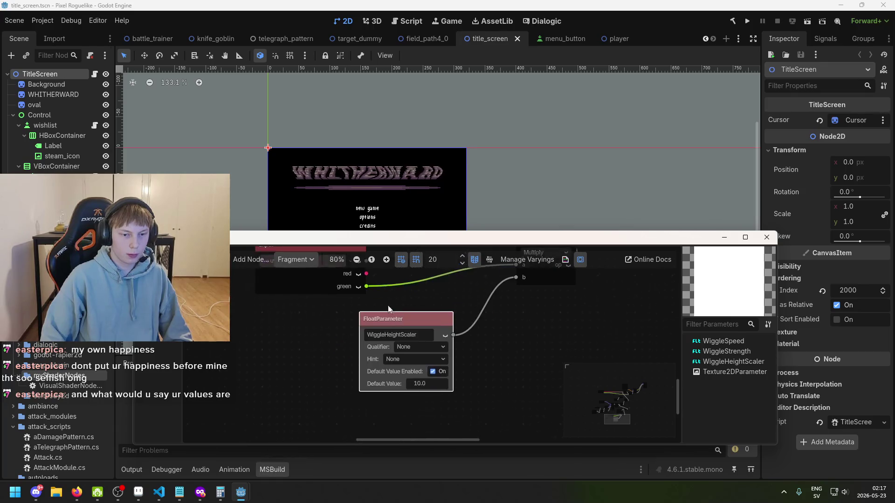
key("BackSpace")
key("BackSpace")
type("0")
key("Return")
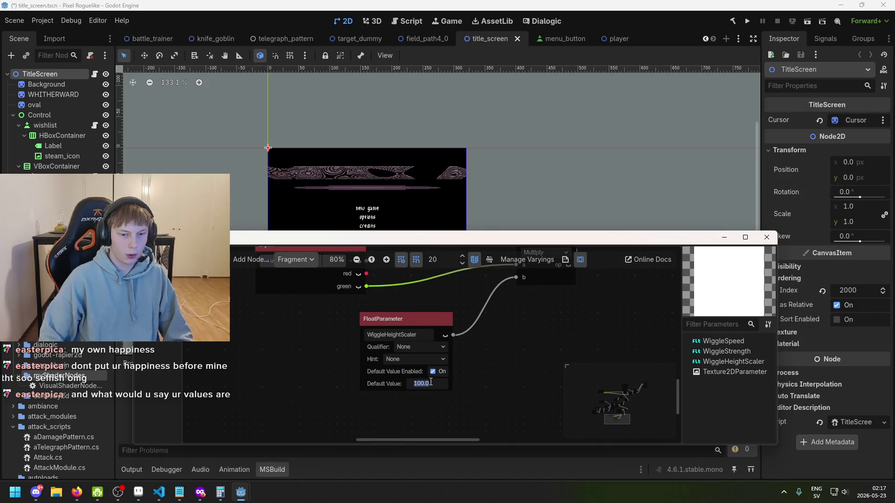
type("30")
key("Return")
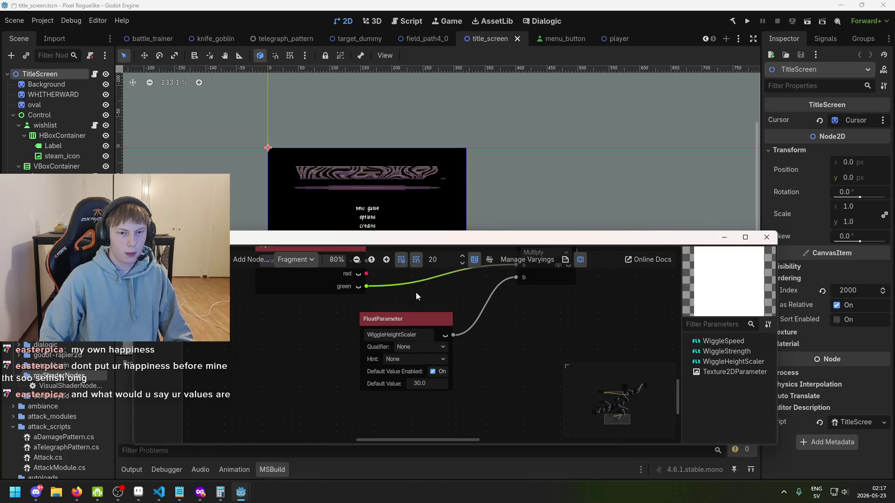
scroll(421, 290, "down", 2)
Step: Tidy the WiggleStrength node's position and change WiggleHeightScaler's default to 20, then 10
left_click_drag(421, 290, 377, 363)
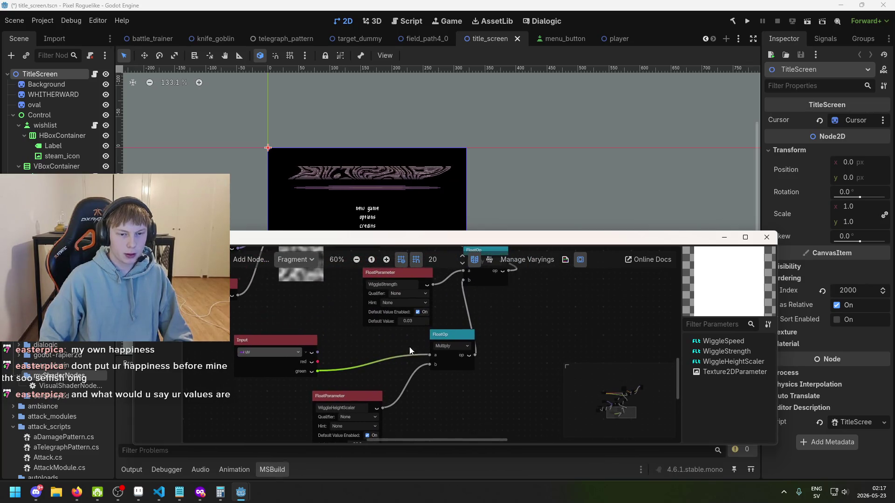
left_click_drag(379, 277, 362, 281)
left_click_drag(415, 297, 416, 327)
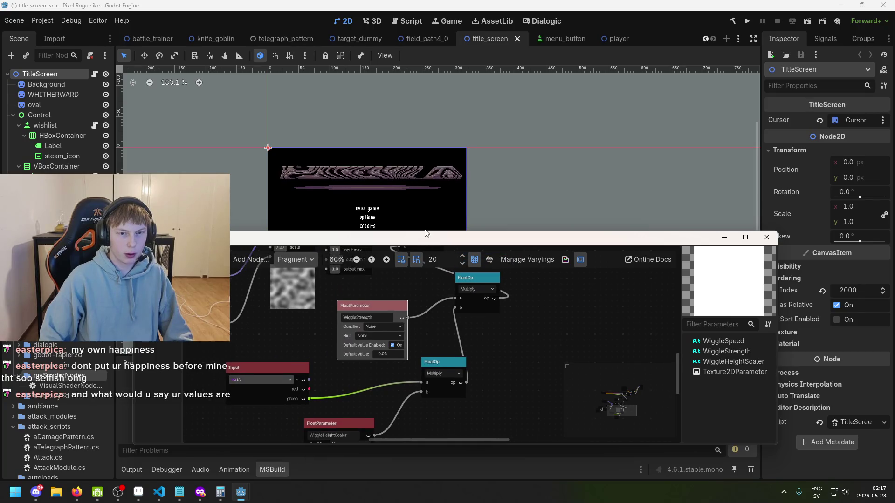
scroll(429, 345, "down", 3)
scroll(400, 386, "up", 2)
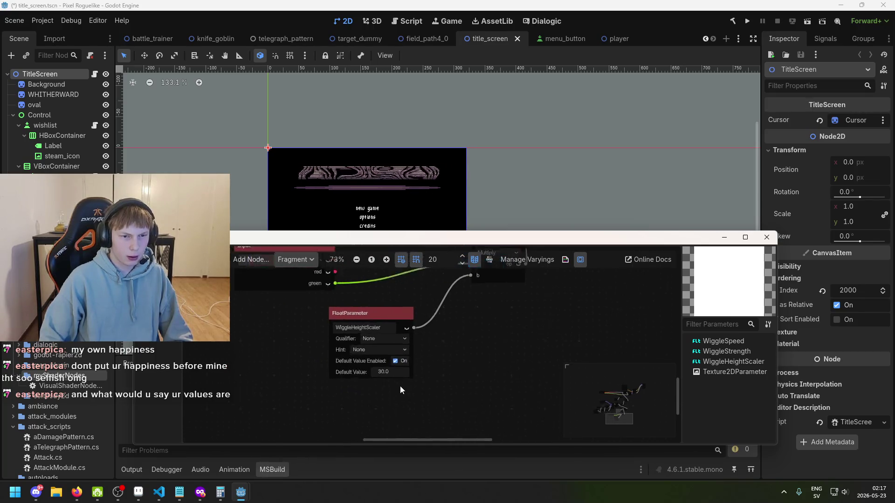
double_click(394, 370)
type("10")
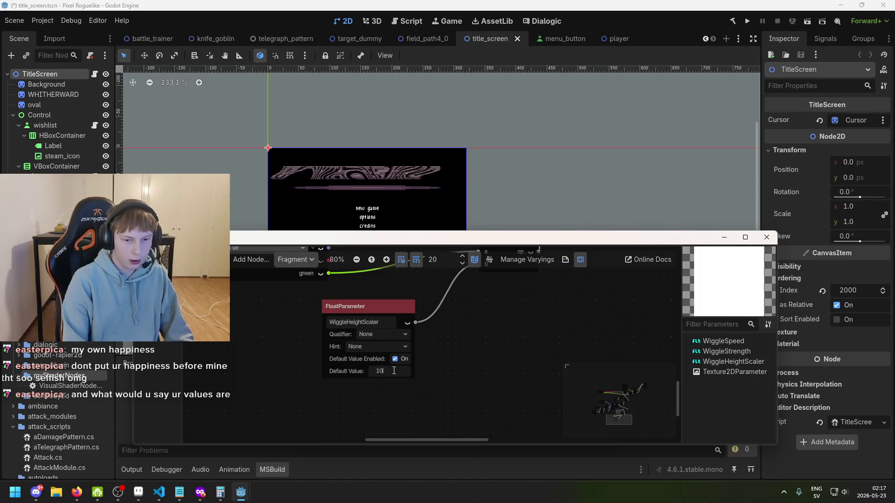
key("Return")
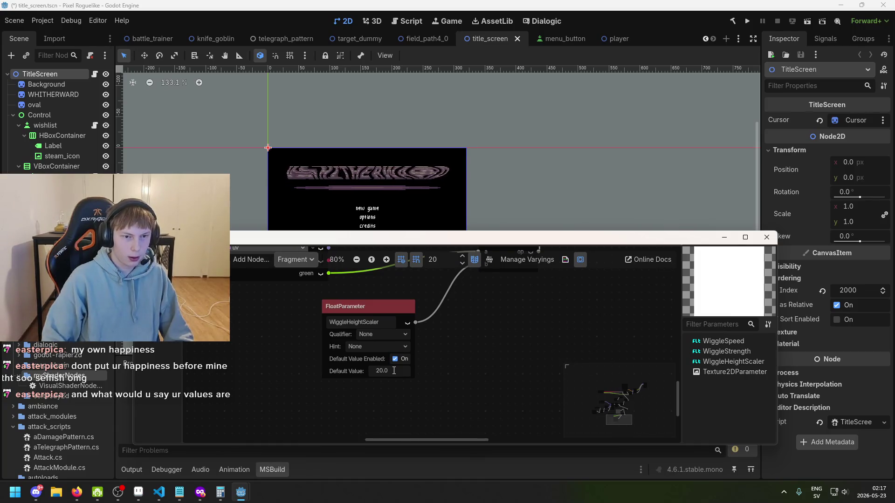
type("10")
key("Return")
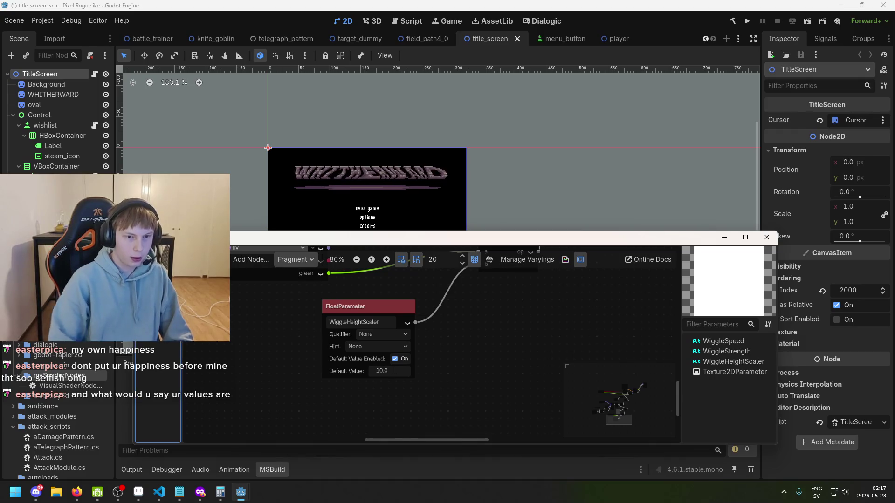
scroll(424, 377, "down", 5)
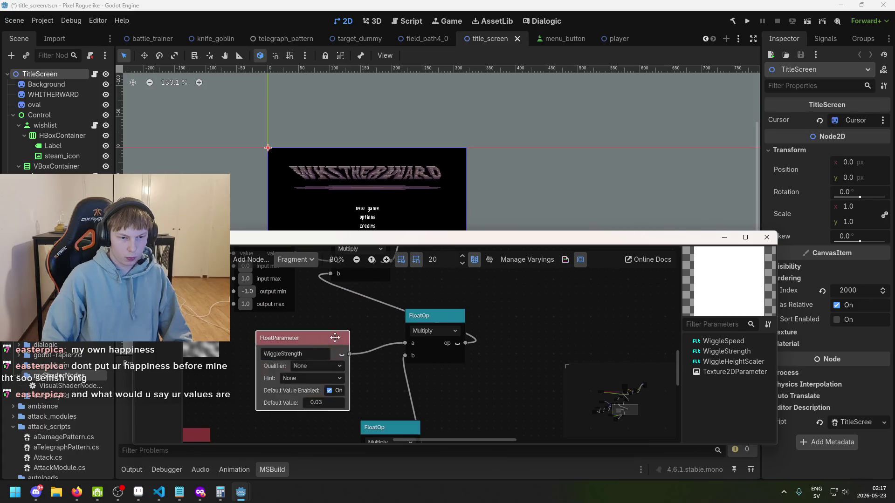
Step: Set WiggleStrength's default value to 0.5
left_click(367, 378)
scroll(366, 378, "up", 2)
type("0.")
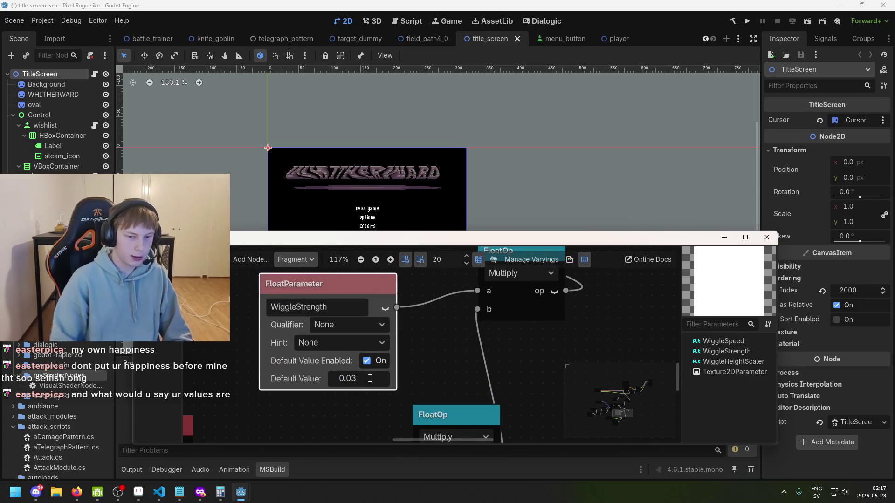
key("Return")
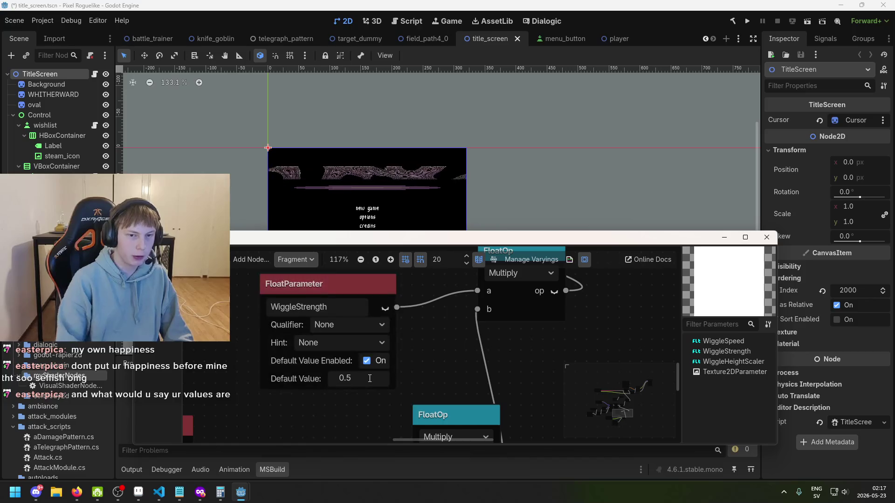
scroll(448, 324, "down", 2)
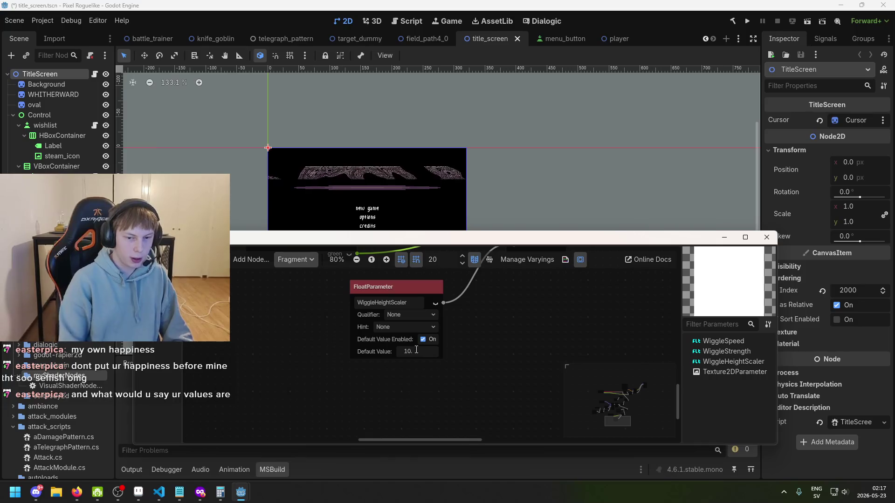
Step: Lower WiggleHeightScaler's default value to 2, then to 1
type("5")
key("BackSpace")
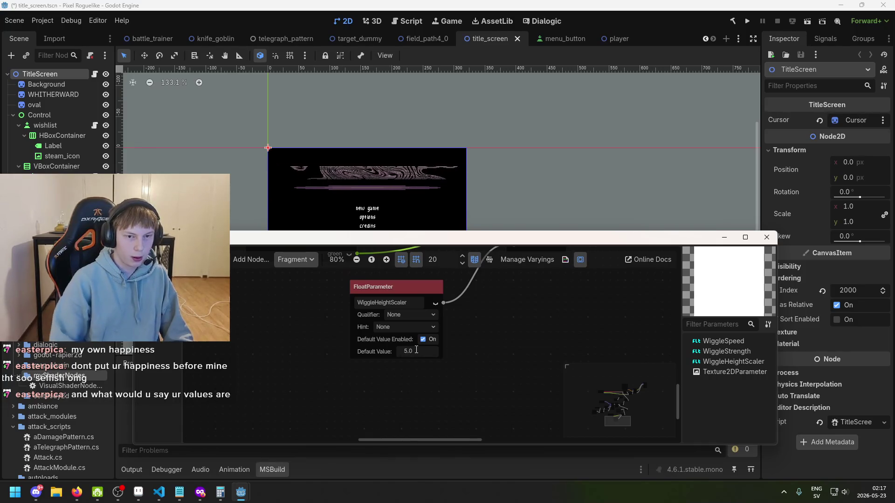
type("2")
key("Return")
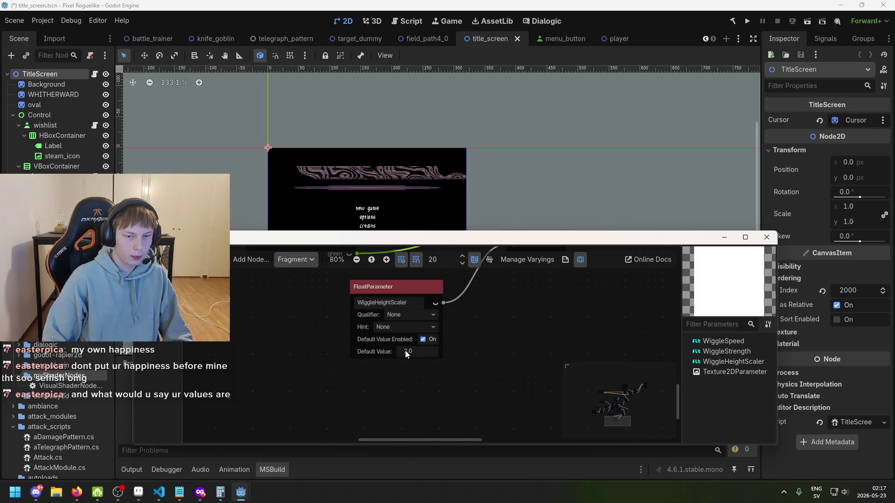
left_click_drag(405, 350, 366, 354)
left_click(418, 351)
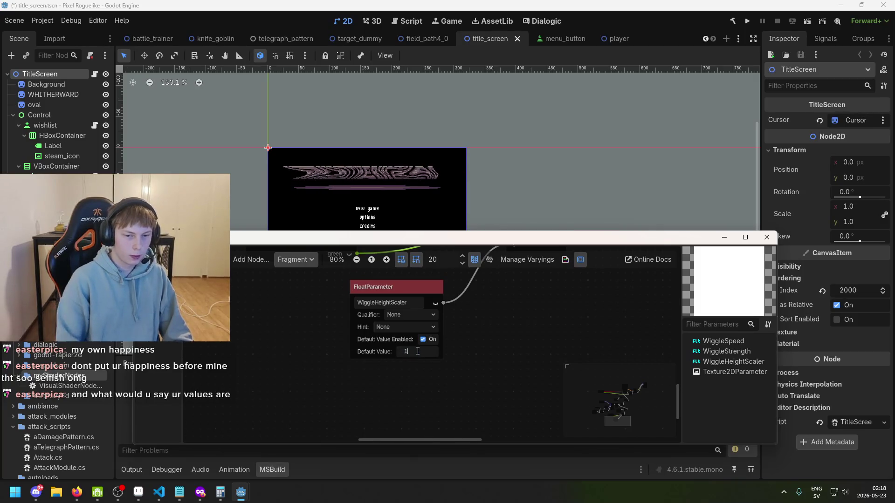
type("1")
key("Return")
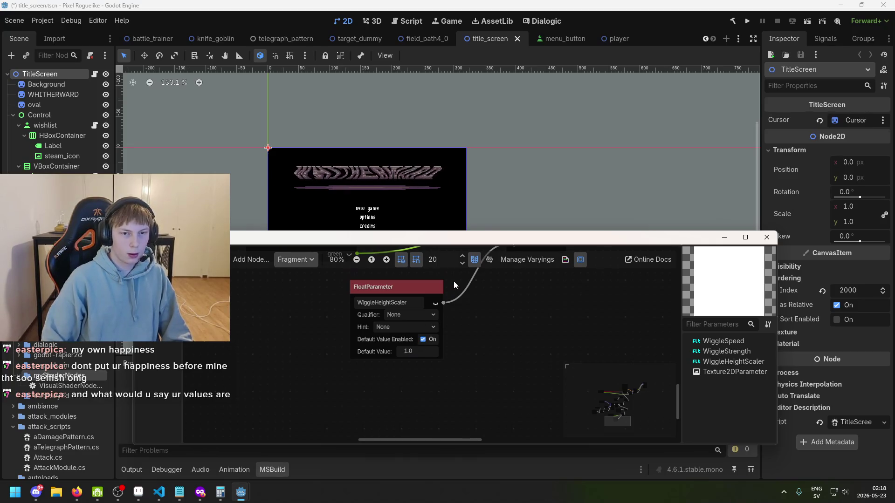
scroll(455, 279, "down", 1)
scroll(403, 203, "up", 2)
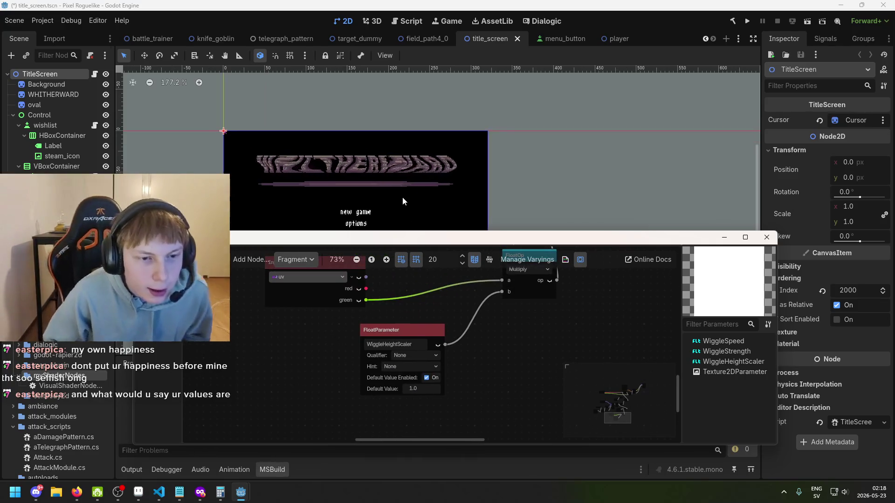
Step: Return to the shader editor and reposition the WiggleStrength and UV Input nodes
left_click(402, 196)
scroll(402, 197, "up", 1)
mouse_move(241, 492)
left_click(302, 465)
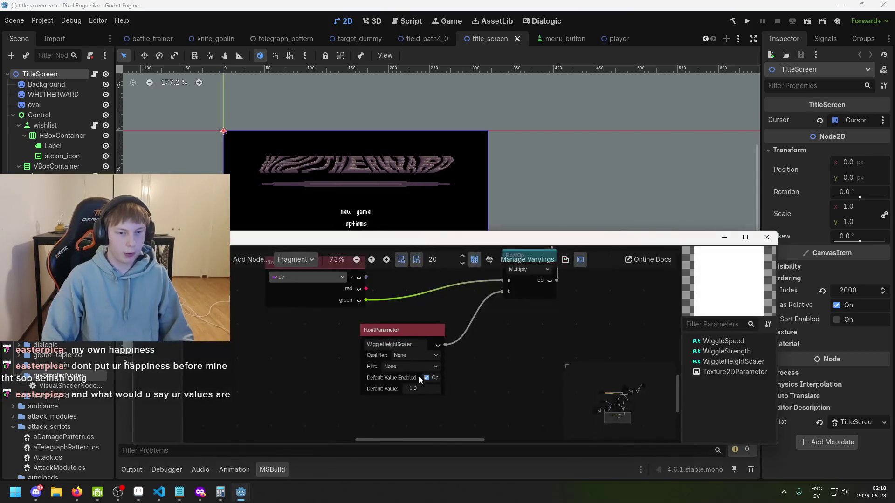
left_click_drag(449, 364, 386, 385)
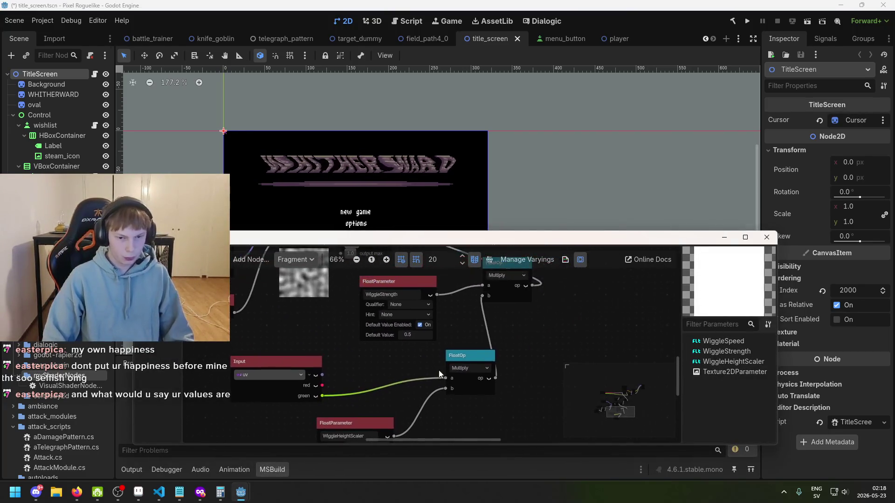
left_click_drag(466, 351, 473, 338)
left_click_drag(401, 286, 388, 285)
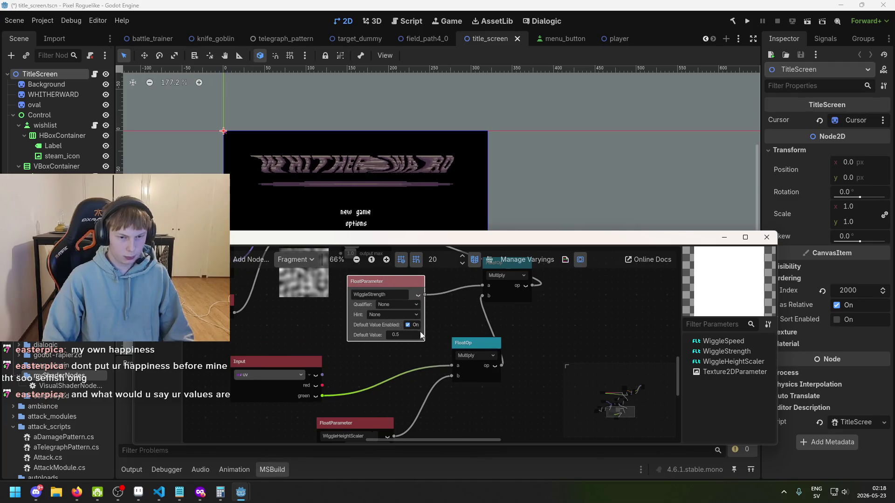
scroll(418, 331, "up", 1)
left_click_drag(272, 362, 290, 354)
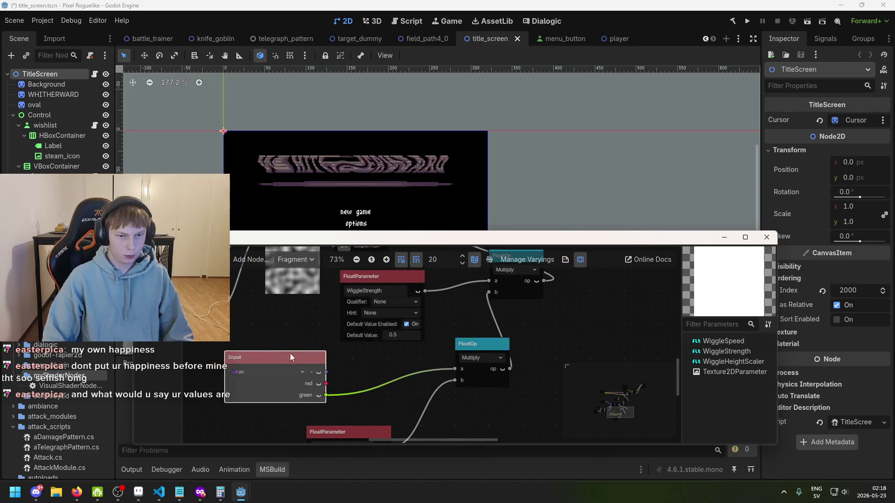
scroll(421, 342, "down", 3)
scroll(462, 373, "up", 4)
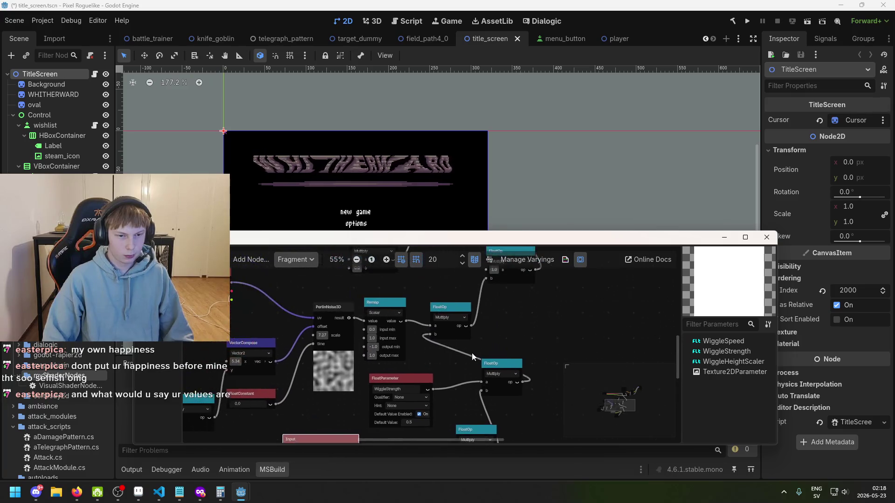
scroll(478, 359, "up", 2)
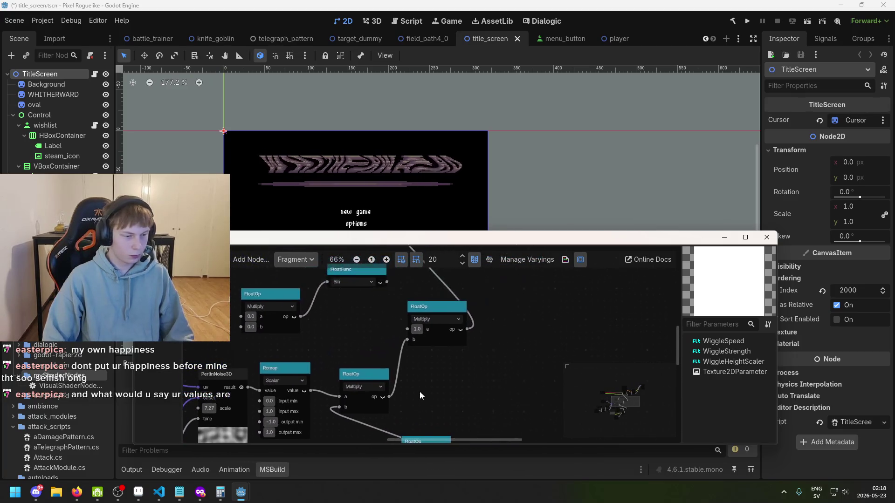
scroll(429, 389, "down", 2)
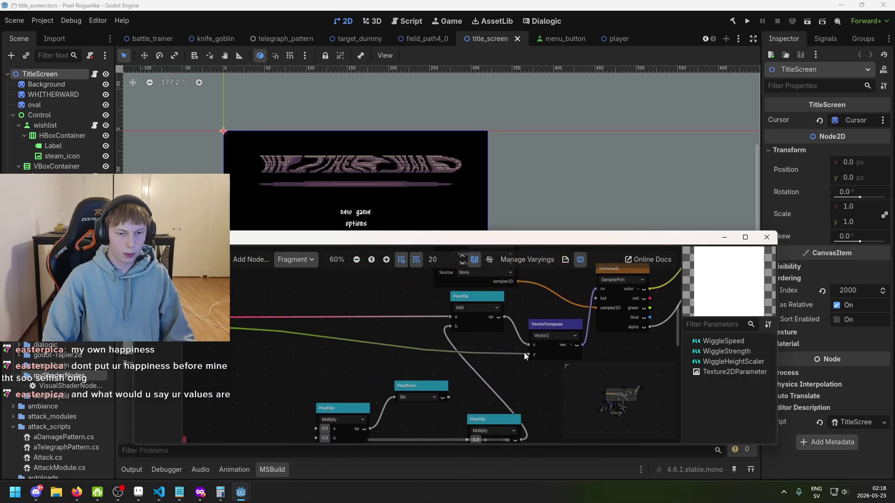
Step: Set the WiggleSpeed parameter's default value to 0.0
mouse_move(444, 343)
left_mouse_down()
mouse_move(481, 349)
mouse_move(474, 368)
mouse_move(508, 357)
mouse_move(491, 281)
left_mouse_up()
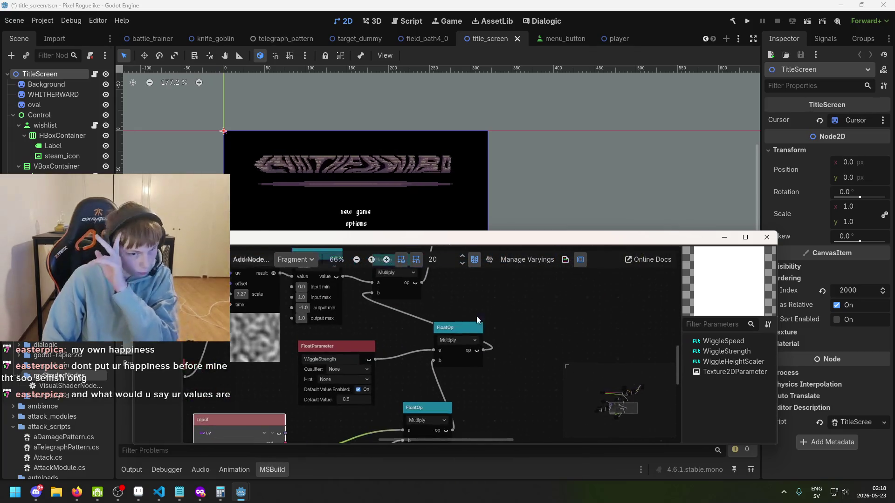
scroll(476, 316, "up", 1)
left_click_drag(427, 332, 528, 349)
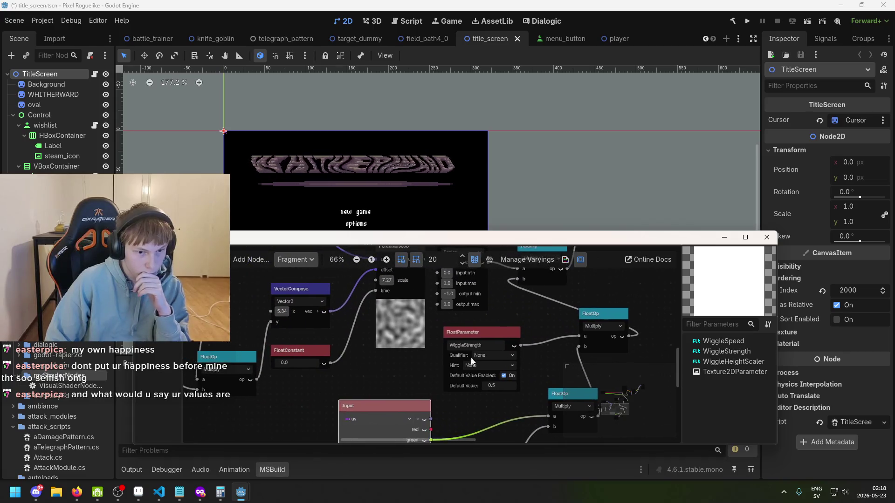
left_click_drag(397, 357, 522, 343)
double_click(245, 398)
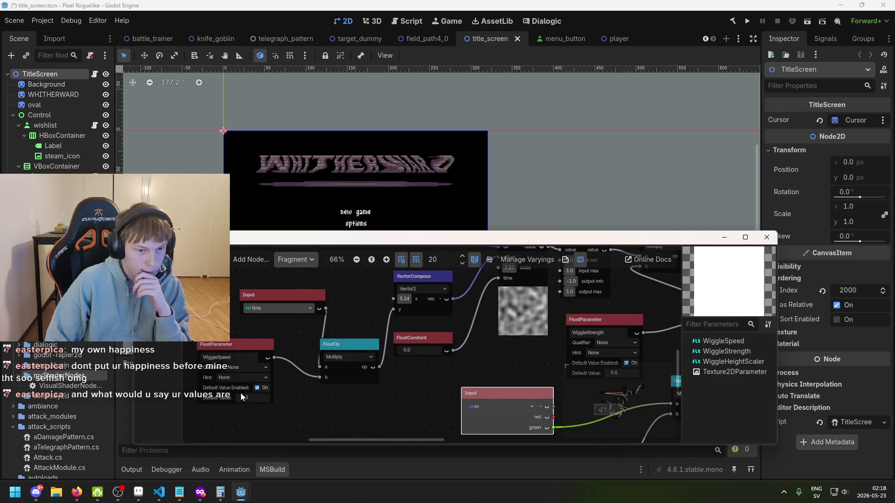
type("0")
key("Return")
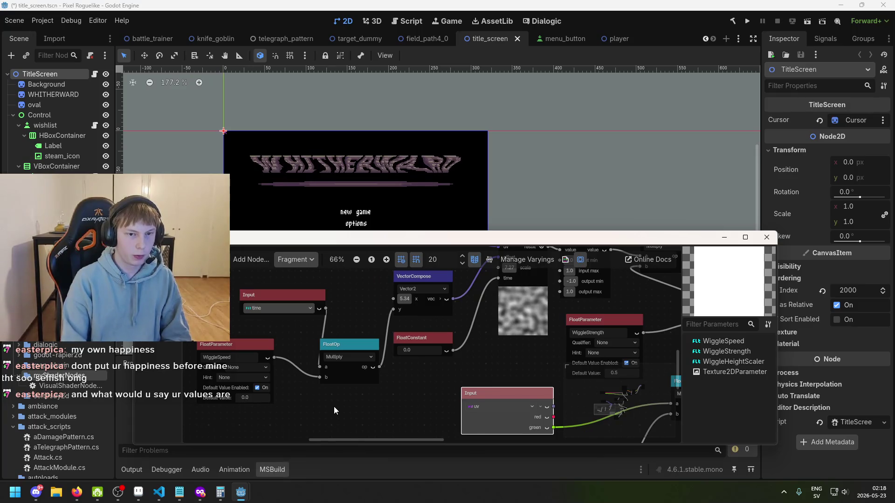
scroll(474, 287, "right", 5)
scroll(473, 287, "down", 2)
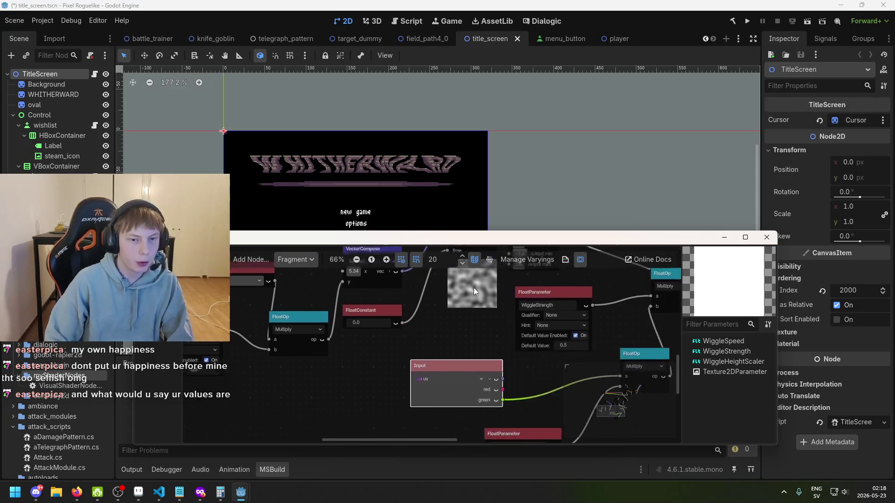
scroll(443, 386, "down", 3)
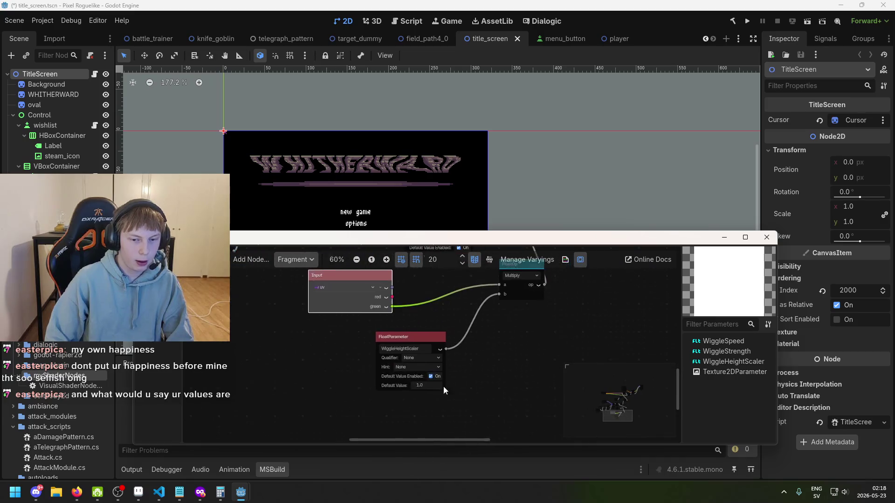
scroll(416, 357, "right", 2)
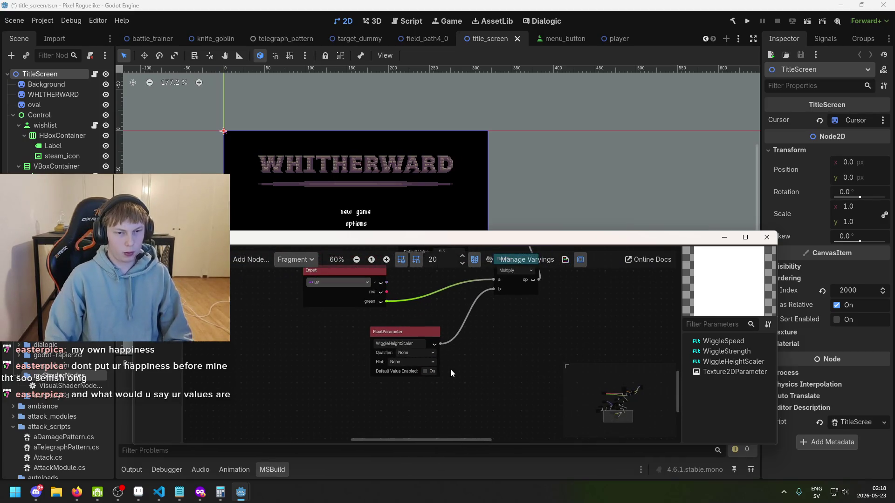
Step: Enable WiggleHeightScaler's default value, trying 10 and 3 before settling on 2.0
left_click(425, 371)
scroll(422, 375, "up", 2)
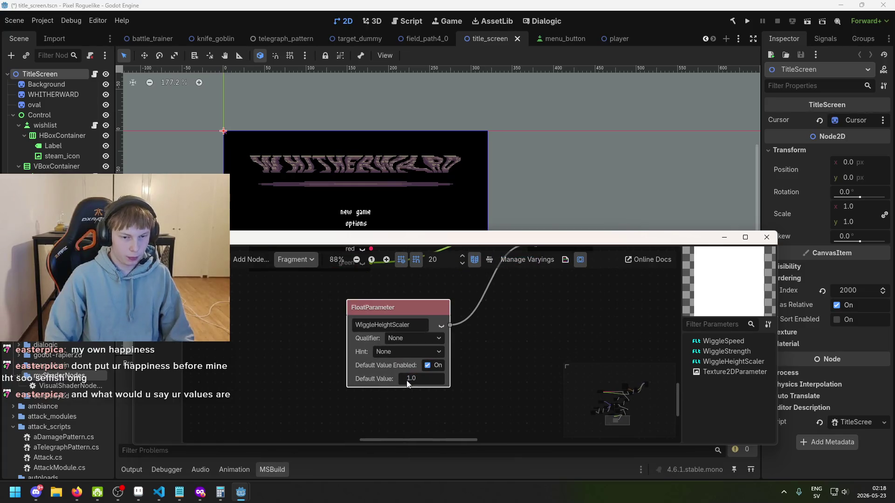
left_click_drag(407, 381, 414, 382)
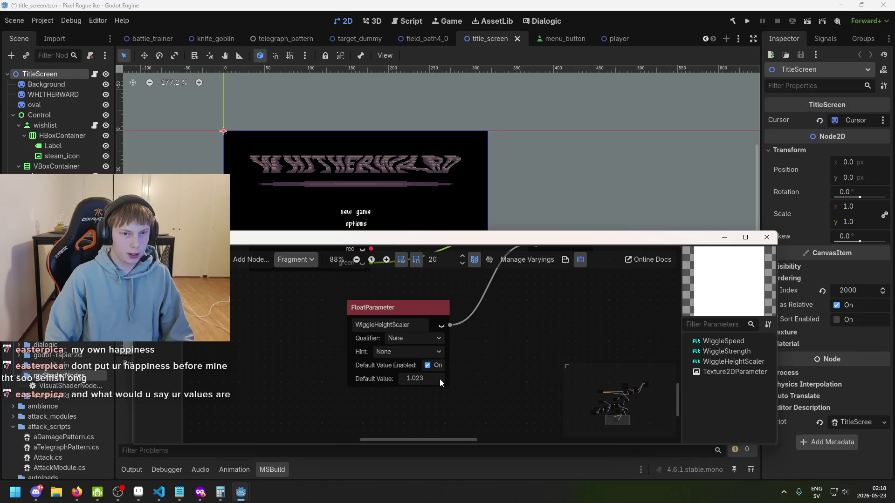
type("10")
key("Return")
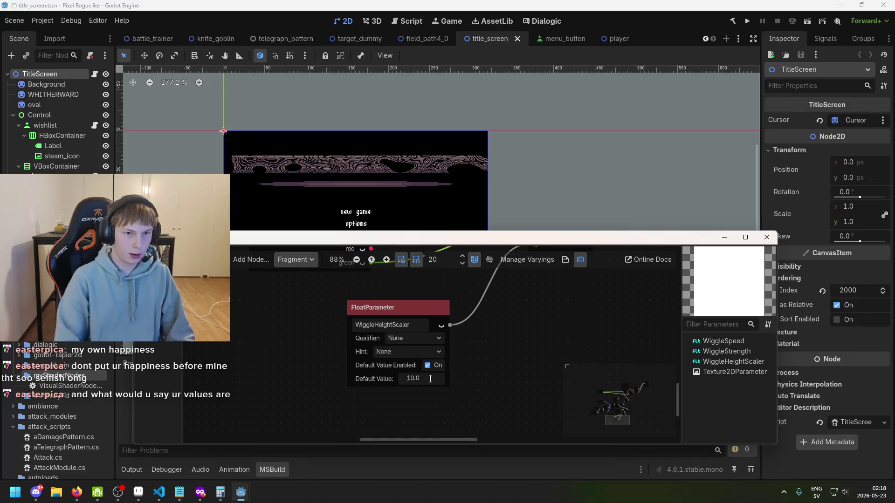
type("2")
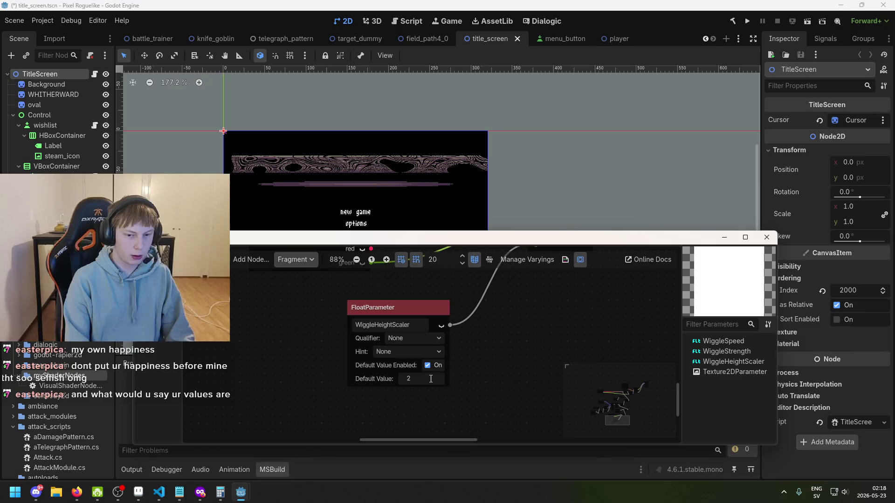
key("Return")
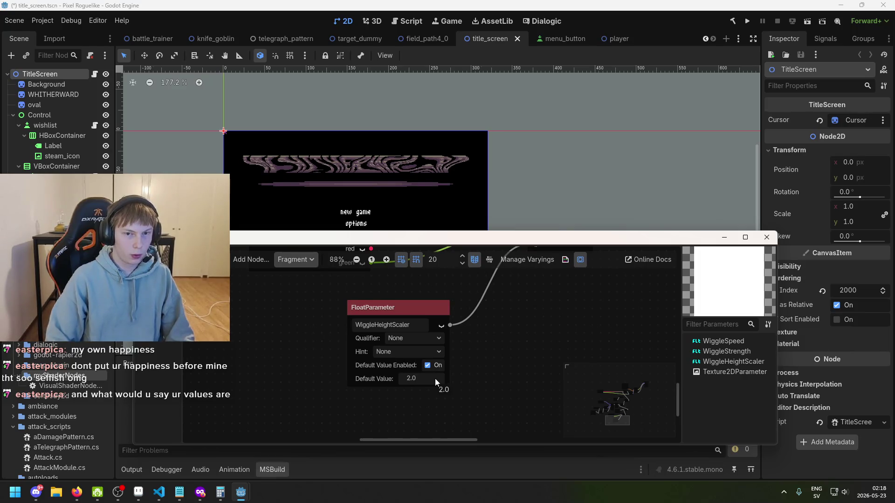
scroll(471, 323, "down", 2)
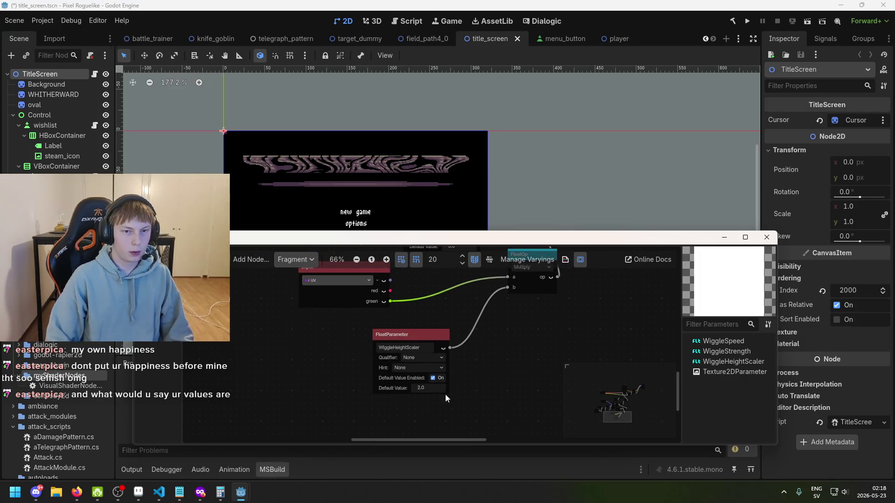
type("3")
key("Return")
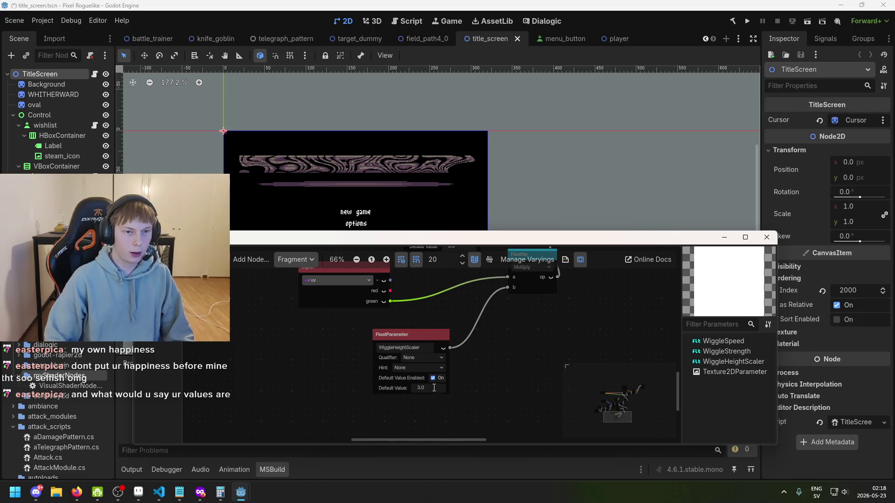
type("2")
key("Return")
Step: Rearrange the Input and WiggleHeightScaler nodes in the shader graph
scroll(466, 389, "up", 1)
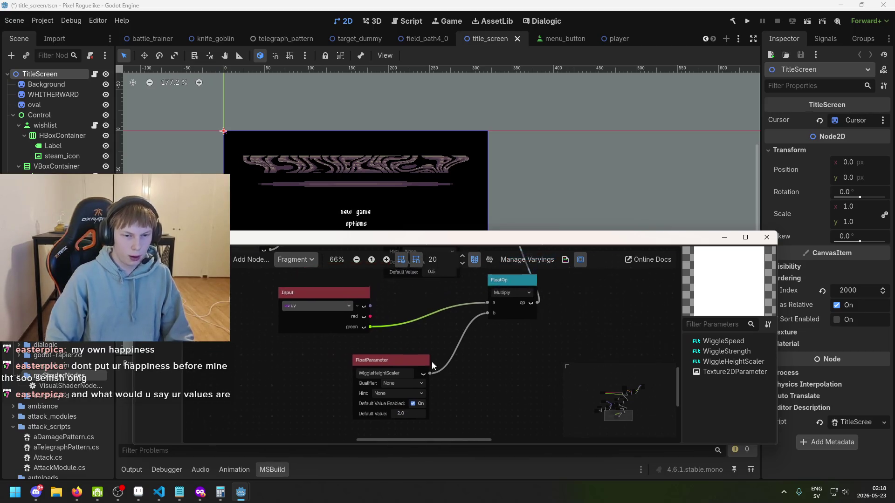
left_click_drag(345, 302, 334, 306)
left_click_drag(372, 360, 355, 366)
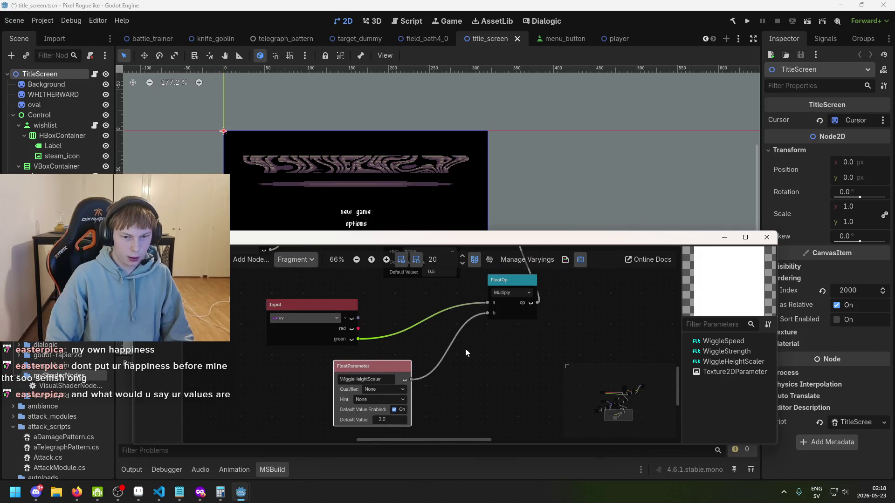
scroll(313, 354, "up", 1)
scroll(313, 349, "up", 2)
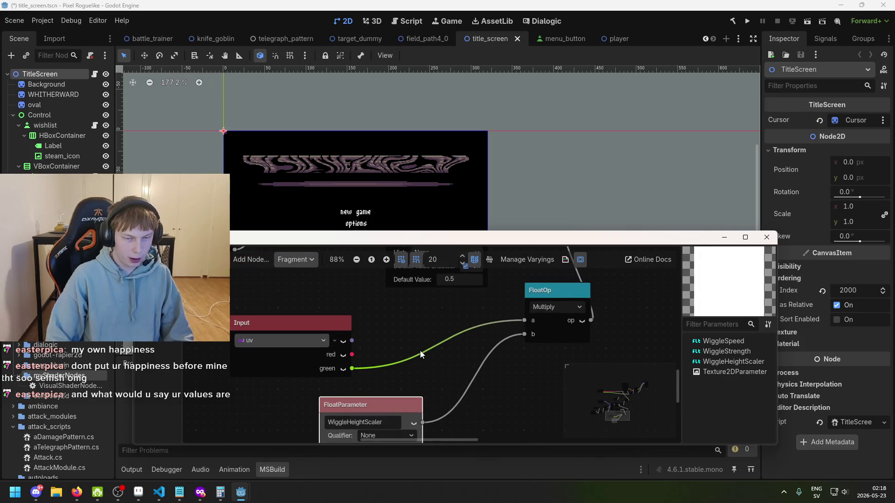
scroll(421, 349, "up", 1)
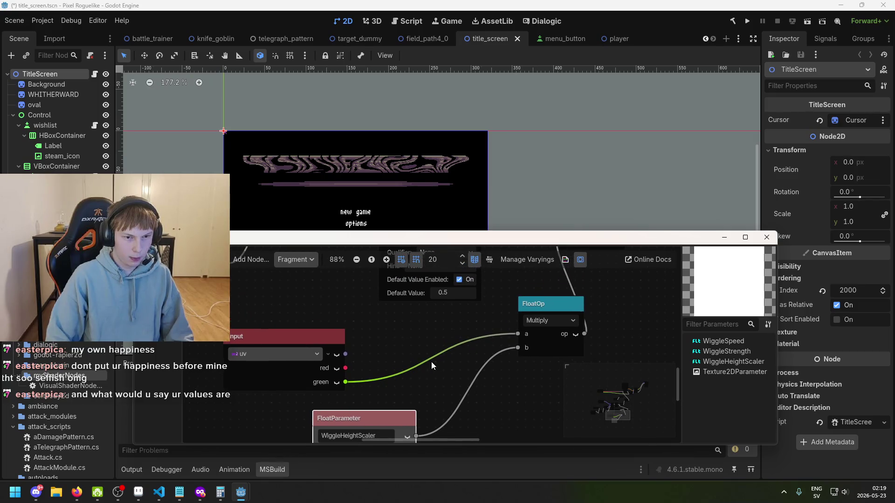
scroll(432, 361, "down", 2)
scroll(433, 352, "up", 2)
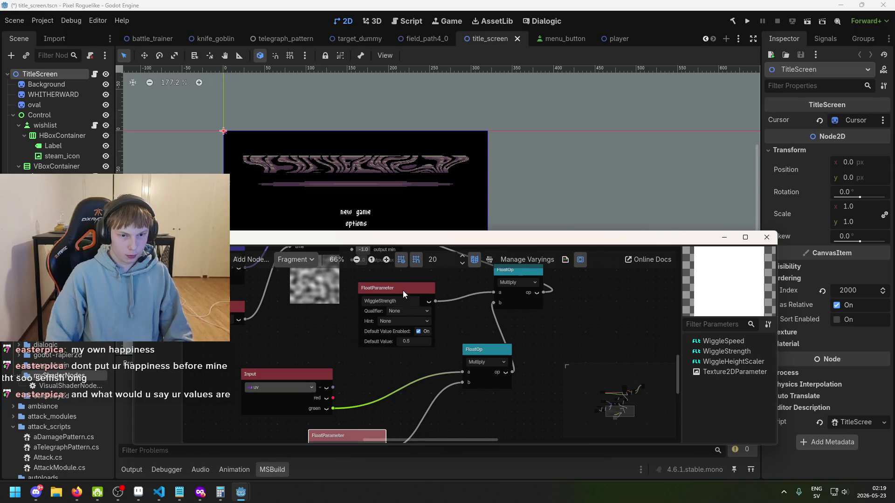
Step: Change WiggleStrength's default value from 0.5 to 0.1 to lighten the title distortion
scroll(410, 338, "up", 2)
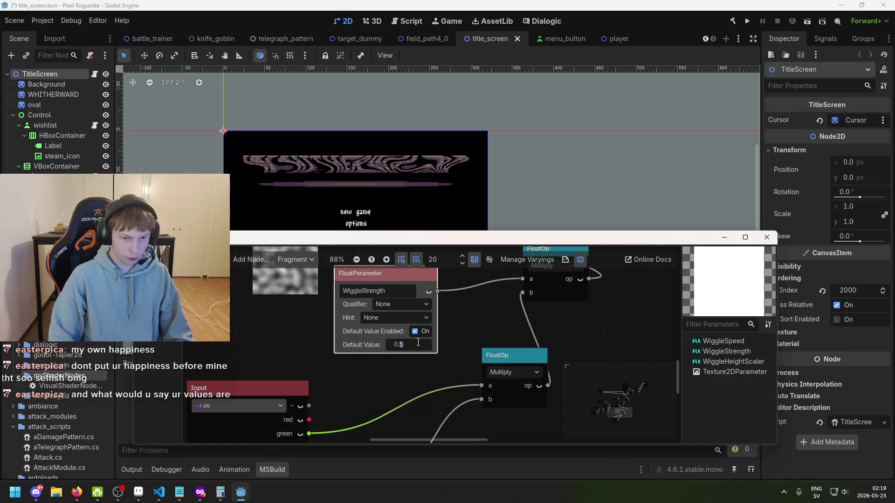
key("BackSpace")
type("1")
key("Return")
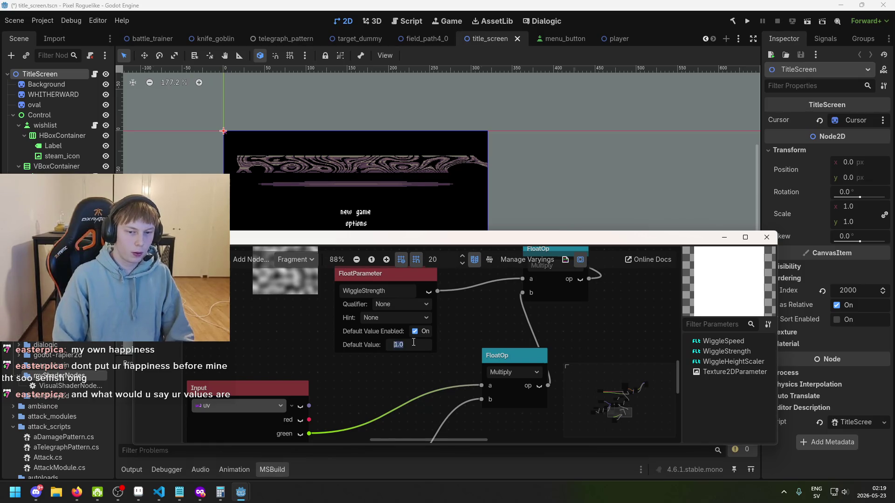
type(".1")
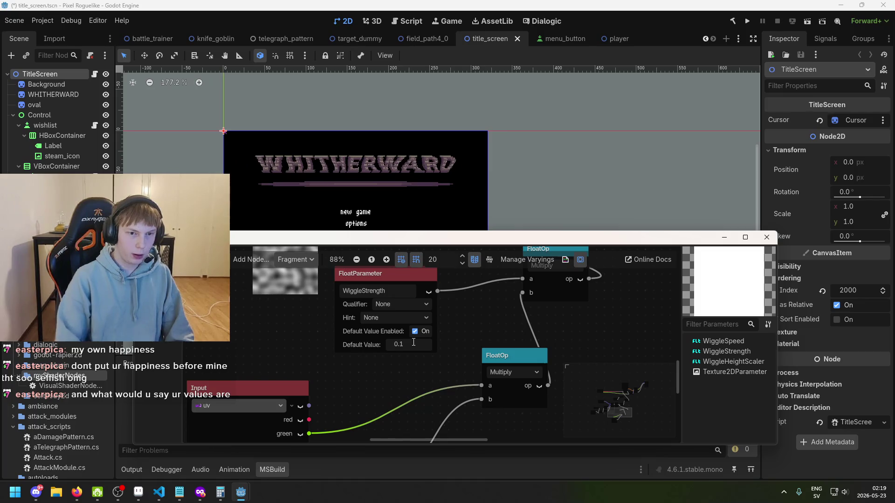
scroll(427, 345, "down", 1, "ctrl")
scroll(433, 340, "up", 5)
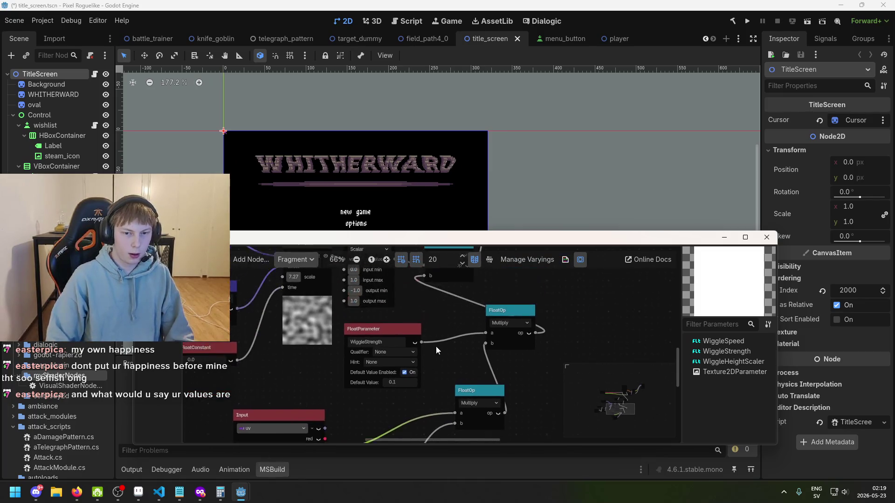
scroll(406, 329, "right", 2)
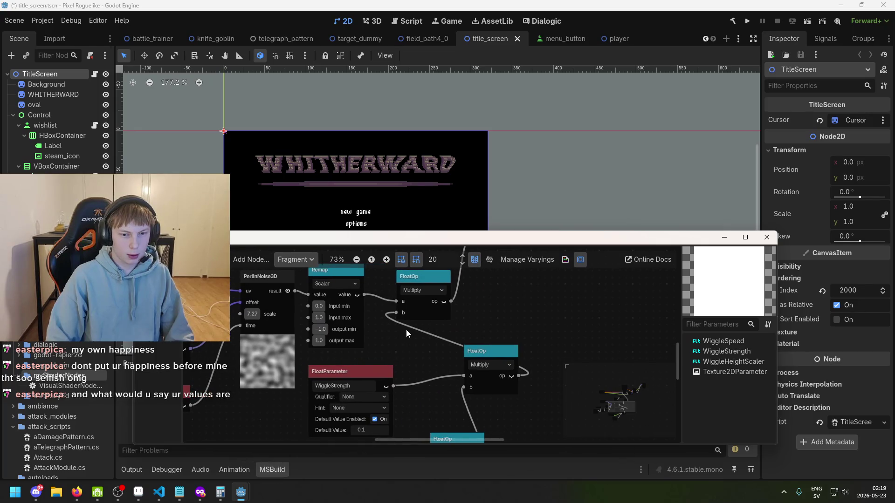
scroll(392, 302, "up", 2, "ctrl")
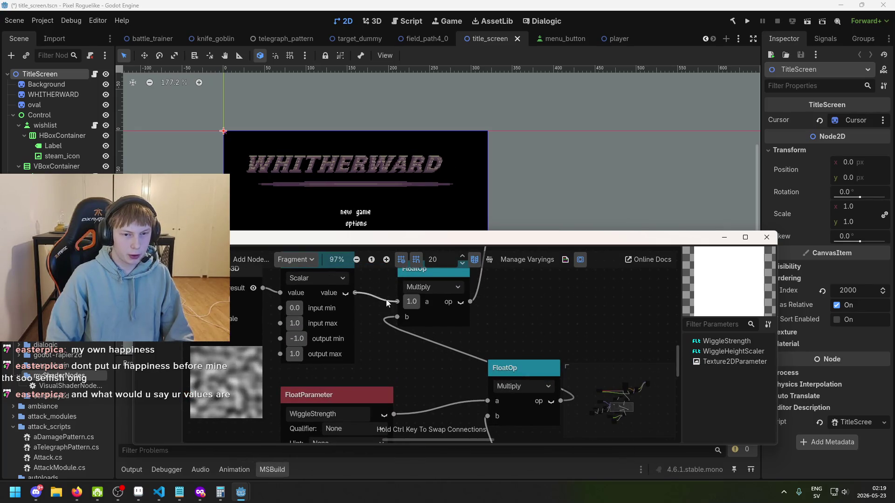
Step: Wire the Remap output into the Multiply's a port, testing a fallback of 0.5 before reconnecting
mouse_move(384, 300)
left_mouse_down()
mouse_move(393, 301)
mouse_move(378, 335)
left_mouse_up()
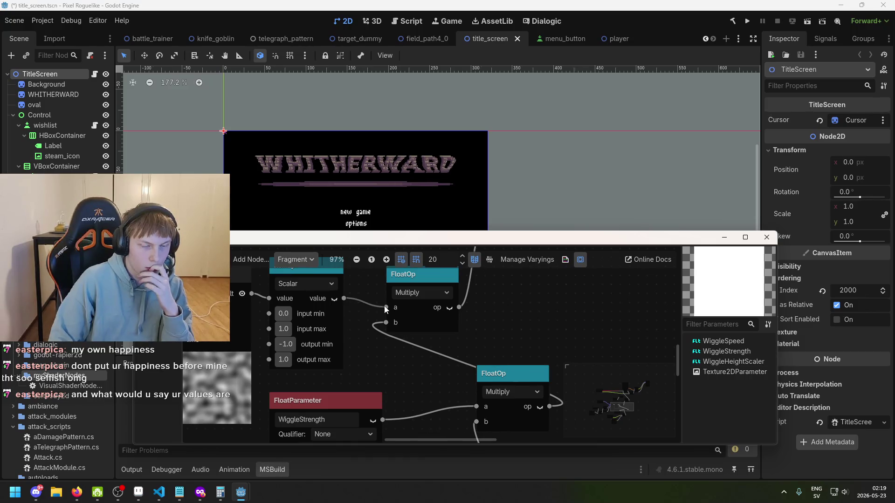
left_click_drag(384, 306, 390, 307)
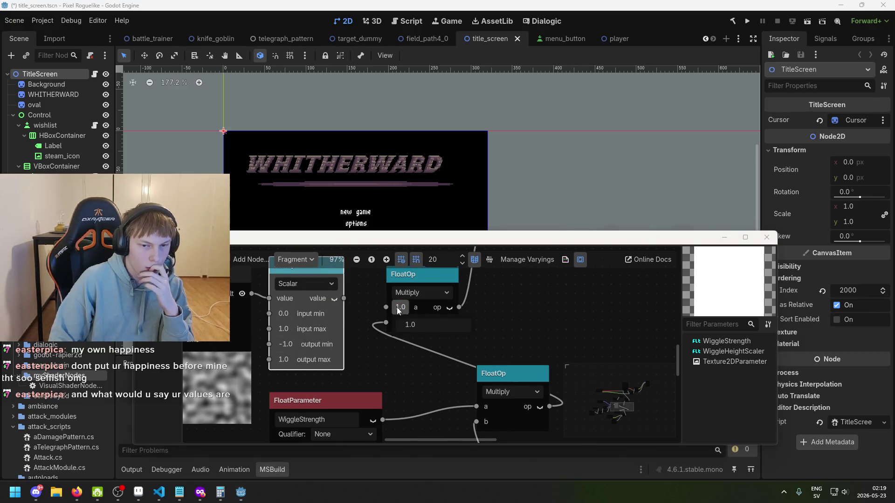
type("0.5")
key("Return")
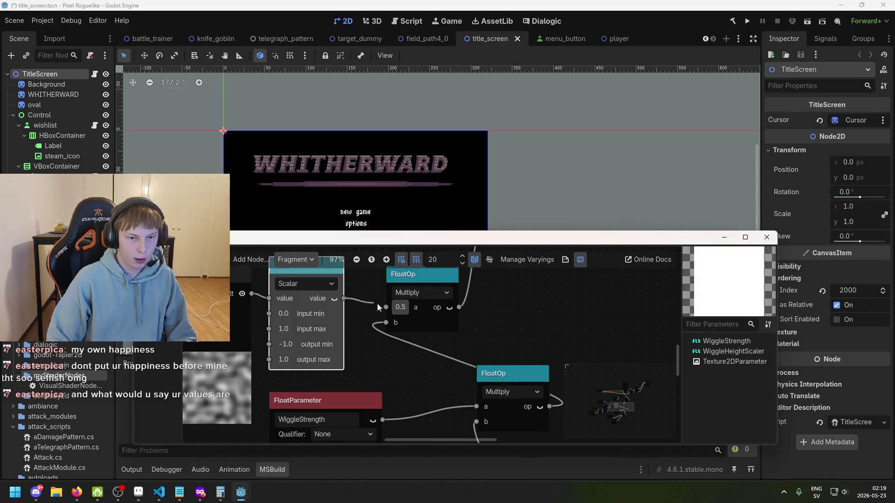
left_click_drag(377, 307, 387, 306)
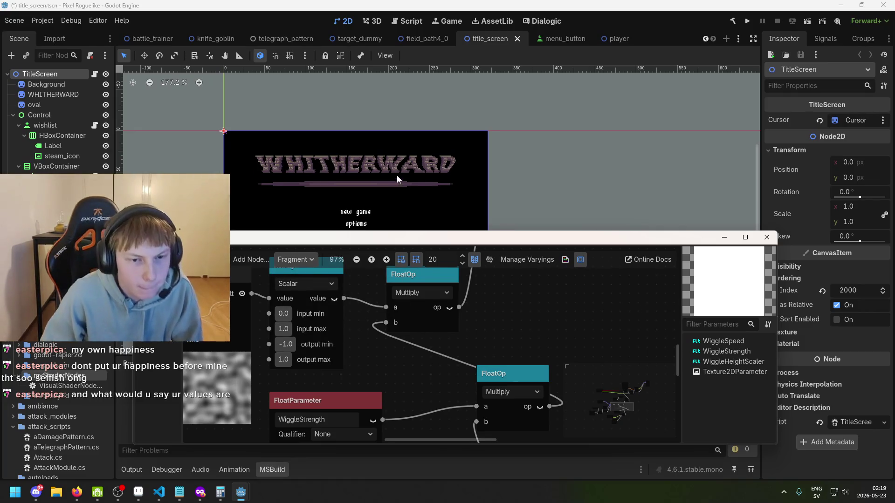
Step: Edit WiggleStrength's default value, replacing its last digit with 5
scroll(433, 295, "down", 3)
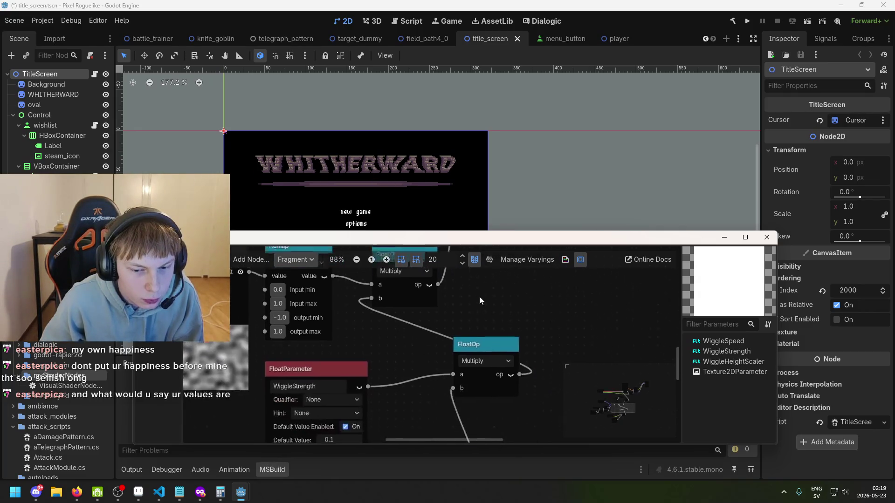
scroll(413, 331, "down", 1, "ctrl")
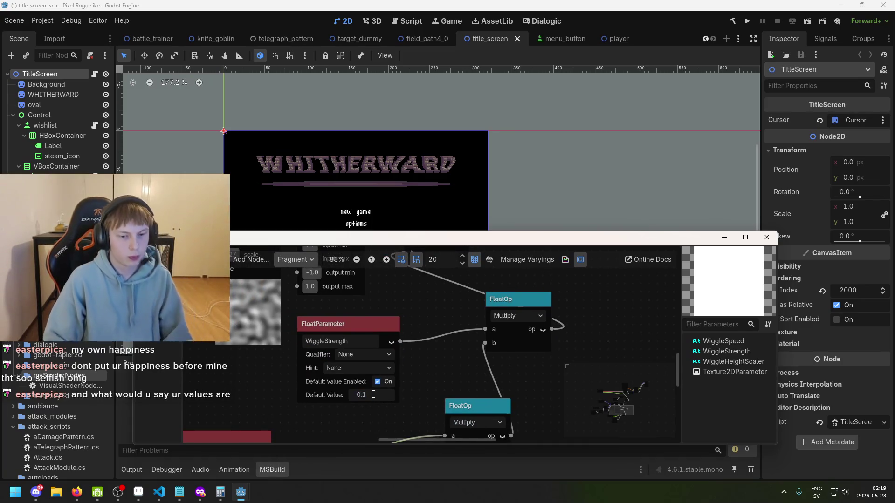
scroll(370, 399, "up", 1)
left_click(372, 394)
key("BackSpace")
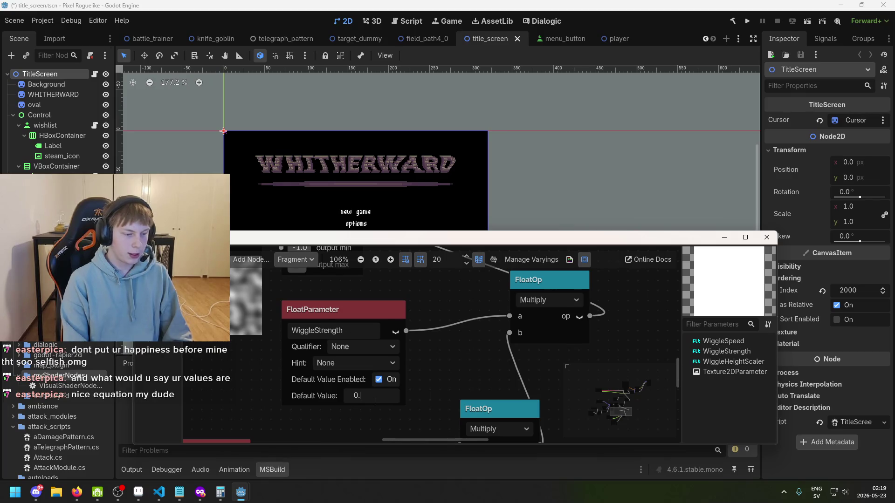
type("5")
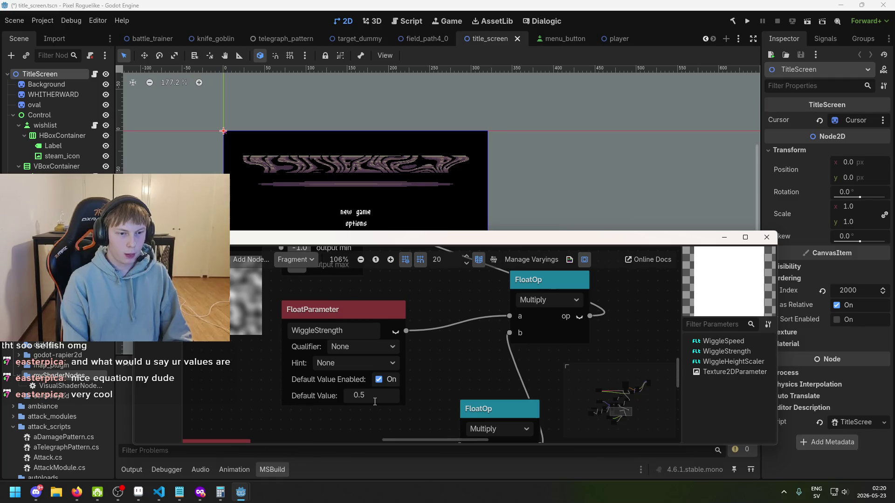
Step: Move the VectorCompose node and lower the PerlinNoise3D scale to 4.255
scroll(376, 391, "down", 2)
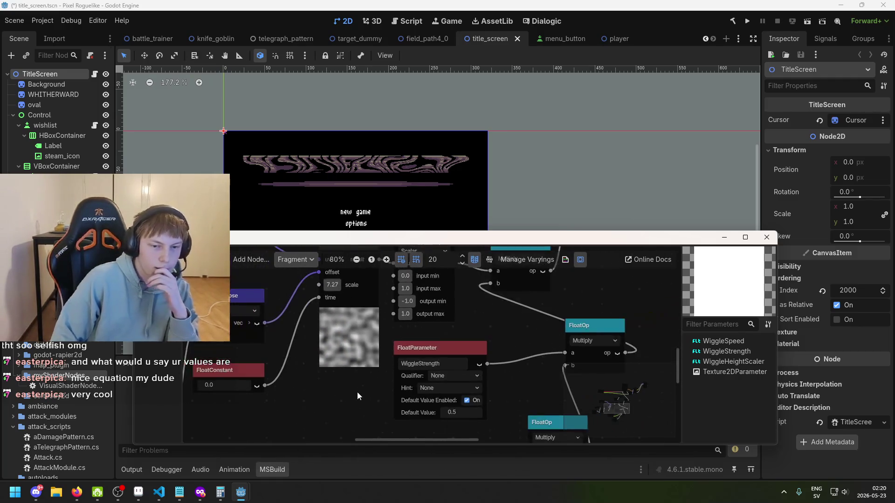
left_click_drag(346, 356, 385, 381)
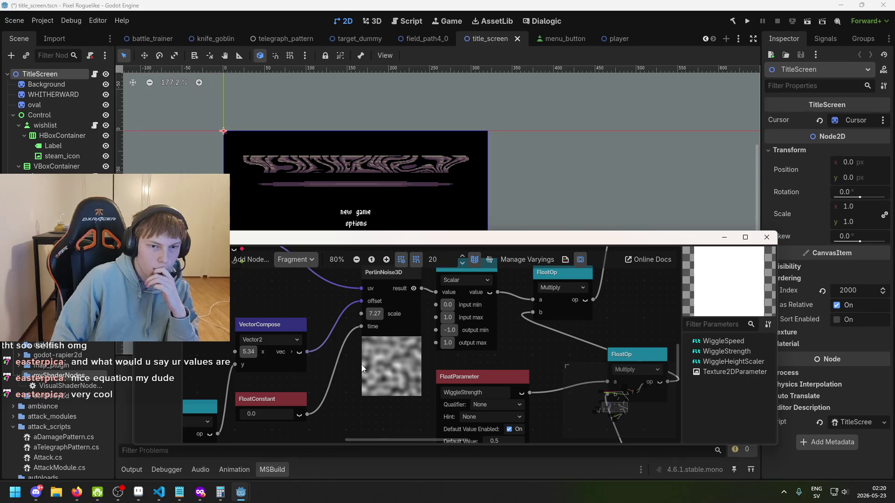
scroll(378, 333, "up", 2)
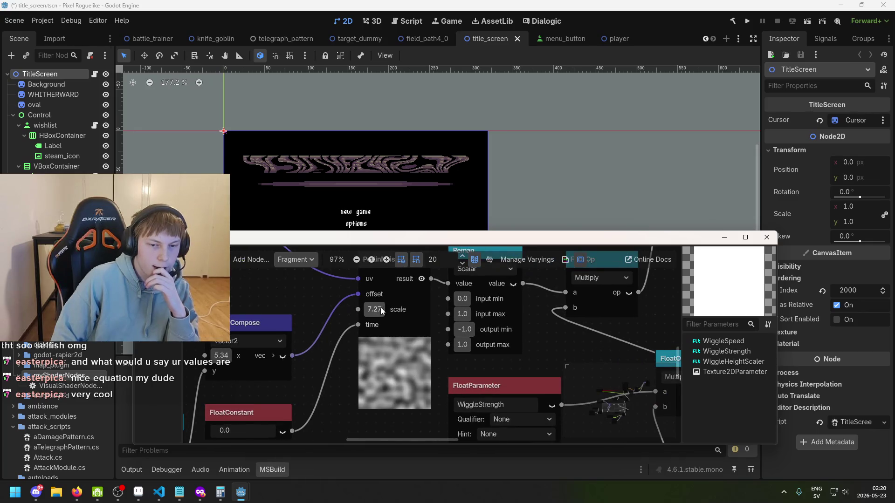
left_click_drag(275, 322, 243, 290)
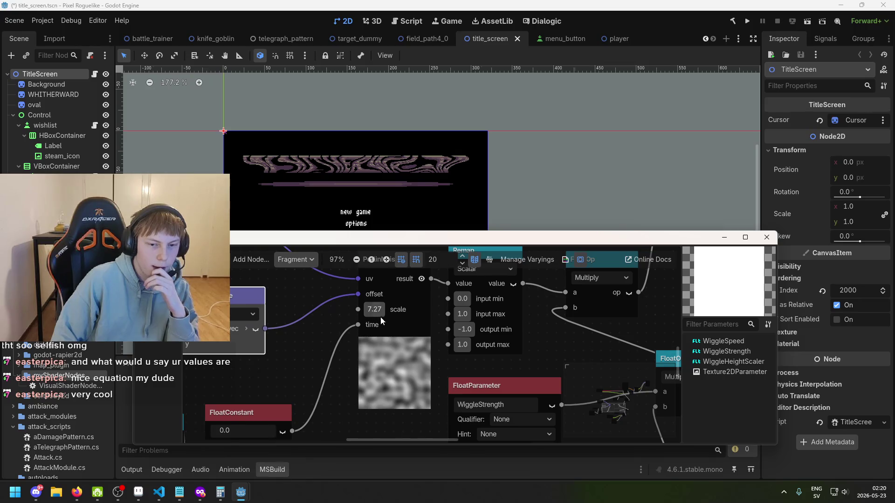
mouse_move(369, 307)
left_mouse_down()
mouse_move(394, 308)
mouse_move(346, 308)
mouse_move(363, 308)
left_mouse_up()
type("4.255")
Step: Shift the FloatParameter and Input nodes to tidy the graph layout
scroll(422, 371, "down", 2)
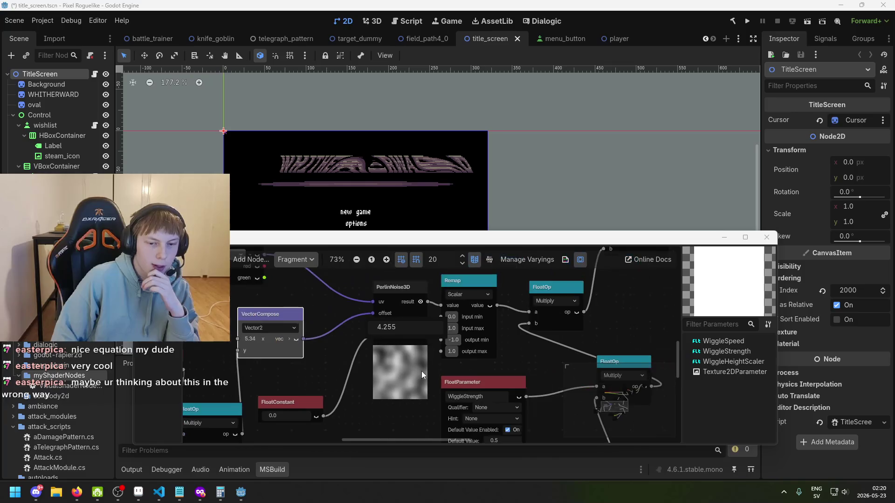
scroll(437, 412, "down", 2)
left_click_drag(434, 342, 439, 341)
left_click_drag(378, 408, 341, 403)
scroll(429, 345, "down", 2)
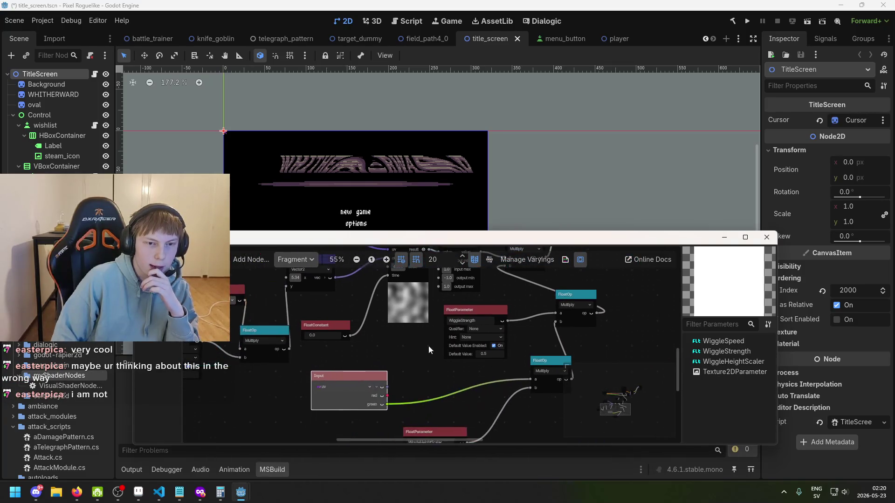
scroll(395, 364, "right", 3)
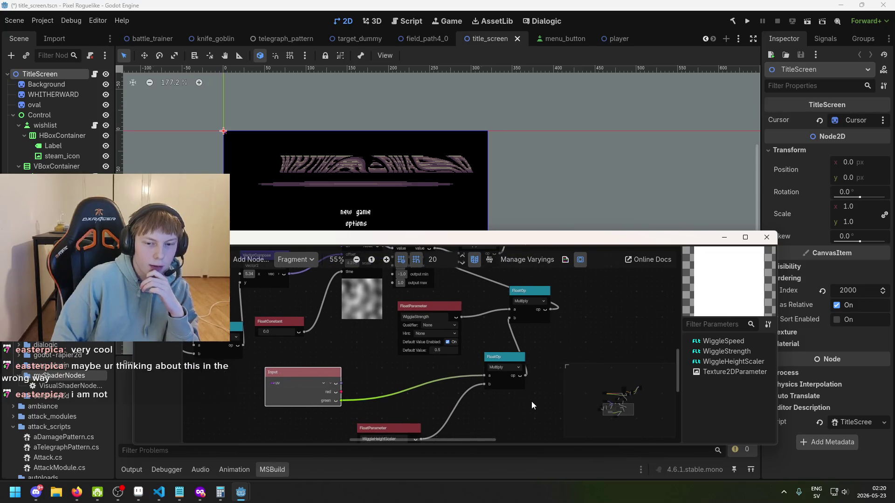
Step: Move WiggleStrength and the upper multiply, then shift the Input, WiggleHeightScaler and lower multiply group
left_click_drag(422, 306, 443, 296)
left_click_drag(518, 294, 534, 309)
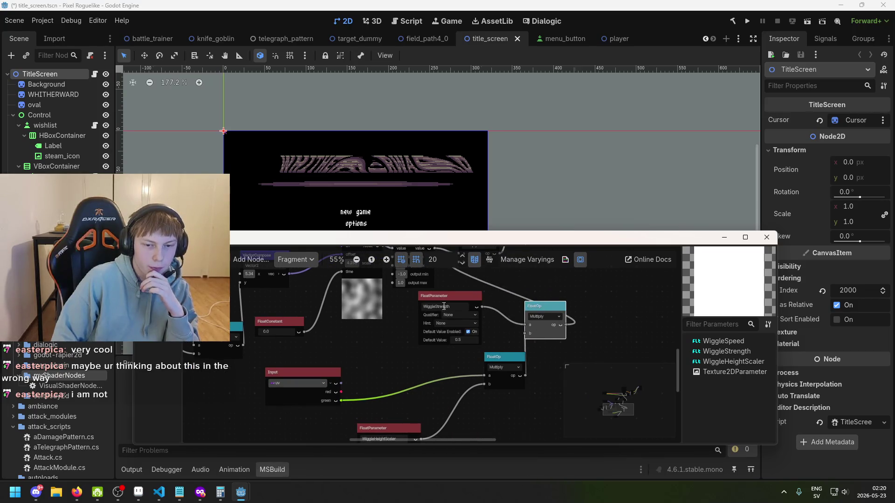
scroll(462, 378, "down", 3)
scroll(462, 379, "right", 4)
left_click_drag(485, 410, 264, 320)
left_click_drag(440, 338, 358, 351)
scroll(455, 383, "up", 3)
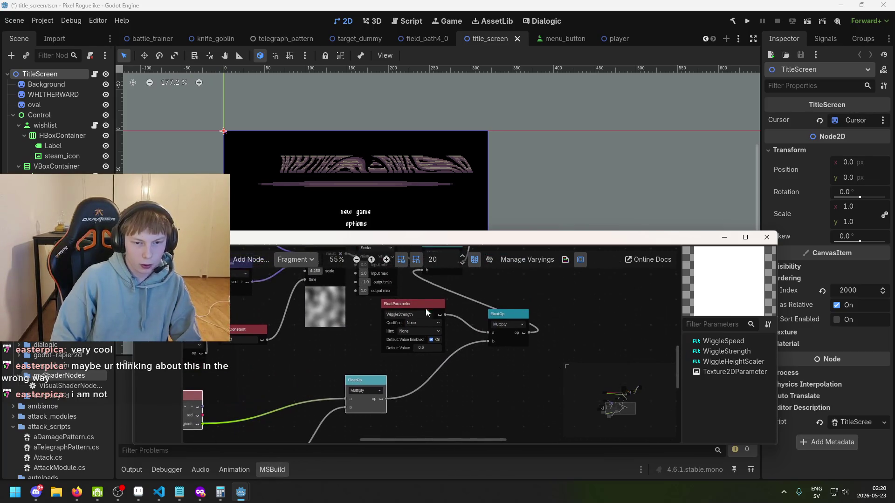
Step: Move the lower multiply node left and reposition the WiggleStrength parameter node
left_click(425, 311)
scroll(453, 382, "up", 1)
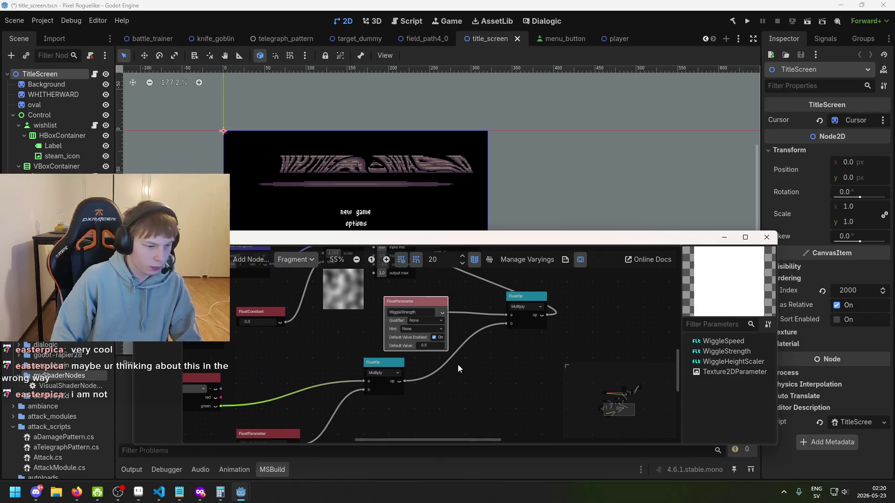
left_click(431, 362)
left_click_drag(378, 362, 321, 357)
scroll(382, 392, "up", 1)
scroll(382, 392, "left", 1)
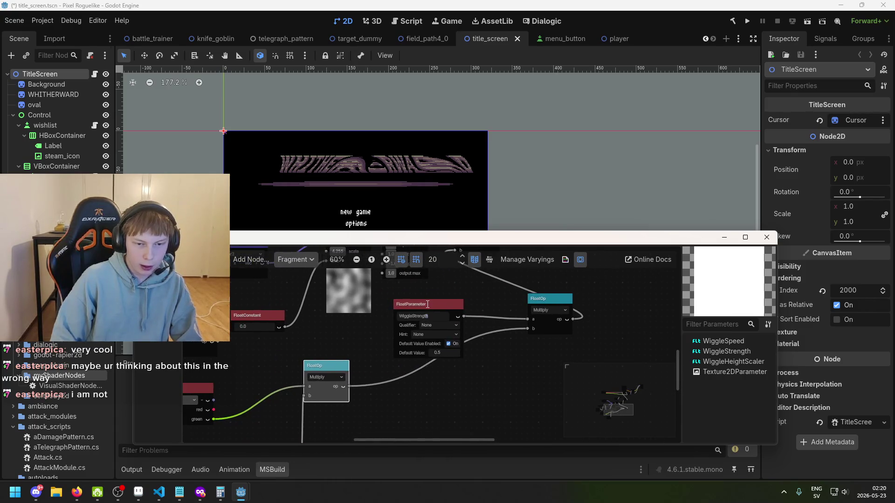
left_click_drag(429, 307, 418, 295)
left_click(429, 376)
scroll(429, 376, "up", 1)
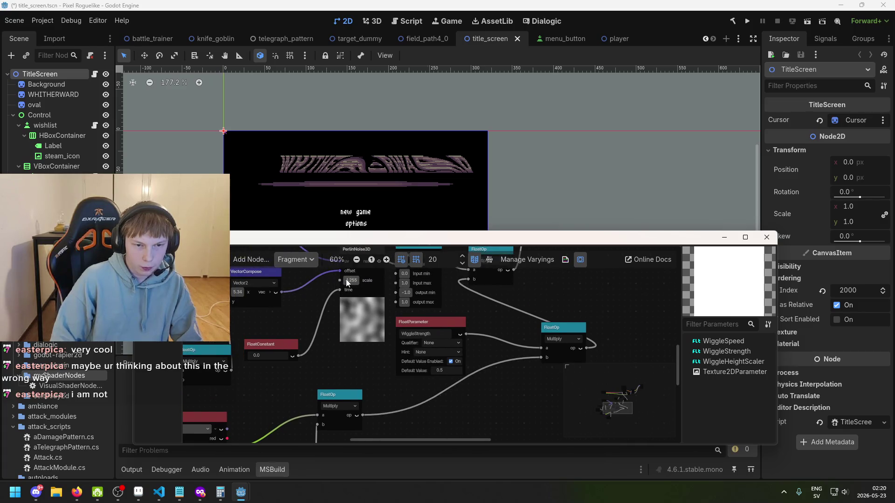
Step: Check the PerlinNoise3D node's 4.255 scale value without changing it
left_click(340, 280)
scroll(350, 310, "up", 2)
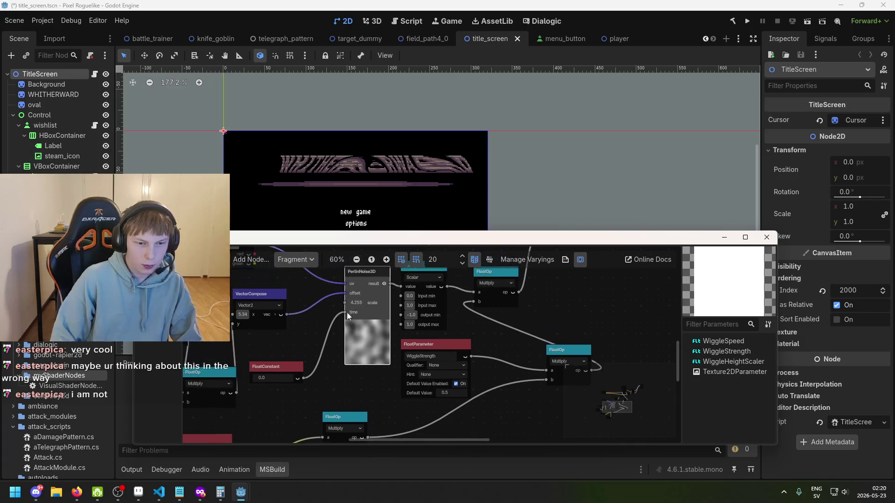
scroll(342, 304, "up", 1)
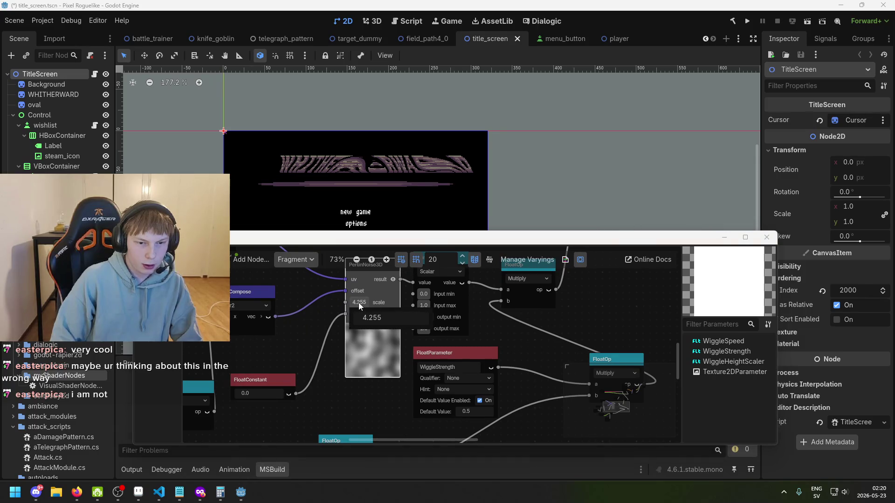
left_click(359, 303)
key("Return")
scroll(370, 404, "down", 1)
scroll(368, 373, "down", 2)
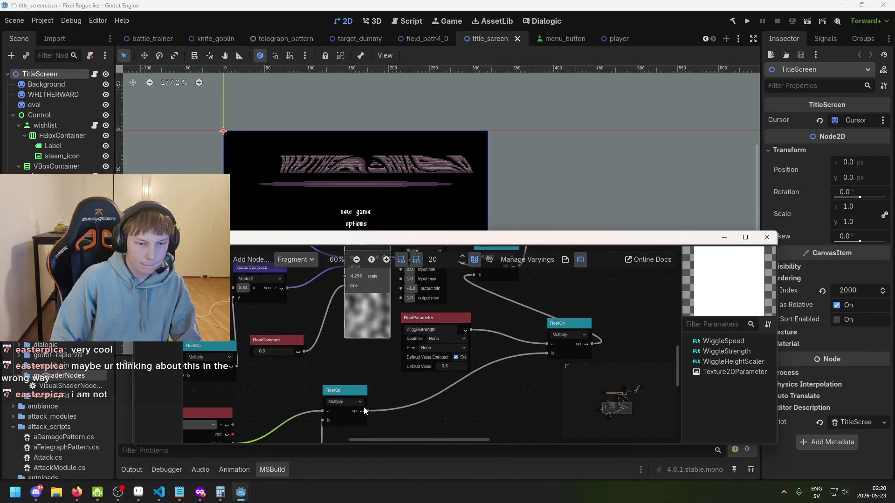
Step: Nudge WiggleStrength into place and disconnect the wire into the final multiply's b input
left_click_drag(441, 320, 436, 315)
left_click(526, 323)
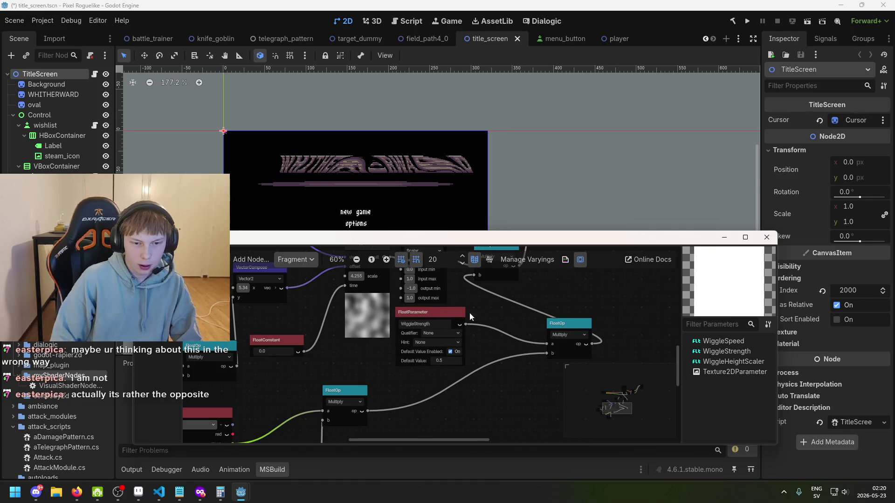
mouse_move(414, 362)
left_mouse_down()
mouse_move(402, 378)
mouse_move(454, 352)
left_mouse_up()
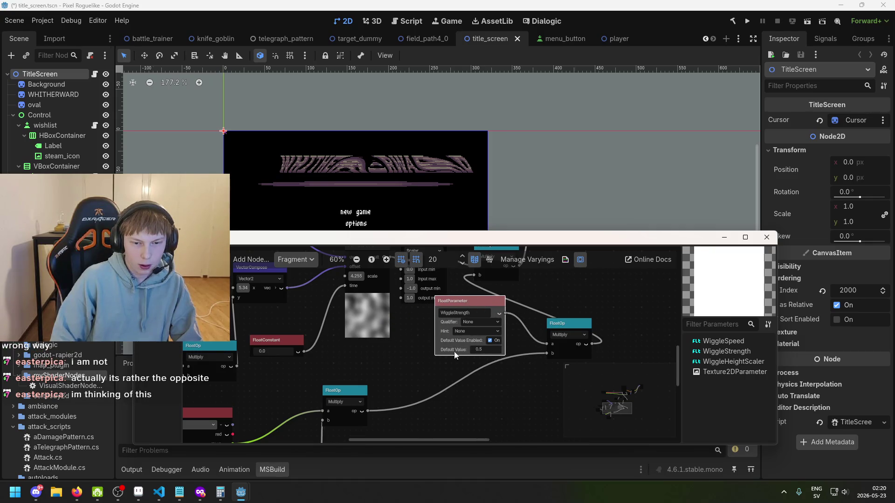
scroll(385, 399, "up", 2)
scroll(400, 389, "right", 2)
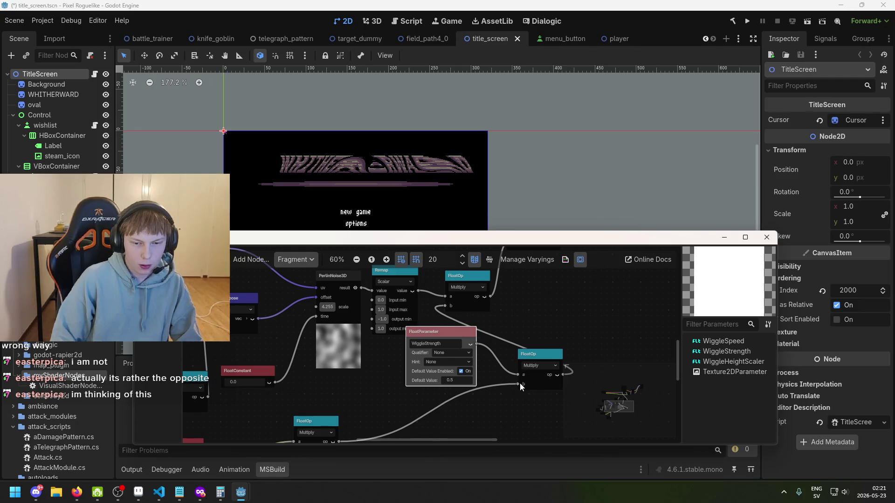
left_click_drag(519, 383, 517, 383)
scroll(419, 390, "down", 2)
scroll(419, 389, "left", 1)
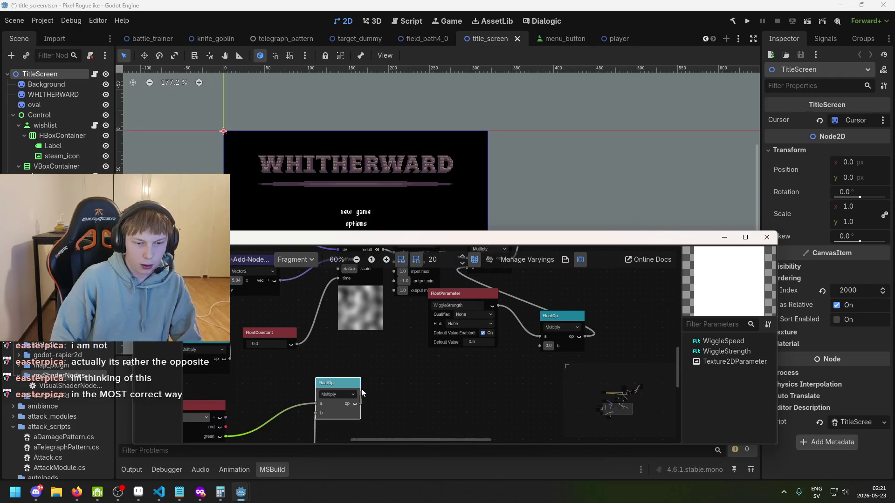
Step: Wire the lower multiply's output into the Perlin noise time input
left_click_drag(360, 403, 336, 273)
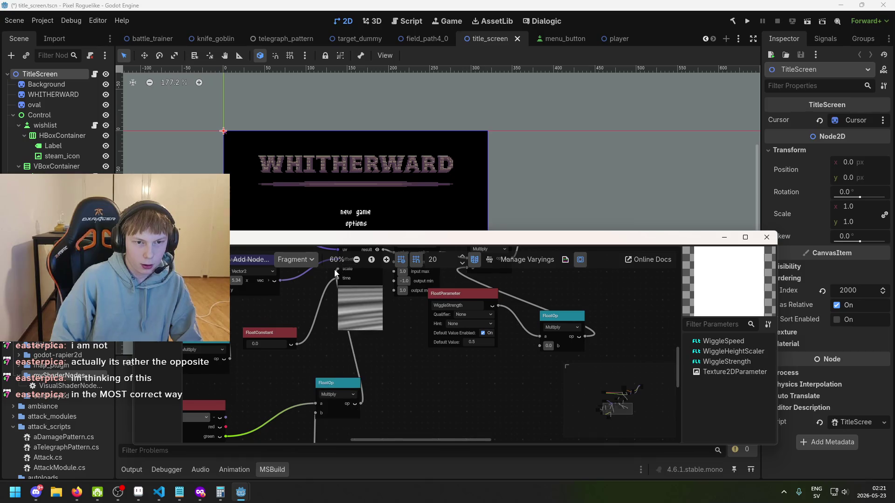
scroll(368, 376, "left", 1)
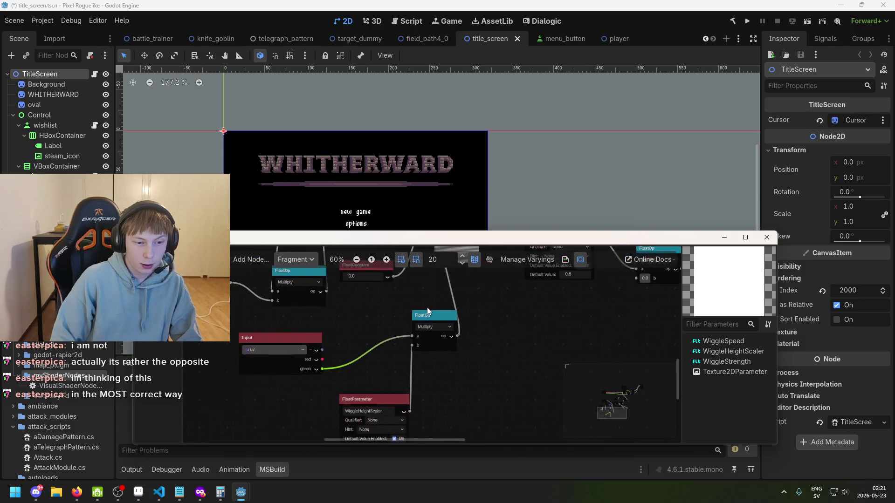
scroll(354, 404, "up", 3)
scroll(375, 426, "right", 2)
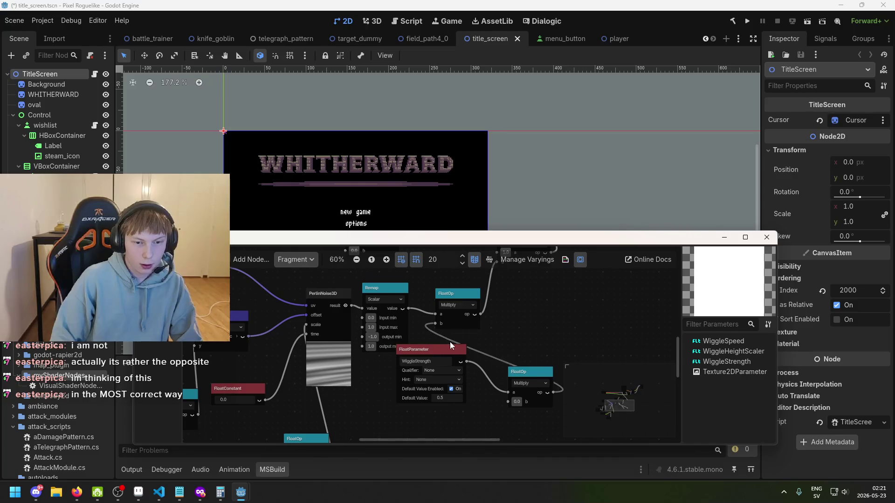
scroll(451, 345, "right", 3)
Step: Move the multiply node up and the WiggleStrength parameter node down
left_click_drag(396, 299, 402, 281)
scroll(409, 373, "up", 3)
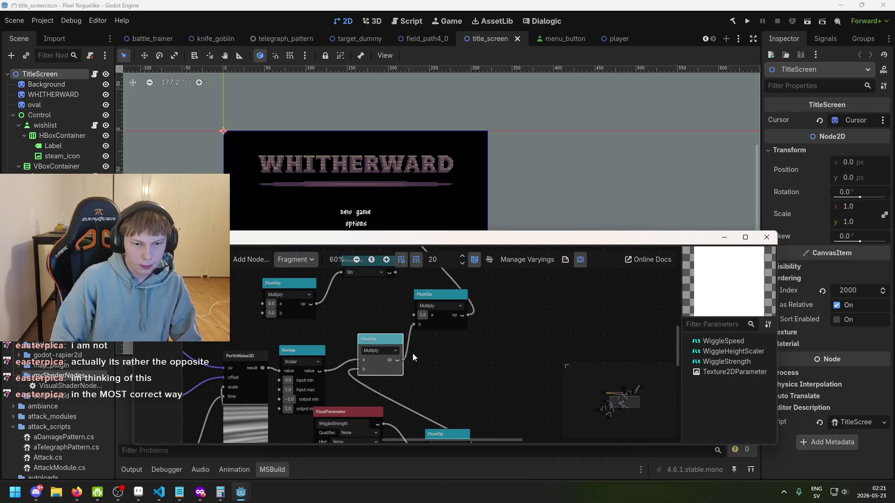
left_click_drag(380, 338, 386, 311)
scroll(438, 345, "down", 3)
left_click_drag(369, 366, 370, 394)
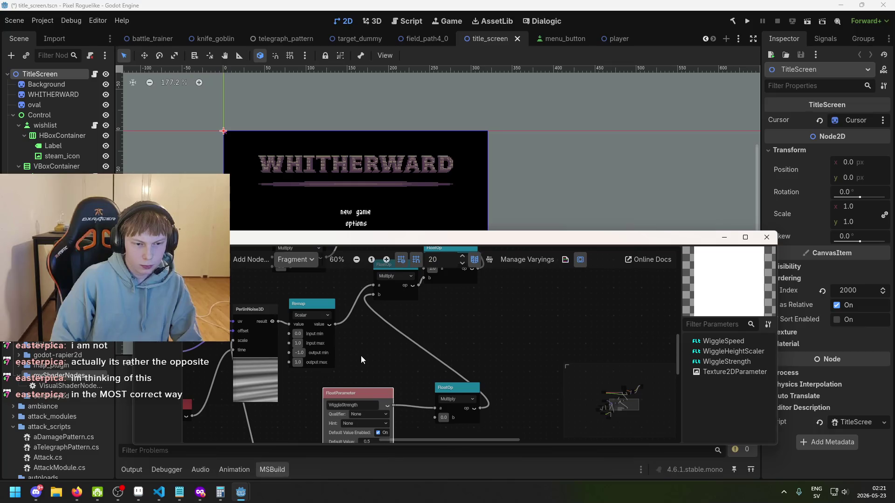
scroll(280, 373, "down", 5)
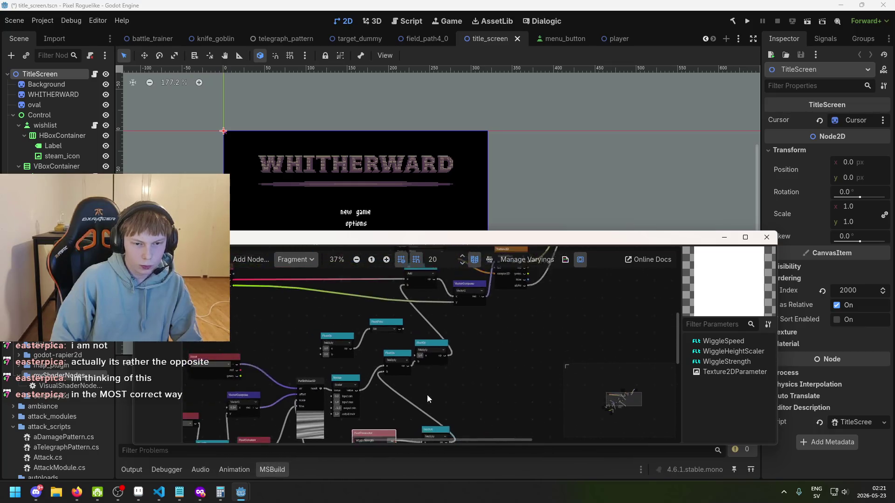
scroll(422, 322, "up", 3)
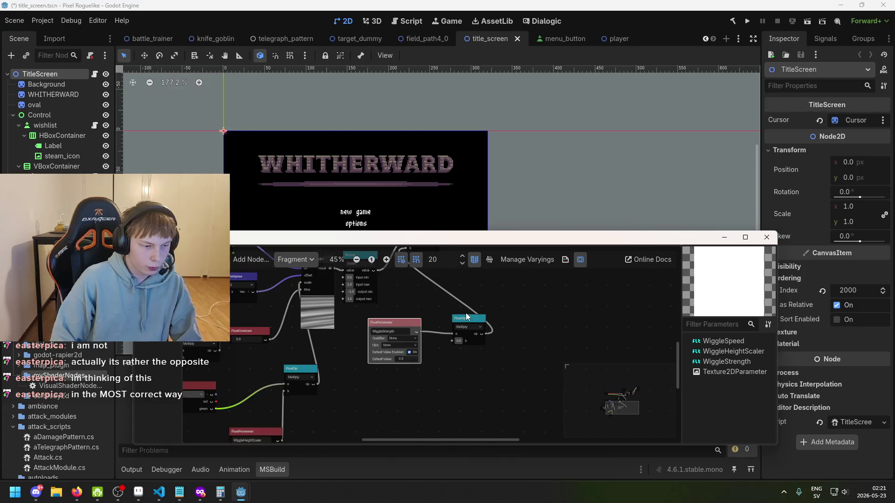
scroll(361, 356, "up", 2)
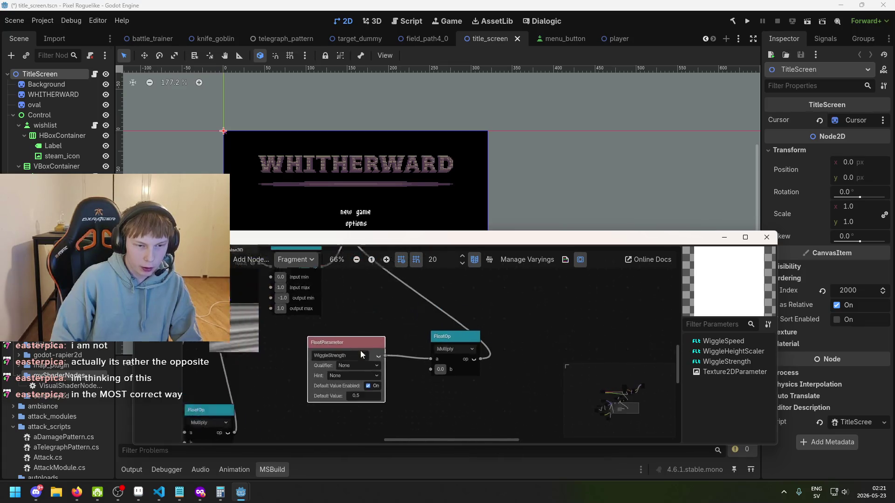
scroll(359, 344, "down", 2)
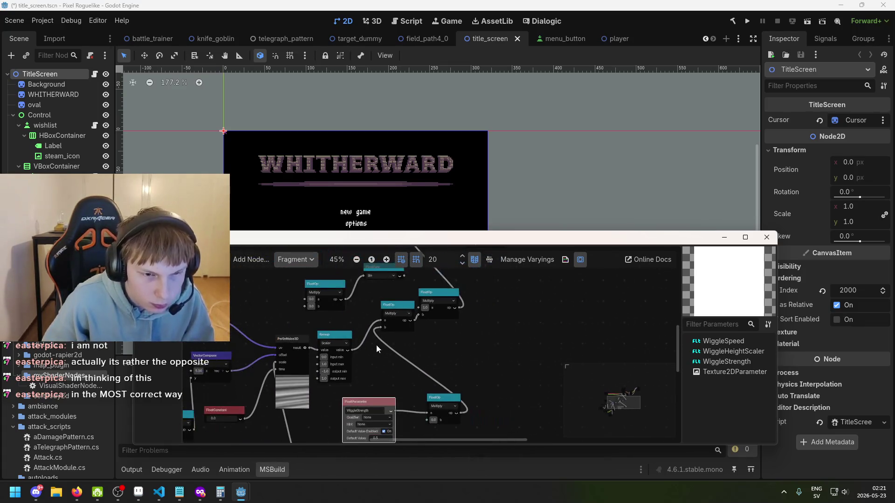
scroll(376, 345, "down", 3)
Step: Pan across the graph and move the multiply node next to WiggleStrength
scroll(385, 326, "left", 5)
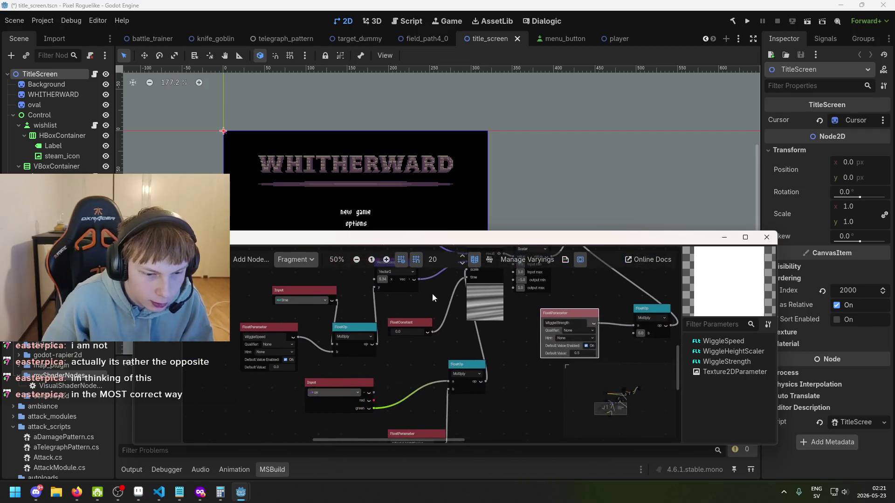
scroll(422, 346, "up", 2)
scroll(428, 380, "right", 3)
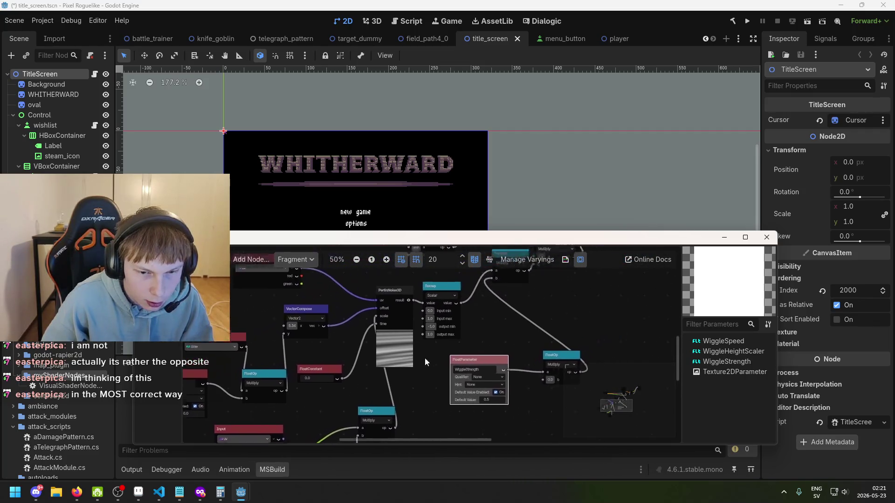
scroll(367, 321, "up", 3)
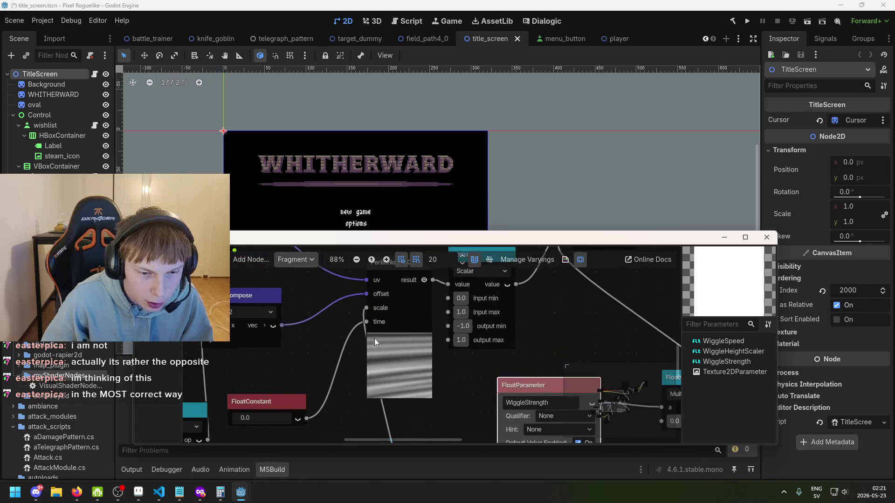
scroll(367, 313, "down", 2)
scroll(391, 342, "down", 3)
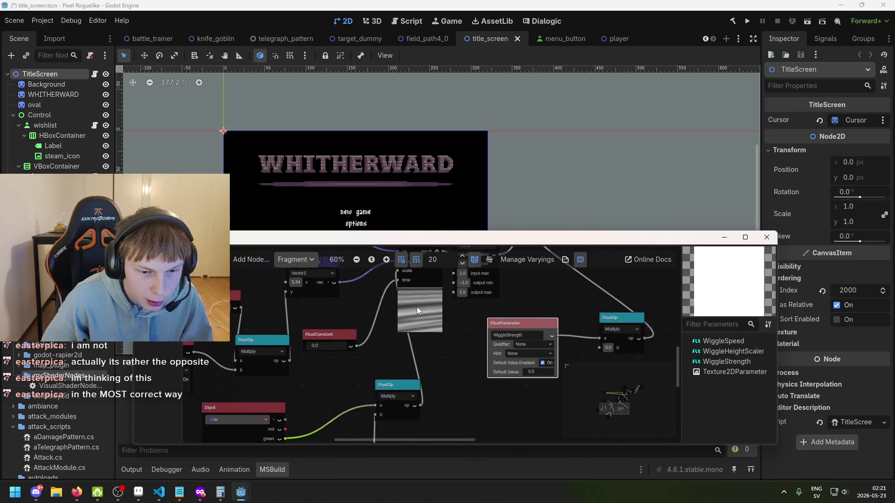
scroll(417, 307, "left", 2)
left_click_drag(432, 319, 457, 264)
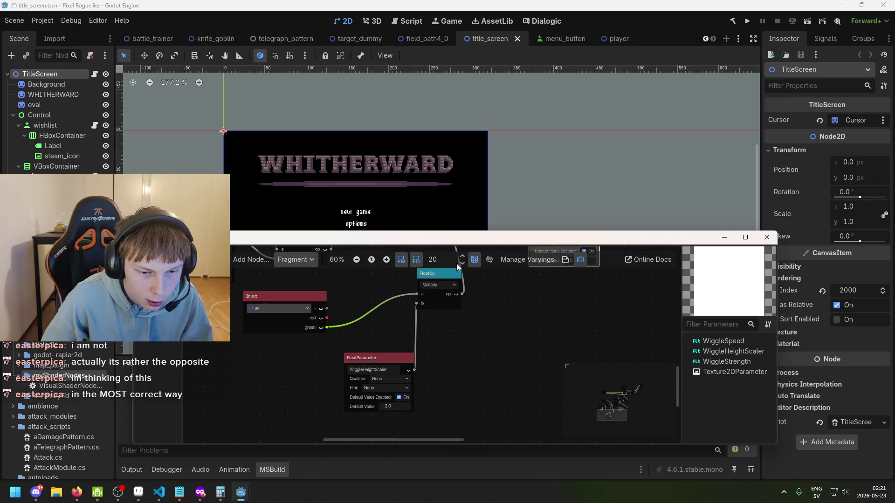
scroll(395, 400, "up", 3)
scroll(382, 327, "right", 2)
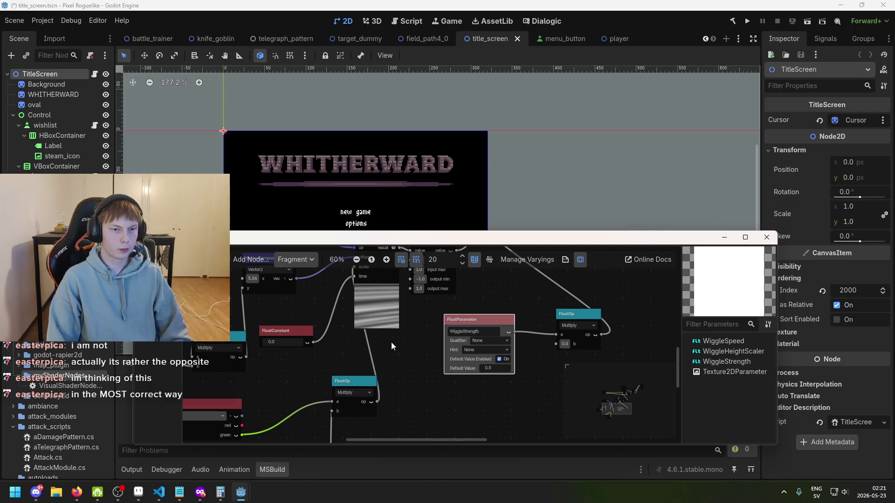
scroll(396, 348, "up", 1)
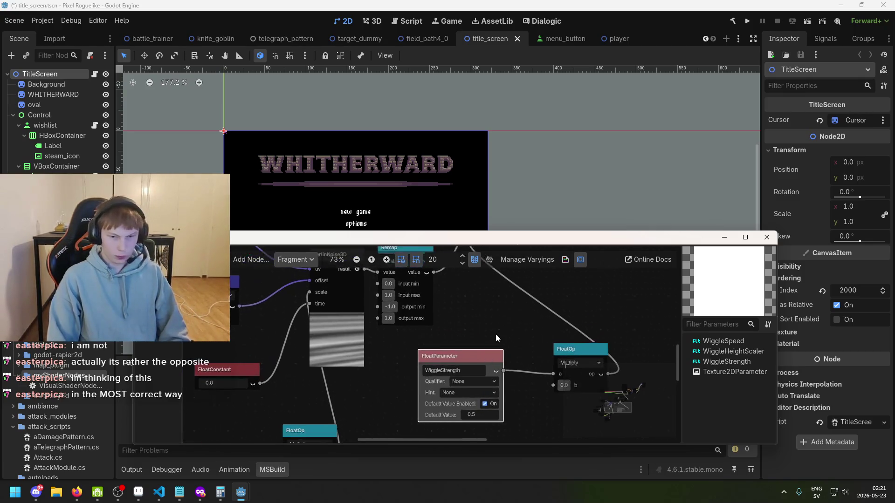
scroll(495, 333, "up", 3)
scroll(425, 368, "right", 2)
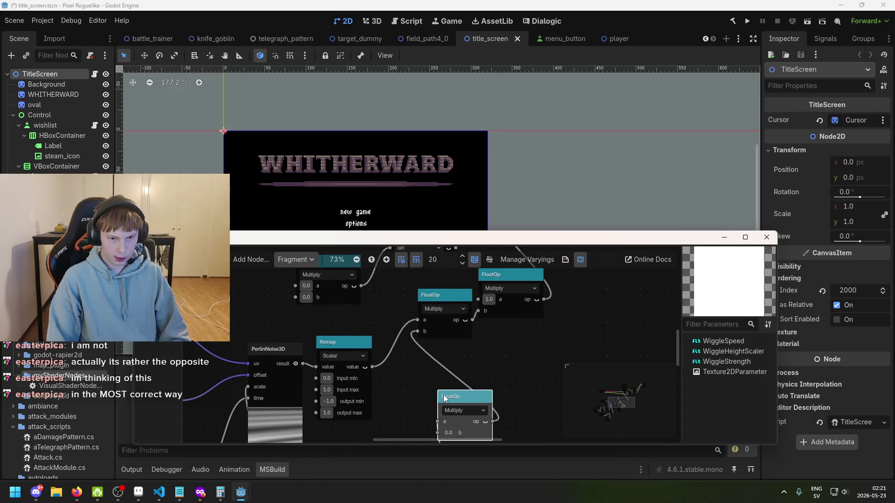
mouse_move(444, 397)
left_mouse_down()
mouse_move(431, 371)
mouse_move(432, 379)
left_mouse_up()
scroll(493, 376, "down", 3)
scroll(493, 376, "left", 2)
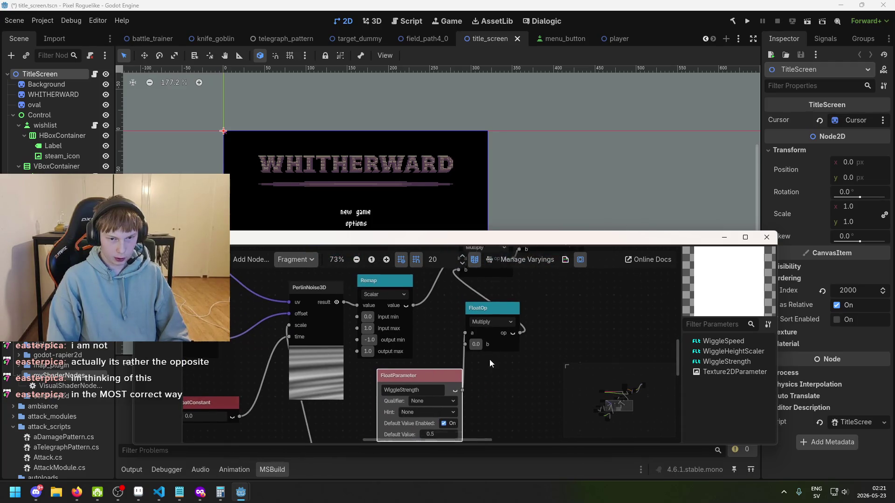
scroll(490, 363, "down", 1)
left_click_drag(490, 339, 504, 345)
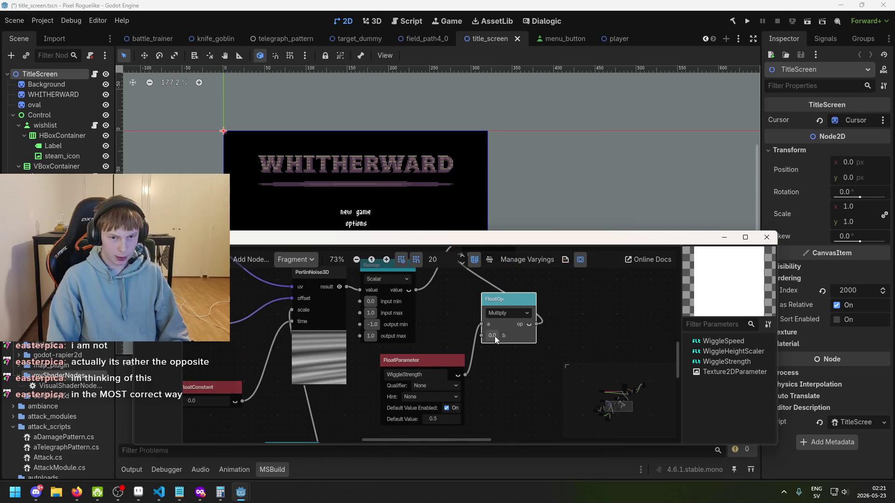
Step: Connect WiggleStrength's output to the multiply node's b input
mouse_move(467, 372)
left_mouse_down()
mouse_move(466, 210)
mouse_move(448, 317)
left_mouse_up()
key("Escape")
scroll(444, 402, "up", 5)
scroll(444, 402, "down", 2)
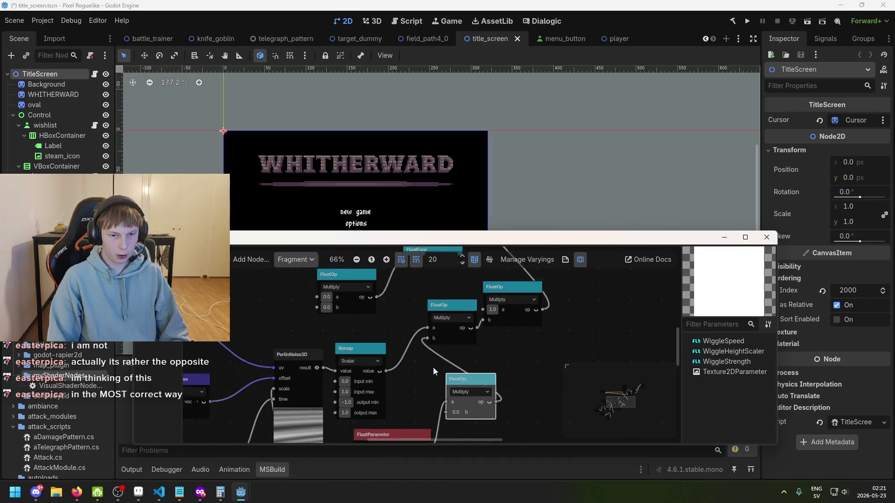
scroll(432, 367, "down", 1)
left_click_drag(439, 369, 429, 292)
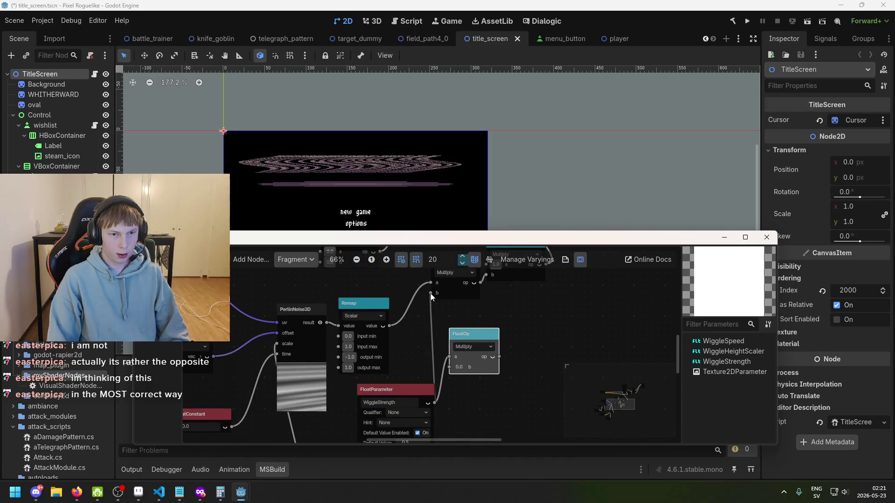
scroll(406, 315, "left", 5)
scroll(405, 315, "down", 10)
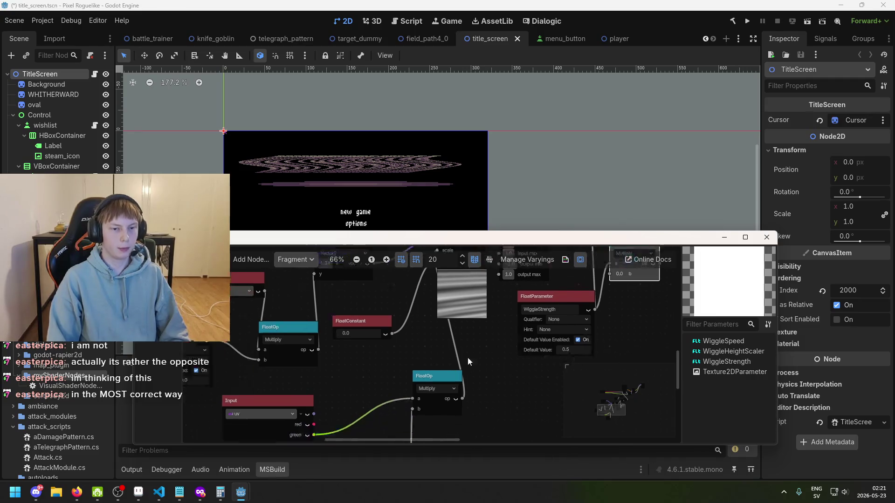
Step: Lower WiggleHeightScaler's default from 2.0 to 0.05, then raise it to 0.35
scroll(475, 366, "up", 2)
left_click(454, 396)
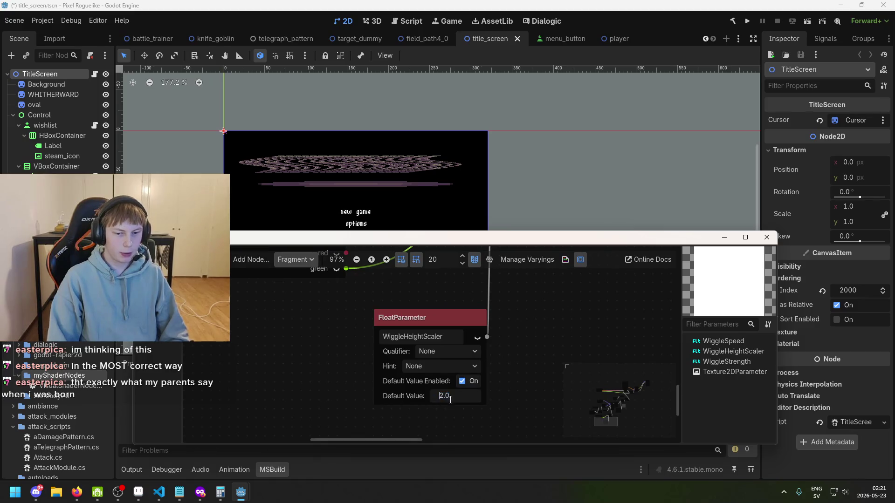
mouse_move(444, 397)
left_mouse_down()
mouse_move(431, 397)
mouse_move(441, 397)
left_mouse_up()
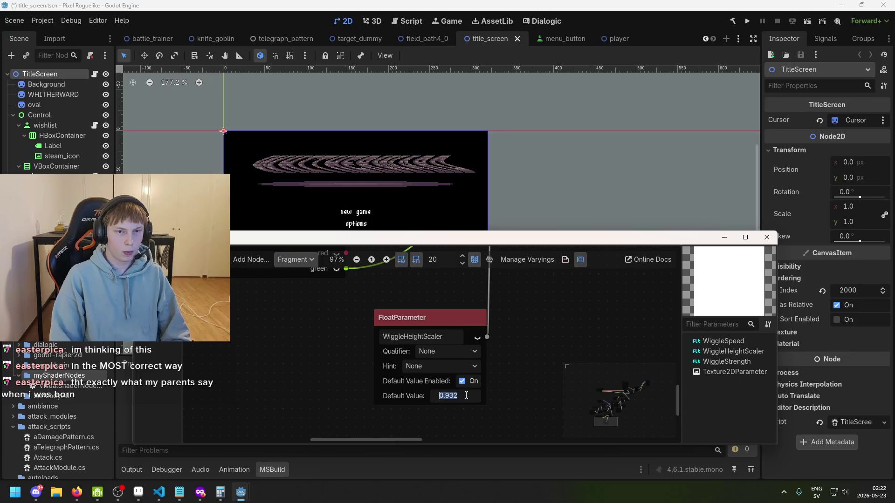
type(".05")
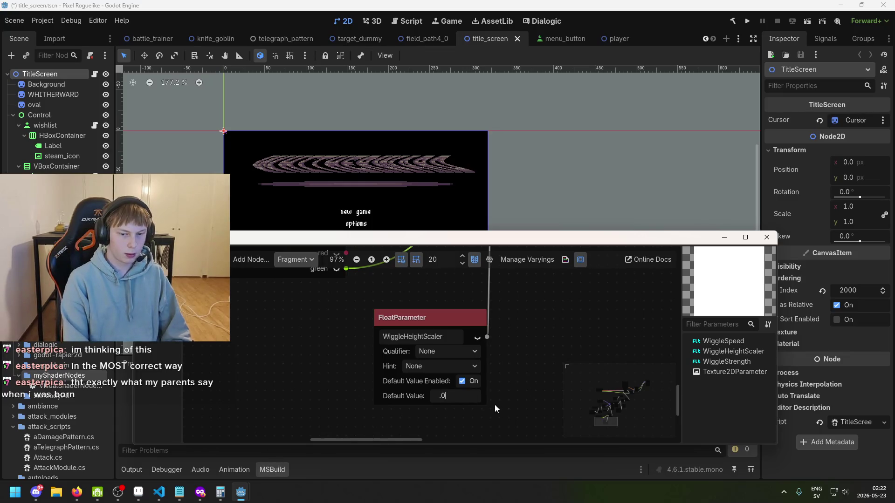
key("Return")
left_click_drag(466, 394, 480, 395)
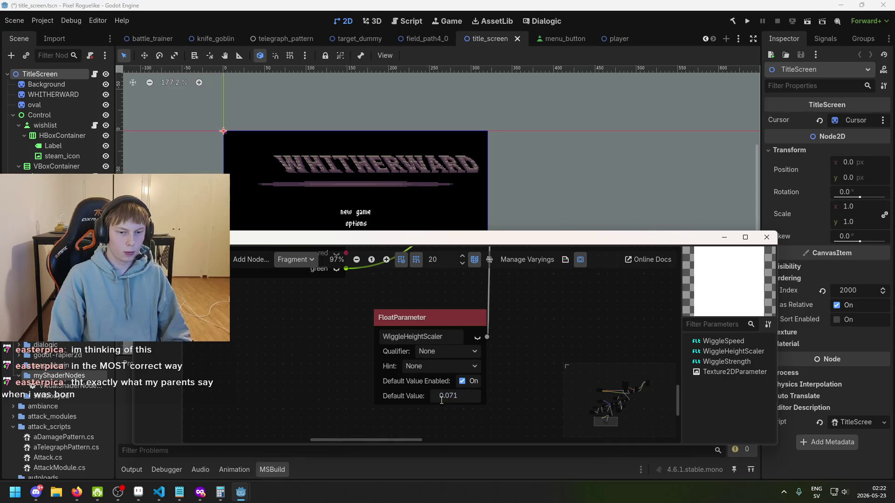
scroll(477, 408, "down", 2)
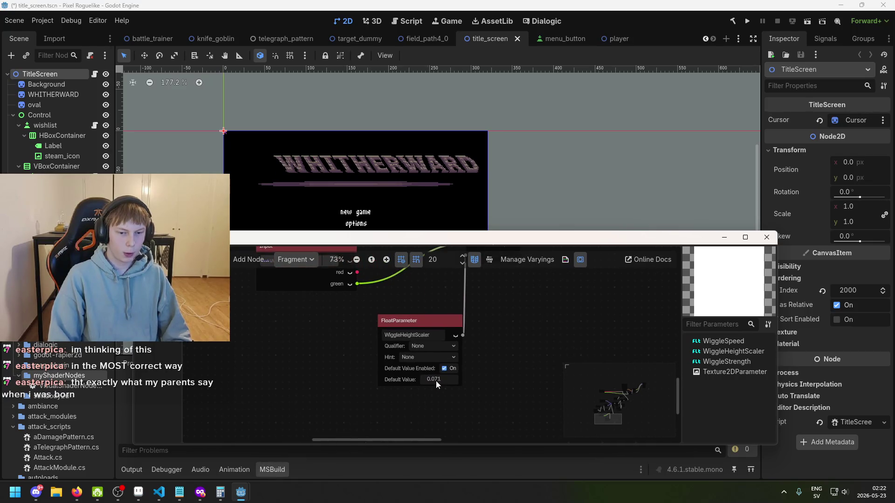
mouse_move(435, 381)
left_mouse_down()
mouse_move(457, 383)
mouse_move(427, 379)
mouse_move(546, 438)
left_mouse_up()
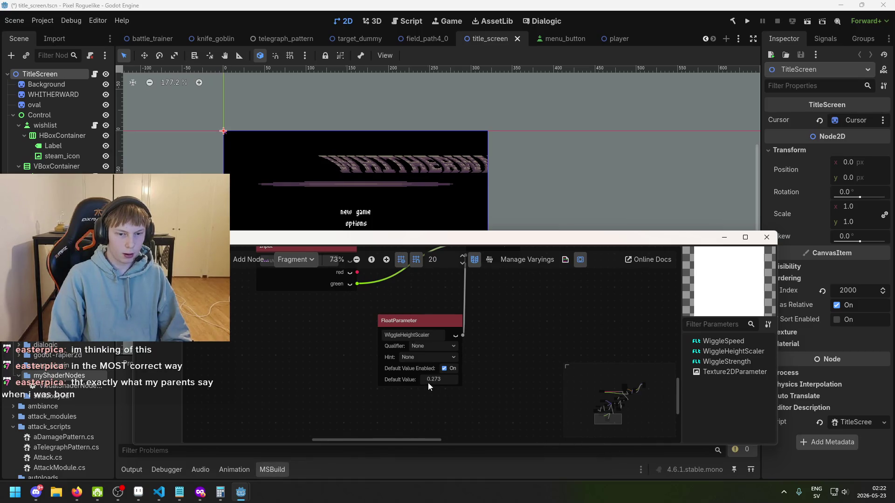
left_click_drag(427, 382, 483, 373)
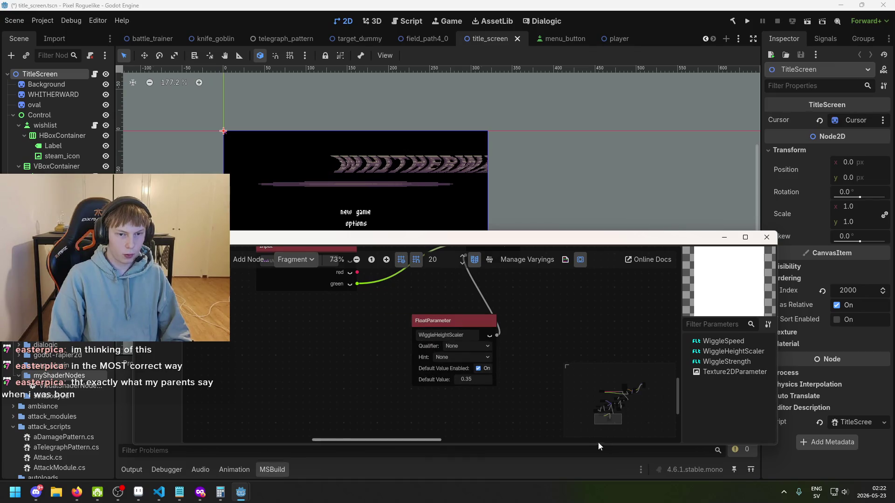
scroll(482, 363, "down", 2)
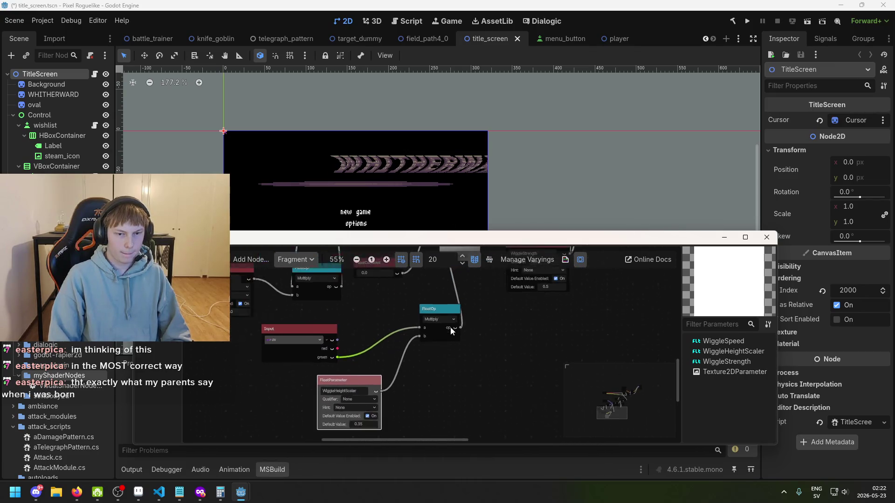
Step: Keep the FloatOp node on Multiply, move it left, and shift the UV Input node up-right
left_click_drag(451, 326, 436, 424)
left_click(424, 400)
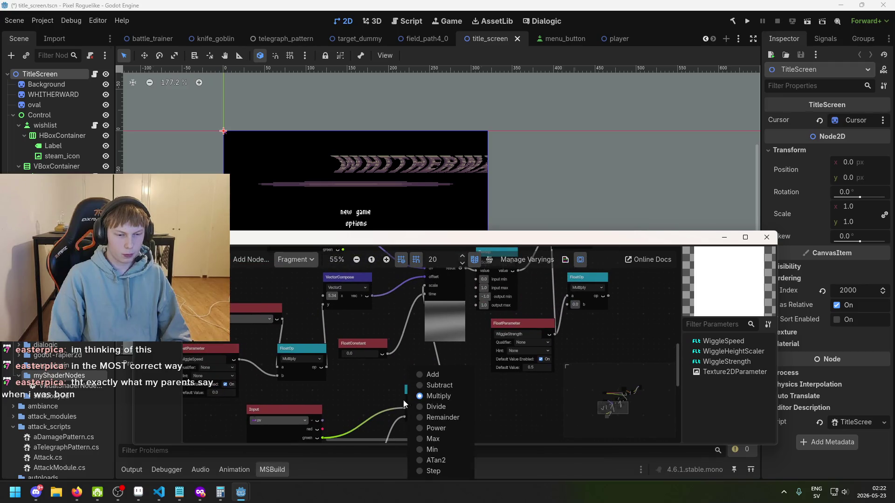
left_click(391, 394)
left_click_drag(413, 390, 375, 395)
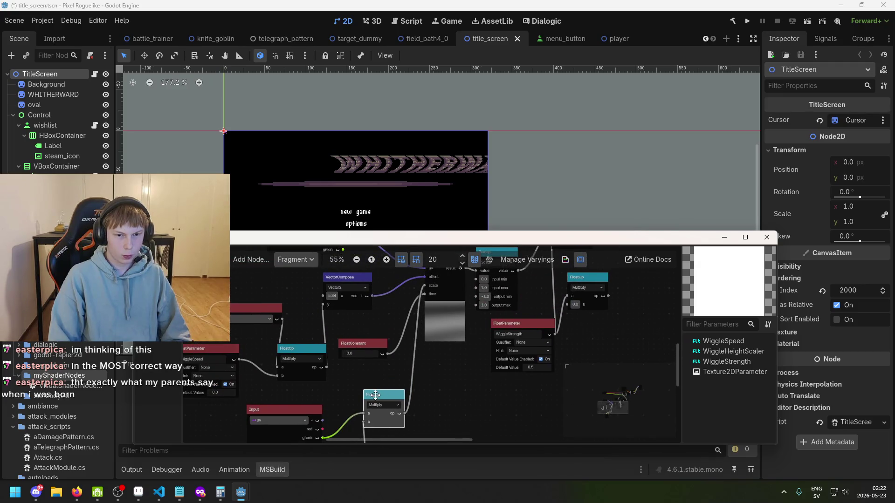
left_click_drag(299, 409, 310, 400)
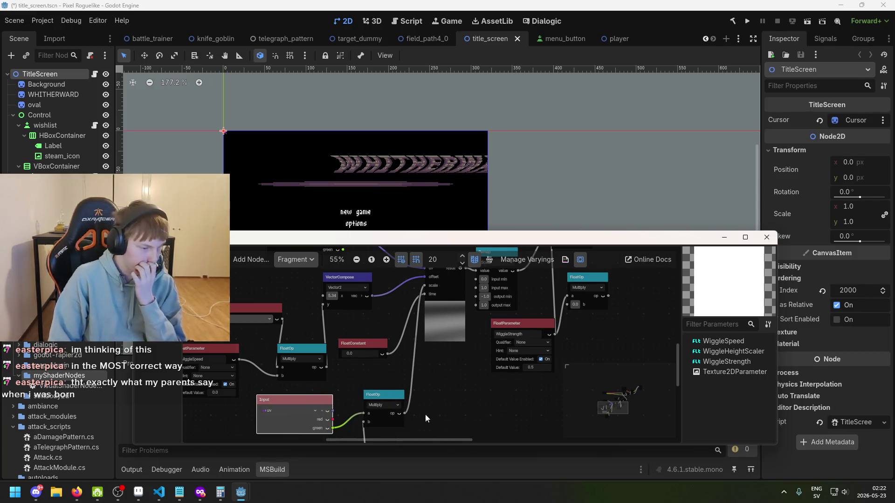
Step: Zoom and pan around the shader graph to check the new node layout
scroll(474, 400, "right", 2)
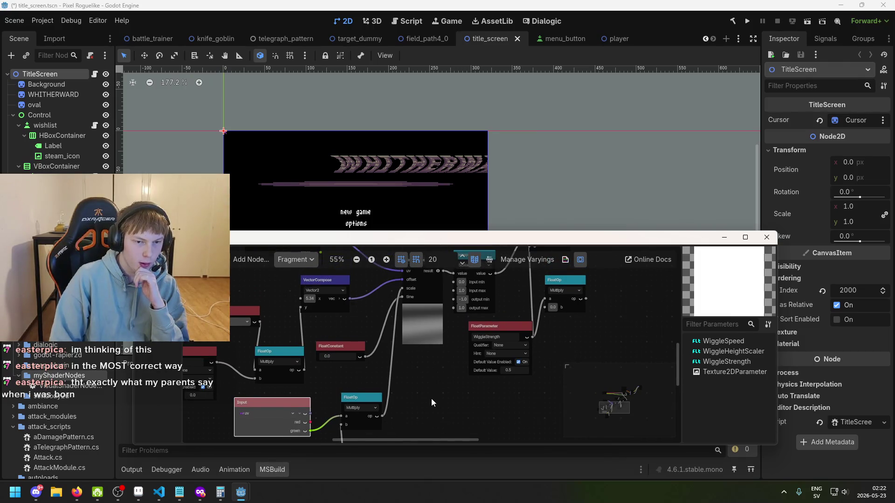
scroll(431, 398, "down", 3)
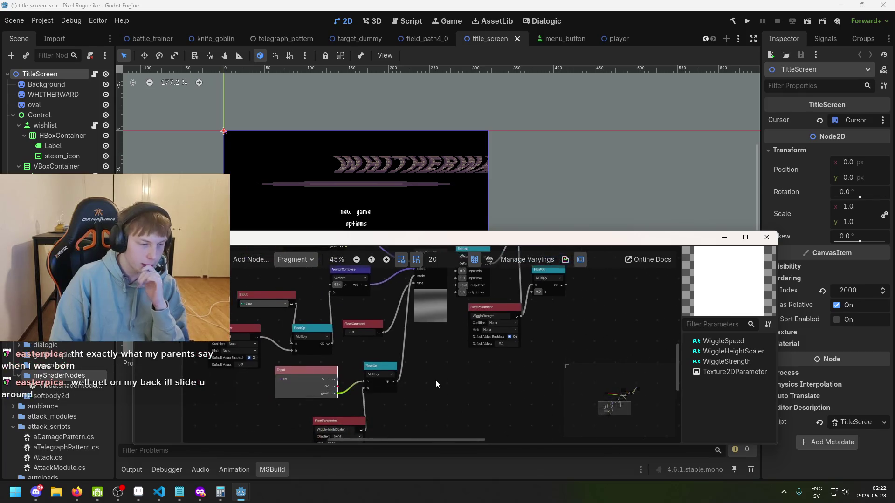
scroll(437, 326, "down", 1)
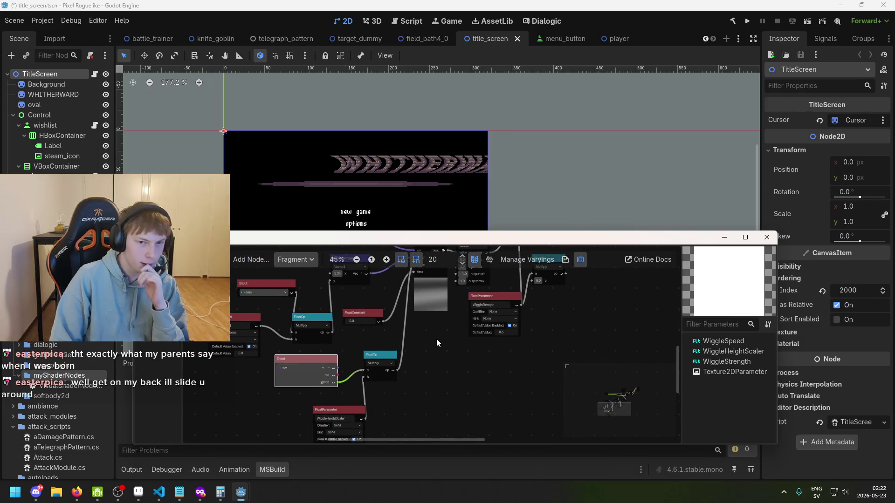
scroll(436, 340, "up", 1)
scroll(416, 374, "up", 1)
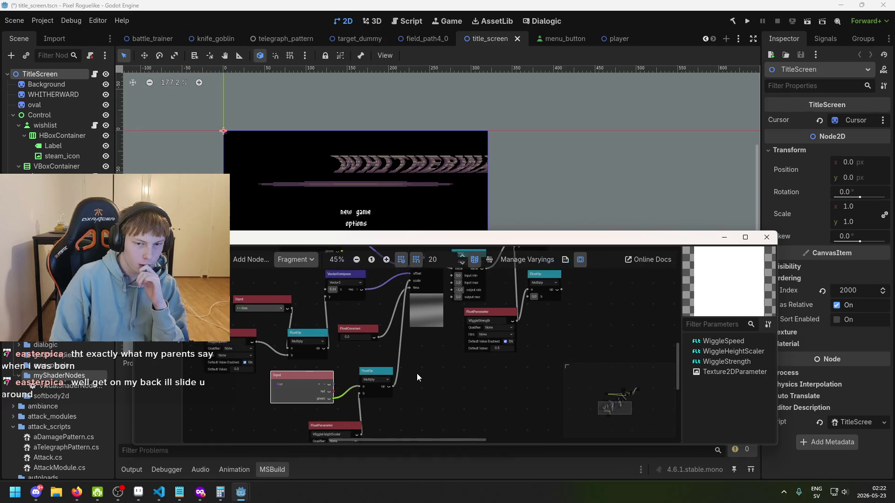
scroll(484, 357, "right", 2)
scroll(404, 396, "down", 6)
scroll(399, 413, "left", 7)
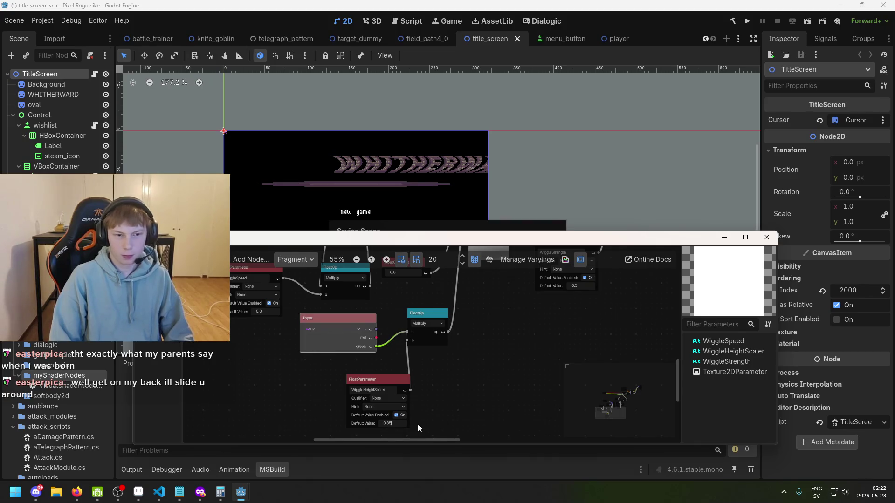
Step: Save the title_screen scene and deselect the nodes in the shader graph
key("ctrl+s")
scroll(401, 423, "up", 3)
left_click(383, 437)
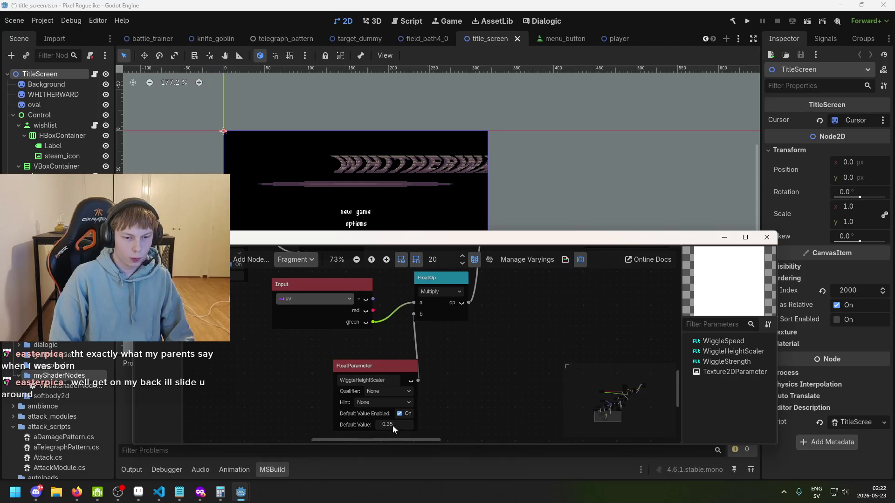
Step: Try WiggleHeightScaler default values of 0.42, then 2, then 1
mouse_move(392, 426)
left_mouse_down()
mouse_move(401, 422)
mouse_move(379, 423)
left_mouse_up()
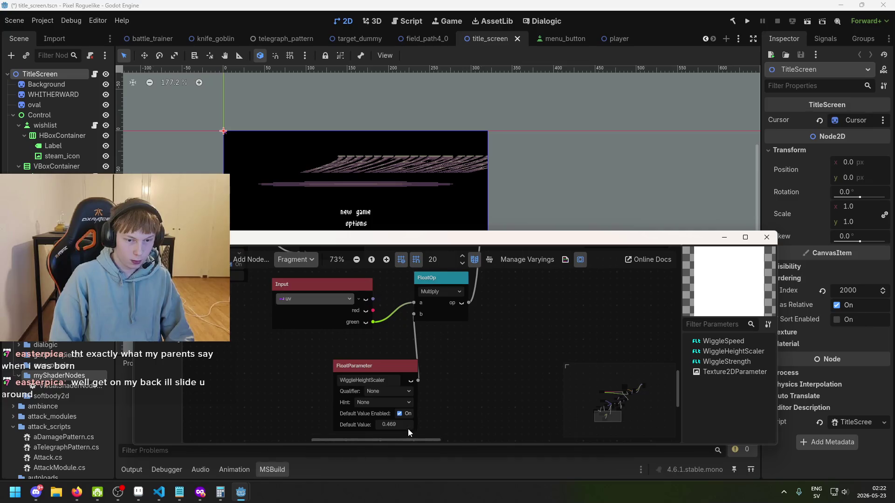
key("BackSpace")
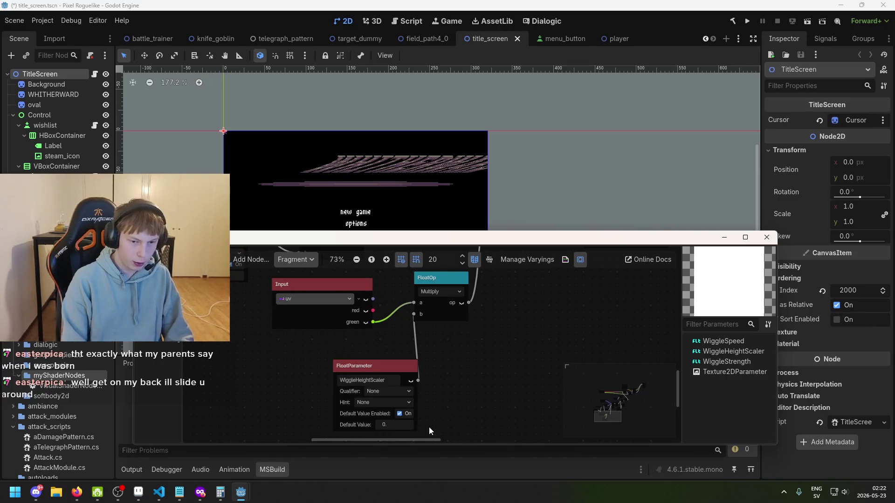
type("2")
key("Return")
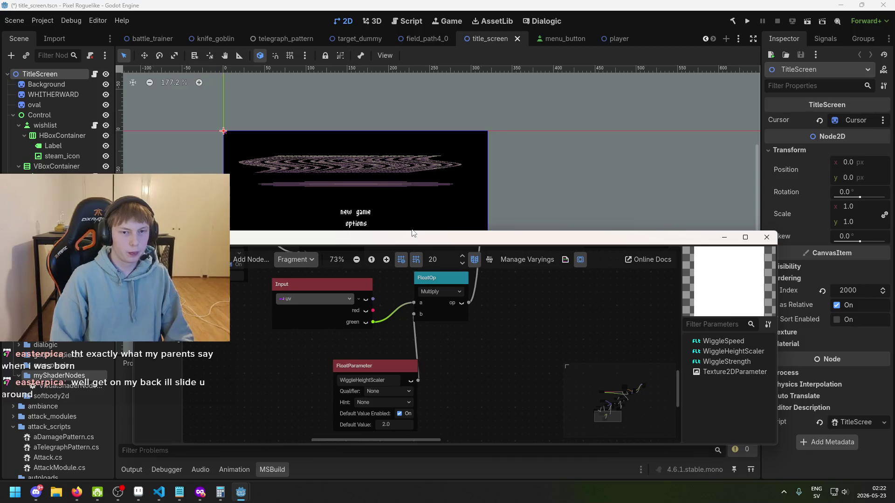
type("1")
key("Return")
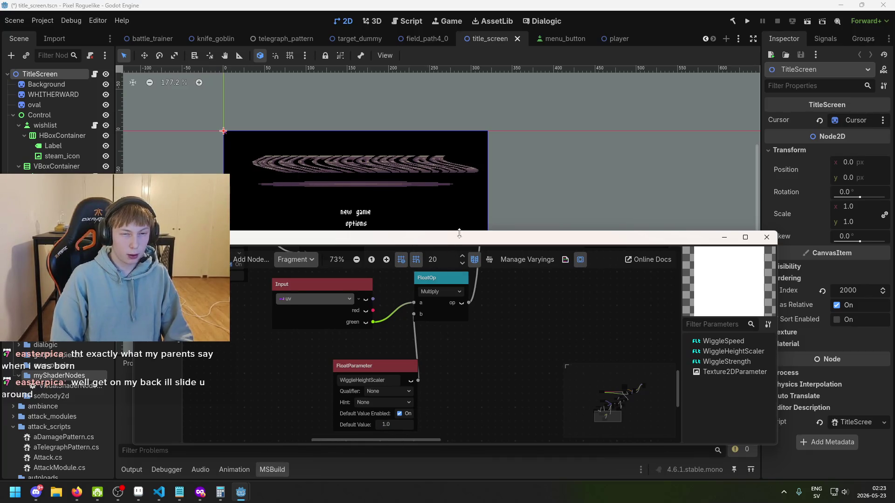
Step: Bring the WiggleStrength parameter node into view, move it left, and replace its default value
mouse_move(553, 277)
left_mouse_down()
mouse_move(478, 366)
mouse_move(466, 423)
left_mouse_up()
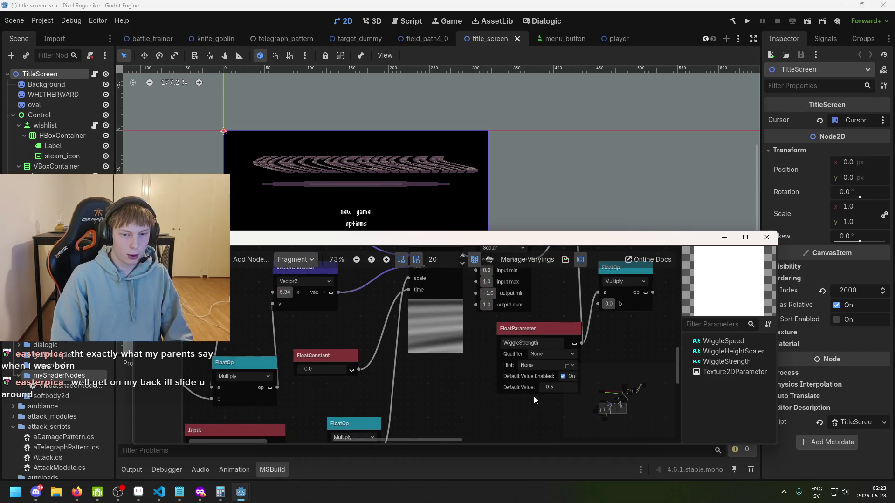
scroll(533, 396, "up", 1)
left_click_drag(533, 396, 455, 403)
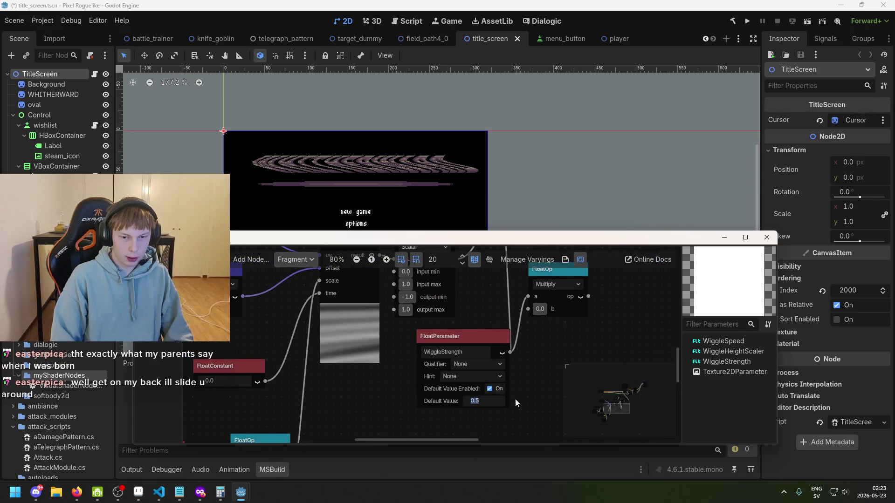
left_click_drag(466, 336, 421, 342)
scroll(511, 413, "down", 2)
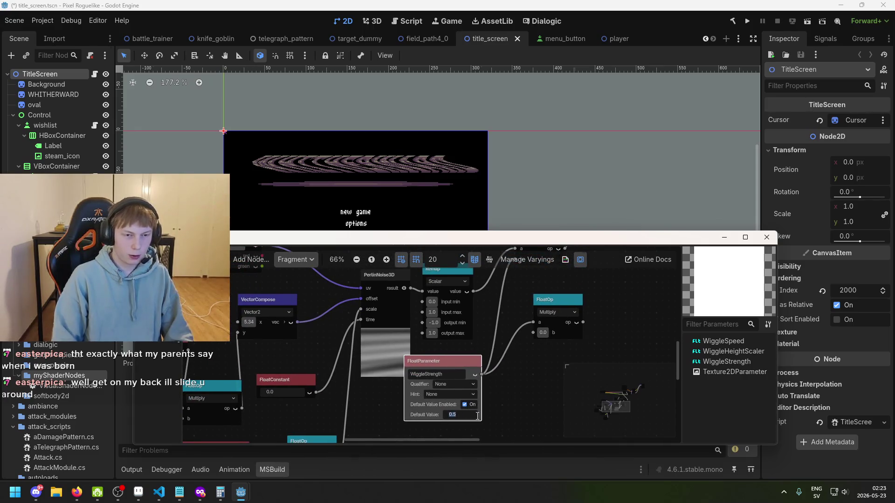
type("8")
key("Return")
scroll(489, 405, "down", 2)
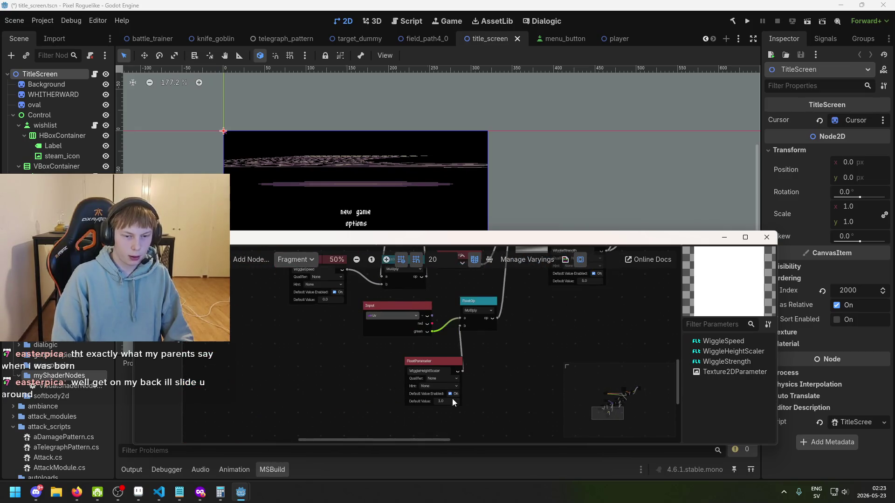
scroll(492, 341, "right", 4)
type(".0")
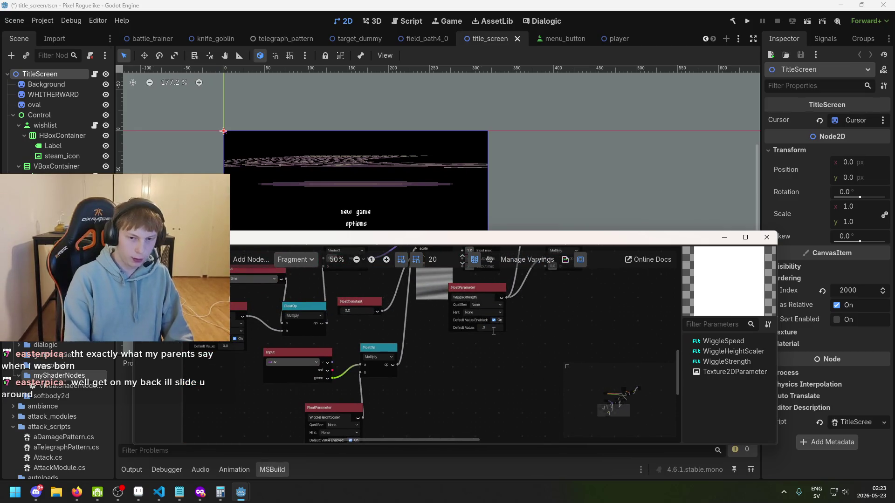
key("Return")
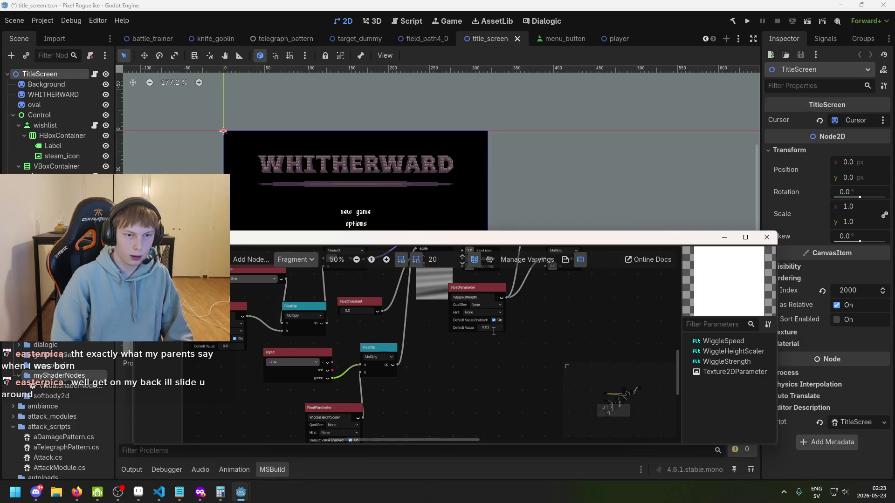
Step: Set the WiggleHeightScaler default to 4.969, then nudge it slightly higher
scroll(433, 334, "down", 3)
scroll(396, 363, "left", 2)
scroll(372, 384, "up", 3)
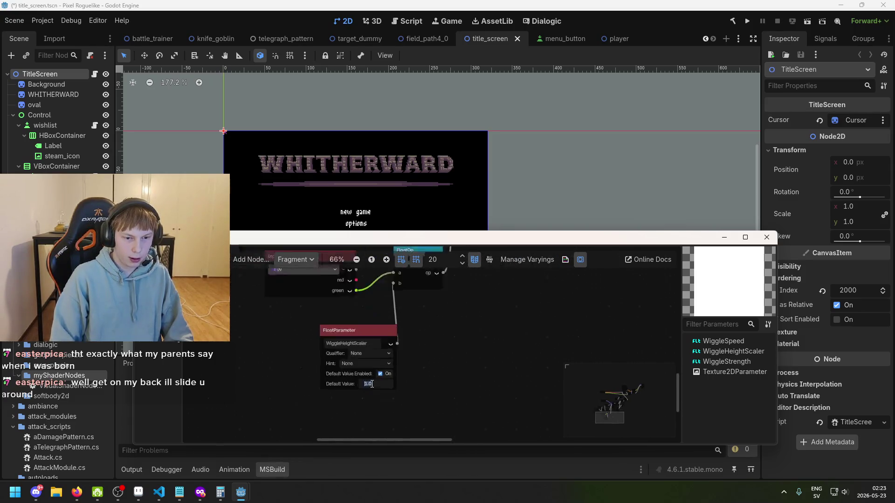
type("4.969")
key("Return")
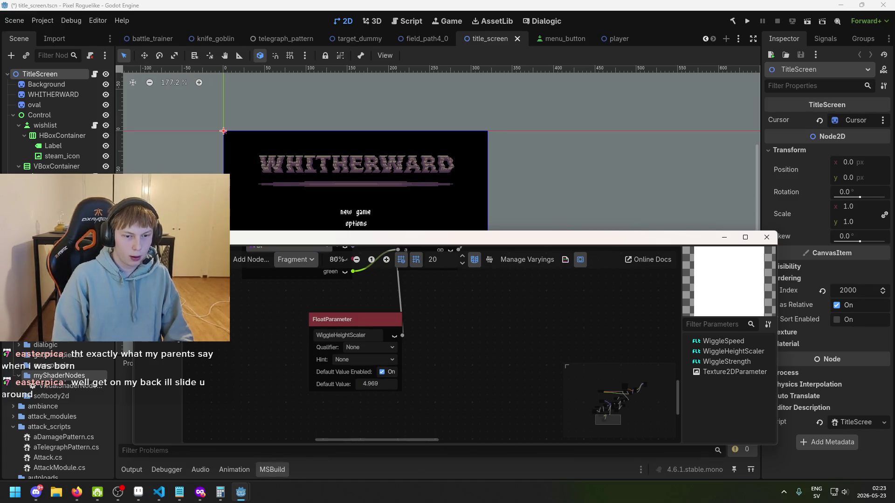
left_click_drag(373, 384, 423, 405)
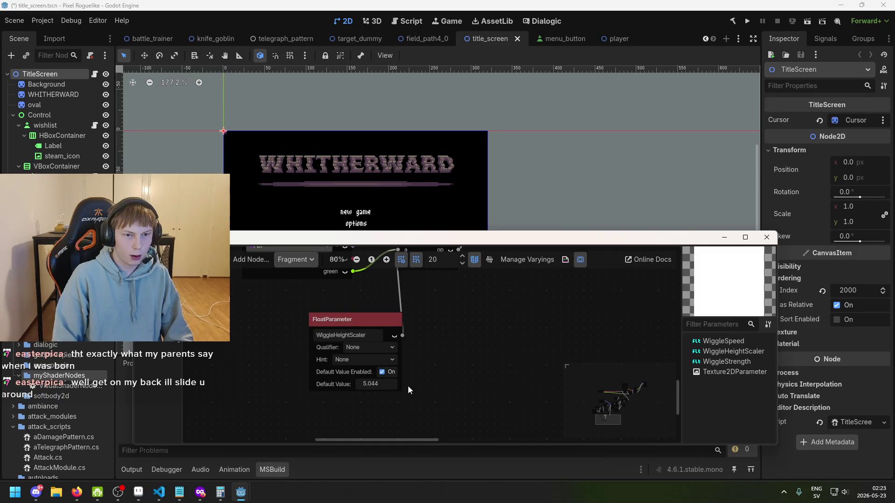
Step: Toggle the WiggleHeightScaler default value off and on, then set it to 10
scroll(419, 401, "up", 3)
scroll(363, 403, "down", 1)
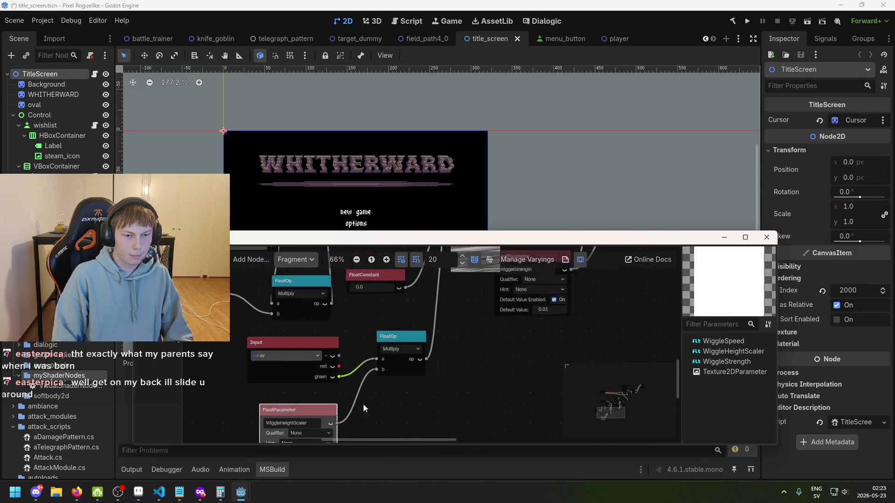
scroll(363, 404, "down", 2)
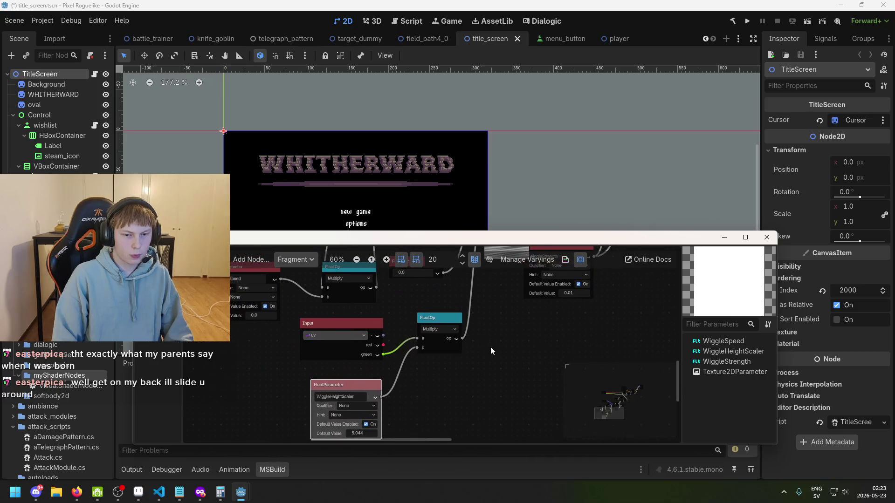
scroll(435, 393, "up", 2)
scroll(434, 392, "up", 1)
left_click(388, 391)
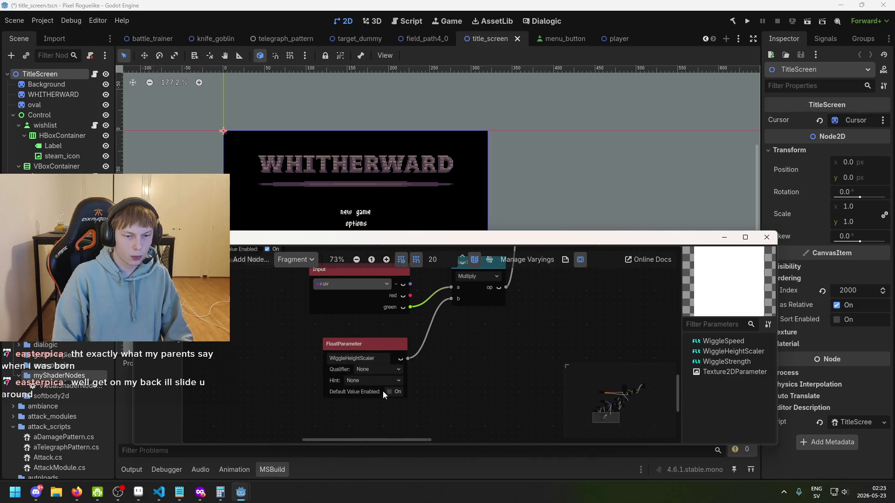
left_click(388, 392)
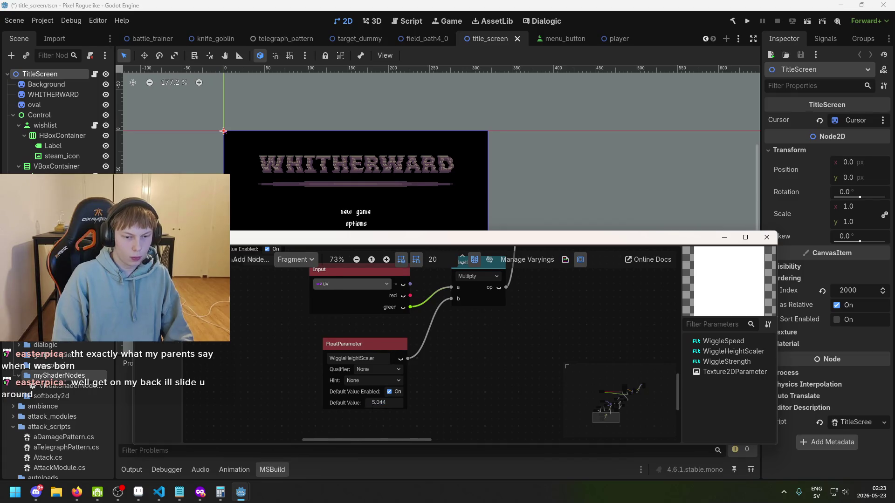
type("10")
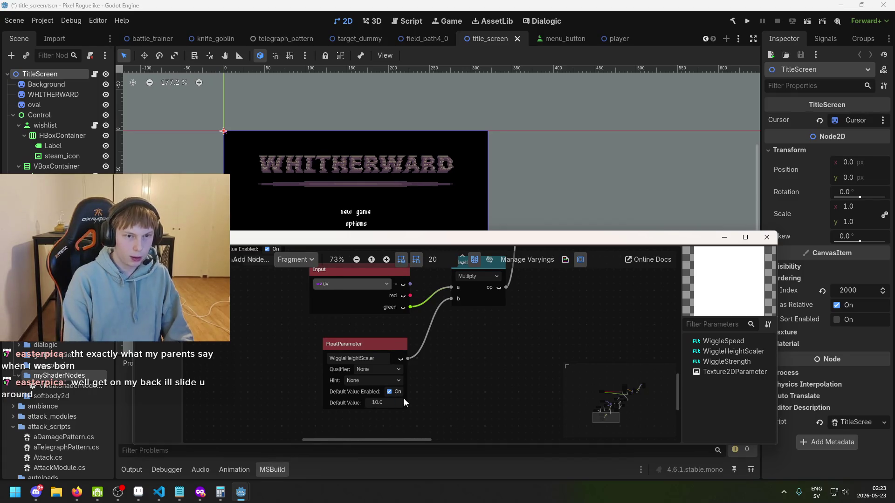
key("Return")
Step: Change the WiggleHeightScaler default to 5, then settle on 0.2
scroll(404, 402, "up", 1)
scroll(407, 219, "up", 5)
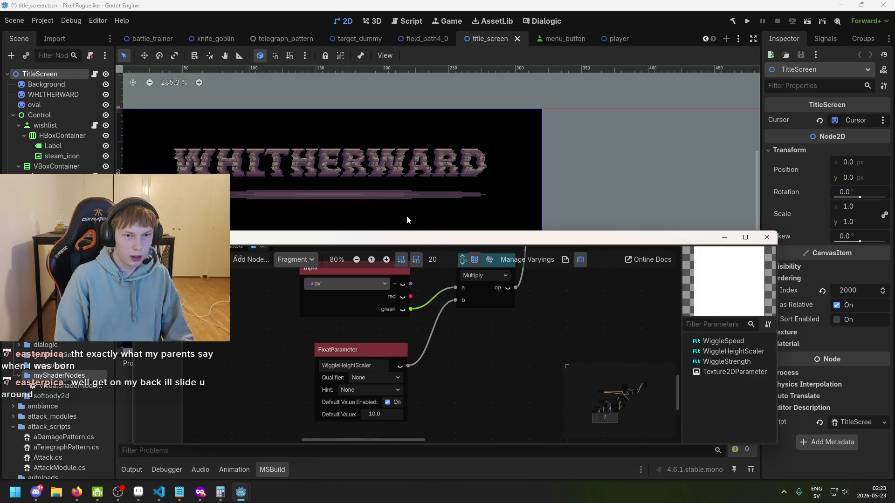
left_click(389, 415)
type("5")
key("Return")
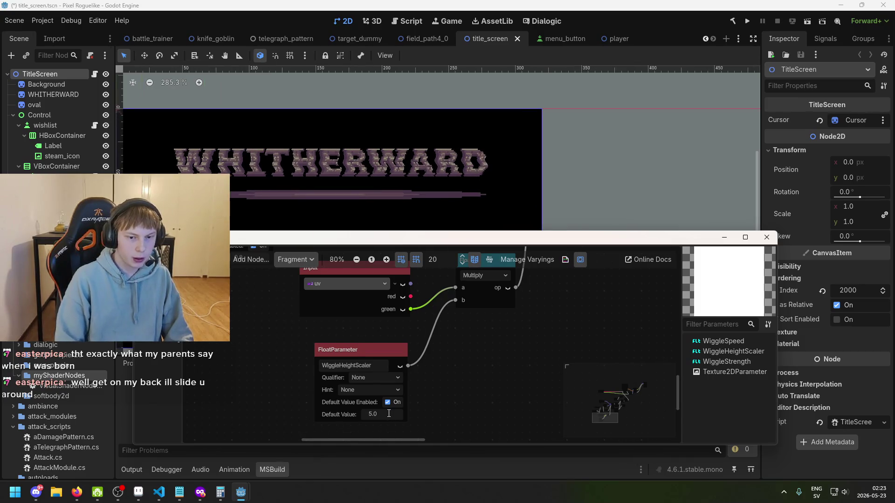
type("0.2")
key("Return")
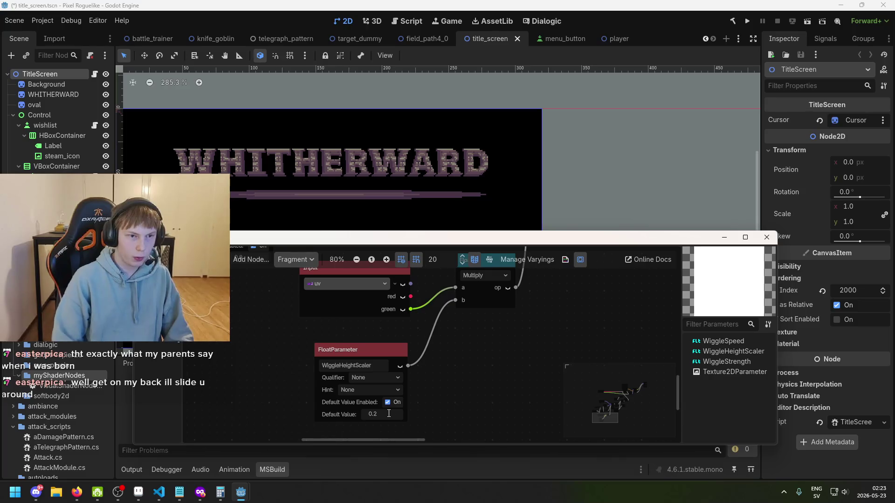
scroll(456, 159, "up", 3)
scroll(465, 186, "up", 3)
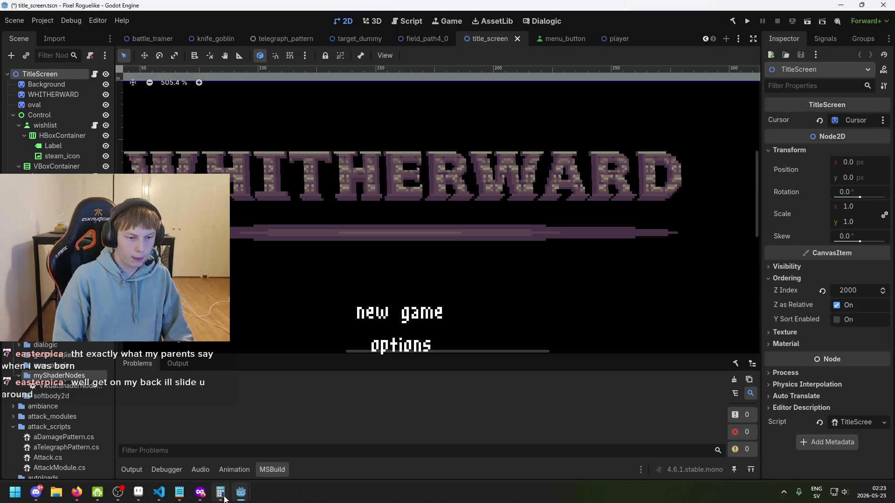
Step: Restore the visual shader editor window and reposition the WiggleStrength parameter node
mouse_move(241, 493)
left_click(289, 463)
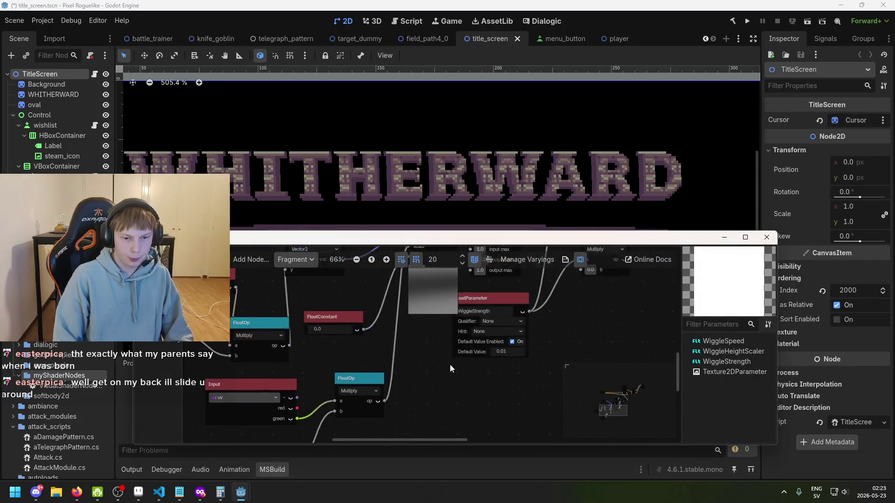
scroll(450, 368, "up", 1)
scroll(444, 392, "right", 4)
scroll(449, 368, "up", 2)
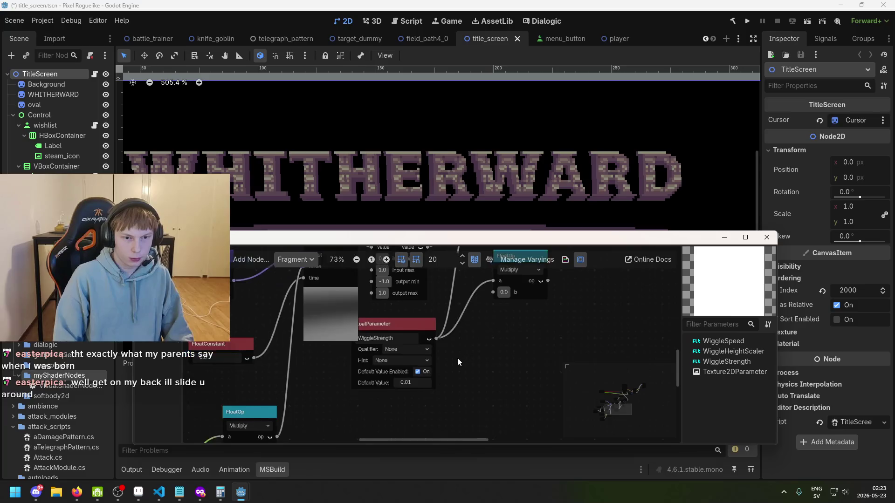
scroll(457, 361, "up", 1)
left_click_drag(395, 335, 408, 342)
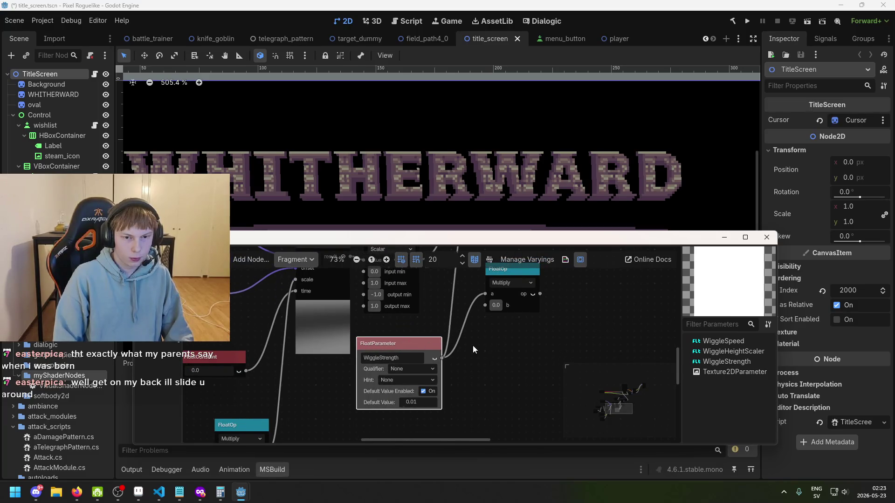
scroll(468, 376, "down", 1)
scroll(470, 376, "down", 1)
mouse_move(470, 375)
left_mouse_down()
mouse_move(528, 334)
mouse_move(511, 360)
left_mouse_up()
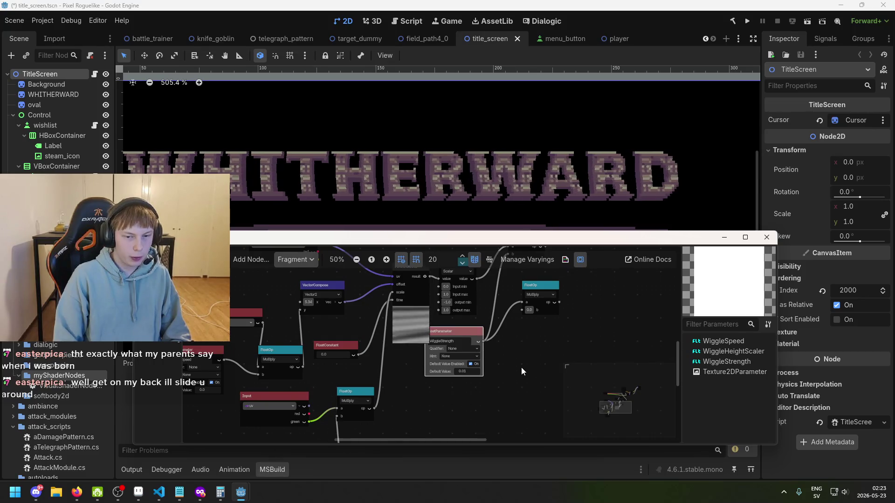
Step: Undo back to WiggleStrength 0.5 and noise scale 4.255 with Ctrl+Z
key("ctrl+z")
key("ctrl+z")
key("ctrl+z")
key("ctrl+z")
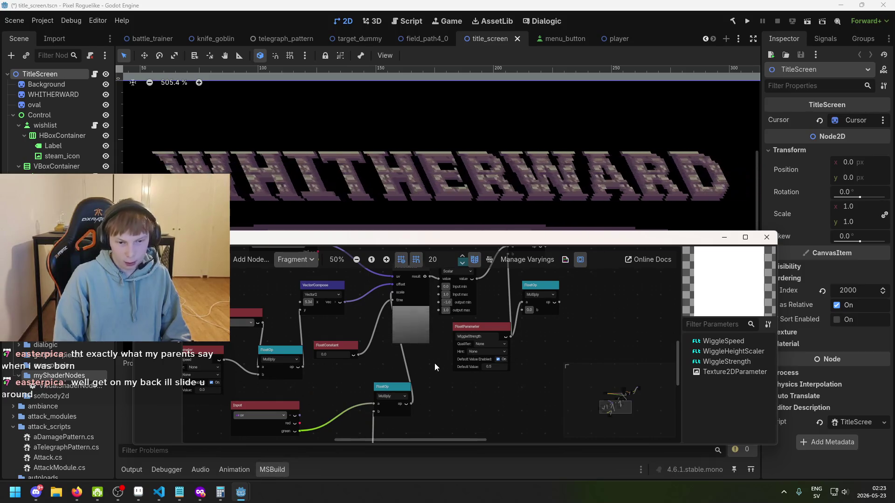
key("ctrl+z")
key("ctrl+z")
key("ctrl+z")
key("ctrl+z")
key("ctrl+z")
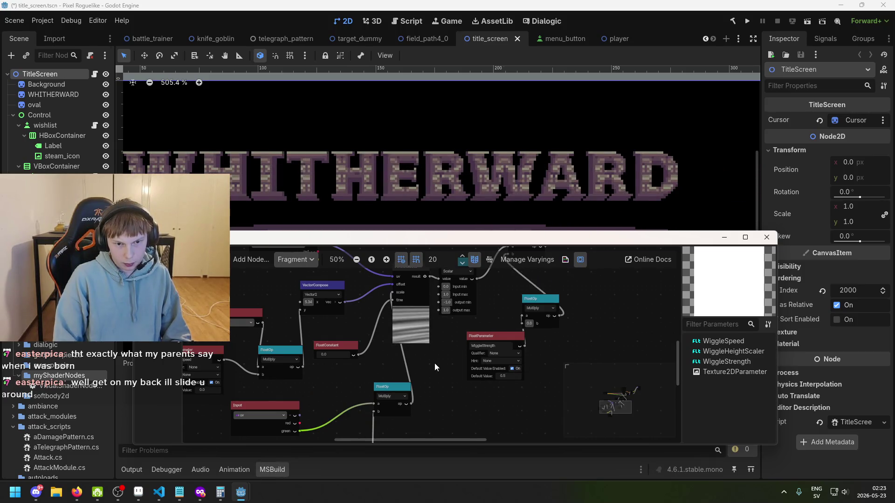
key("ctrl+z")
key("ctrl+z")
key("ctrl+z")
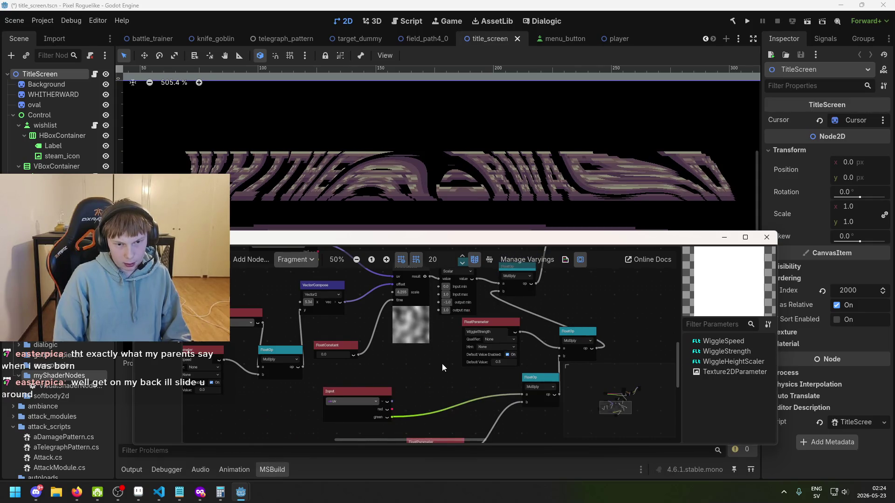
left_click_drag(442, 364, 415, 328)
scroll(440, 396, "up", 3)
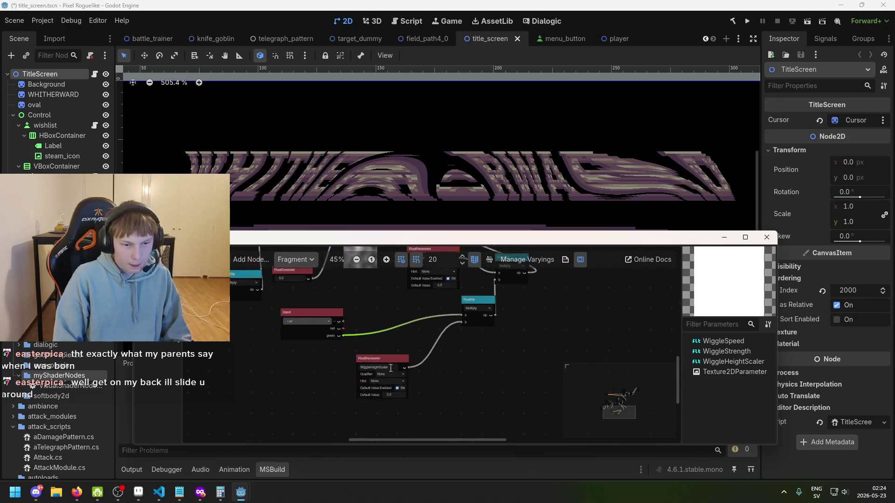
scroll(399, 365, "down", 1)
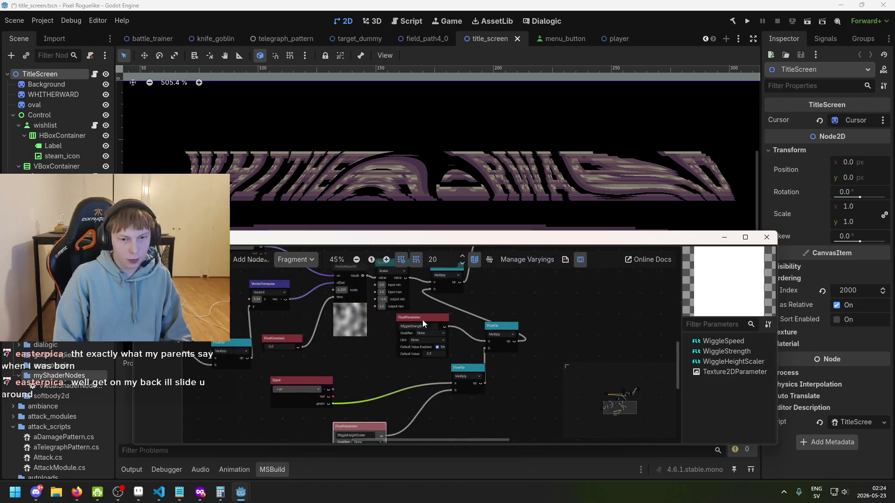
scroll(488, 345, "up", 5)
scroll(497, 374, "down", 2)
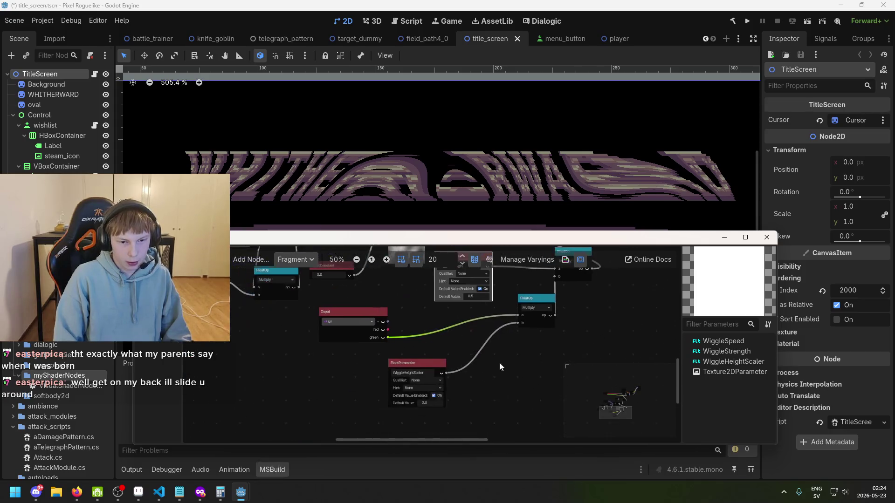
scroll(421, 180, "down", 2)
left_click(463, 161)
scroll(471, 170, "down", 2)
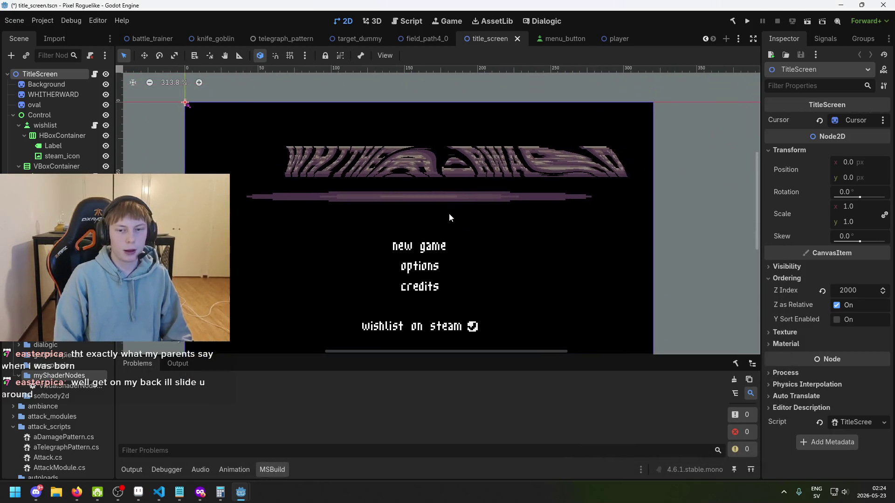
mouse_move(241, 493)
left_click(333, 464)
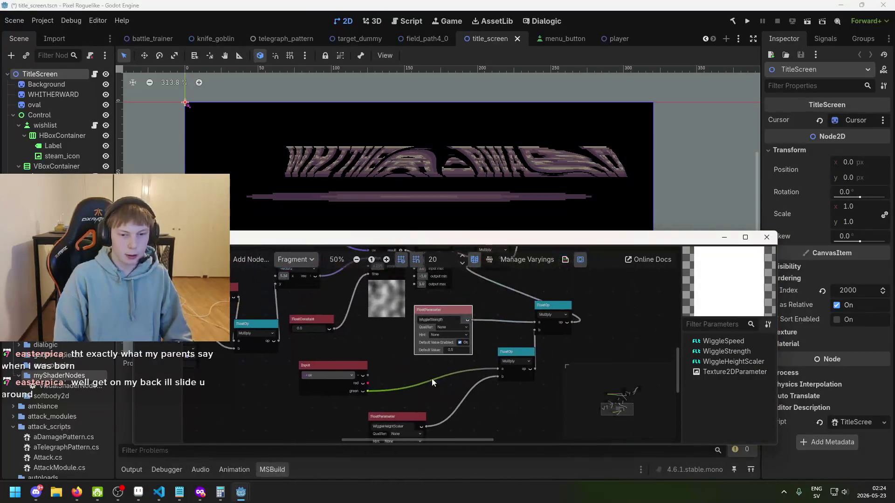
scroll(437, 392, "up", 4)
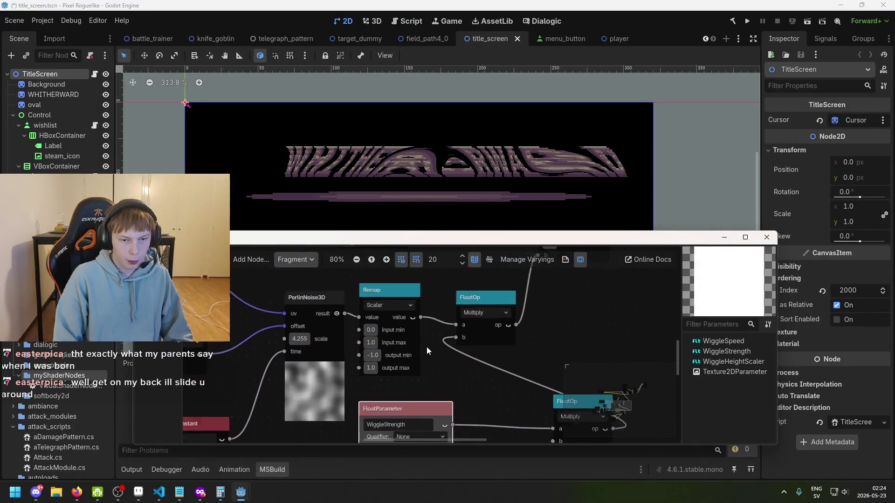
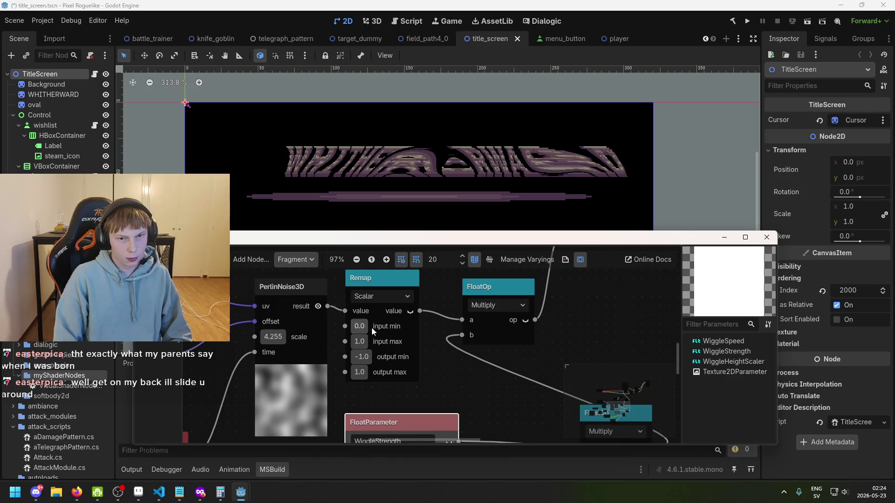
Step: Disconnect the wire into the multiply FloatOp's b input so it uses the constant 0.275
mouse_move(461, 320)
left_mouse_down()
mouse_move(449, 324)
mouse_move(461, 320)
mouse_move(452, 352)
left_mouse_up()
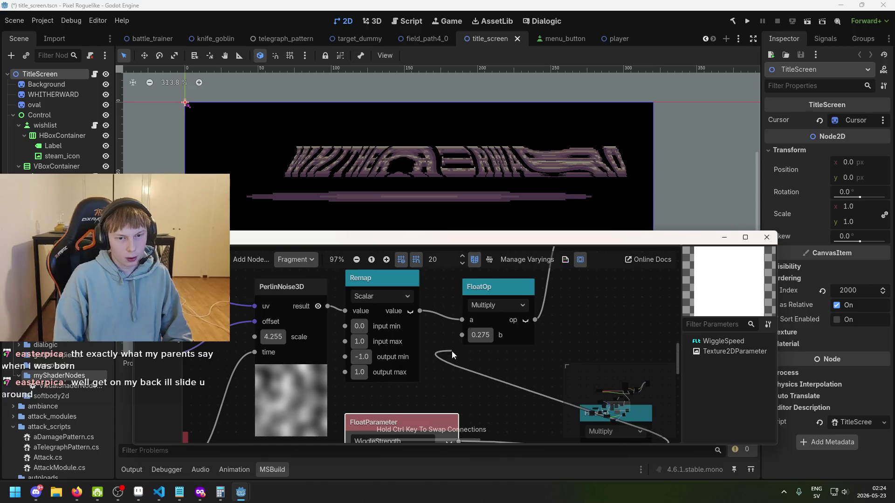
left_click(362, 324)
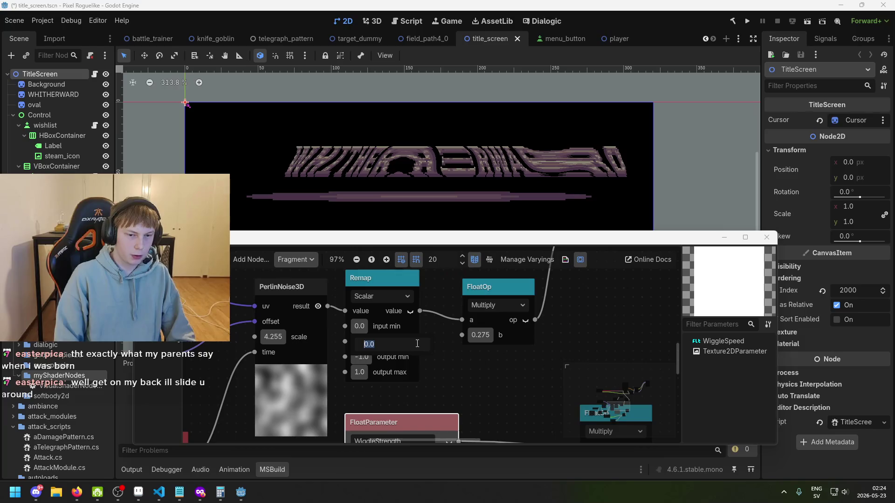
left_click(468, 360)
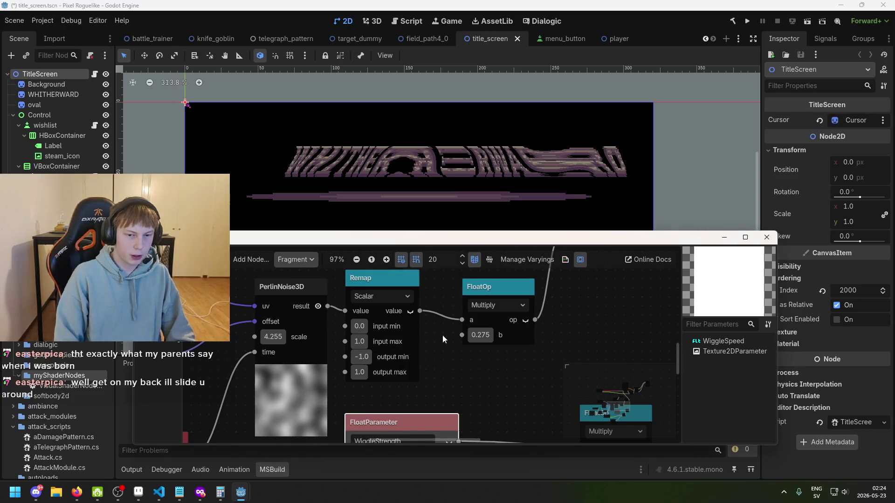
Step: Rearrange the VectorCompose and WiggleSpeed parameter nodes in the shader graph
scroll(442, 335, "down", 2)
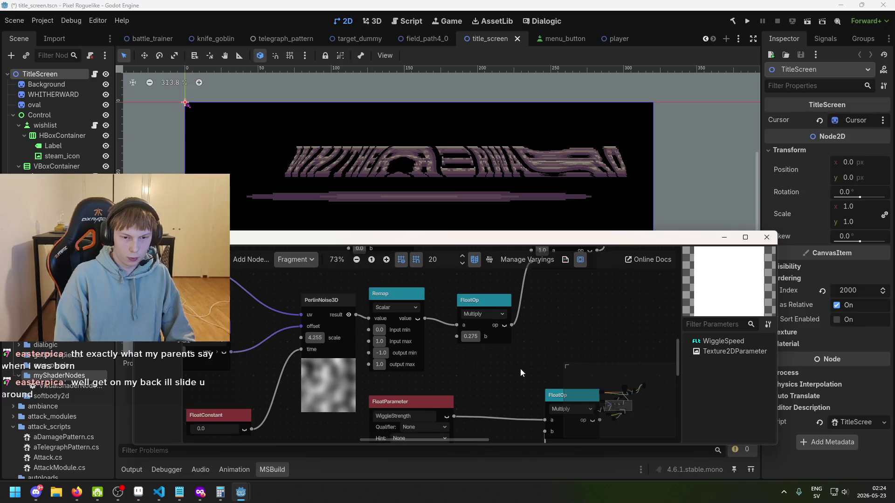
scroll(457, 349, "down", 3)
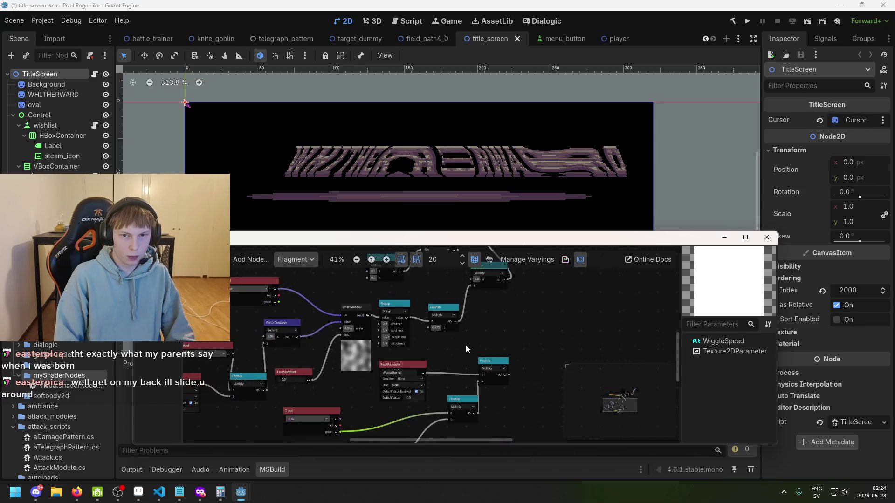
scroll(365, 350, "up", 3)
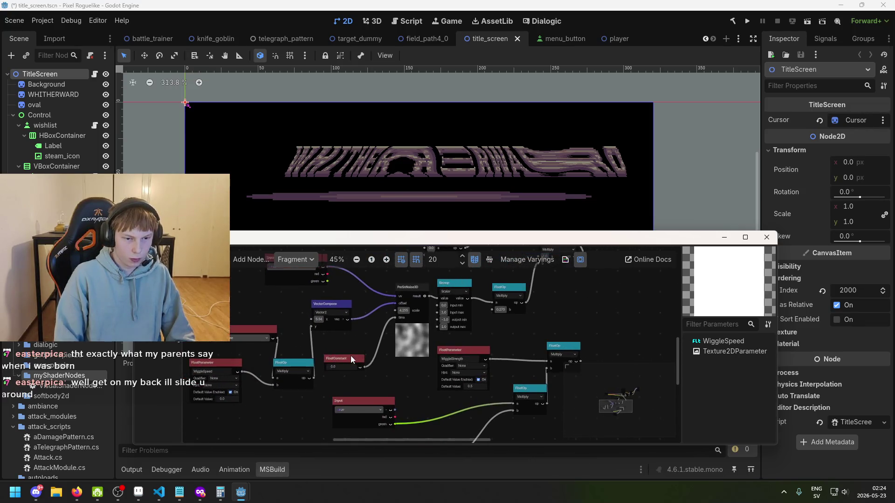
left_click(350, 356)
scroll(312, 364, "up", 1)
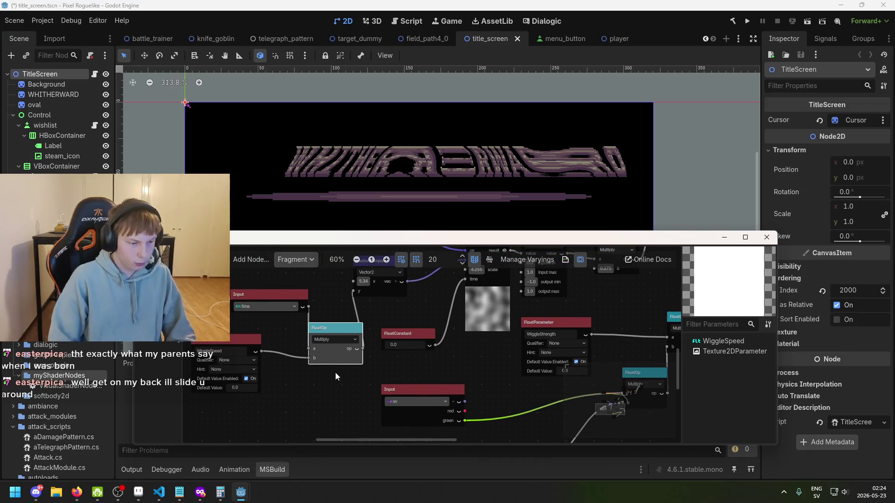
scroll(329, 368, "up", 1)
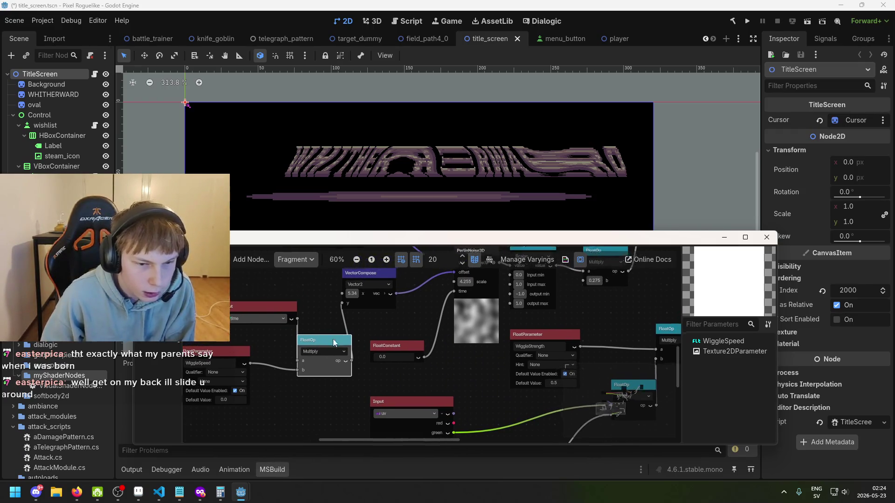
scroll(328, 347, "up", 1)
left_click_drag(313, 333, 330, 326)
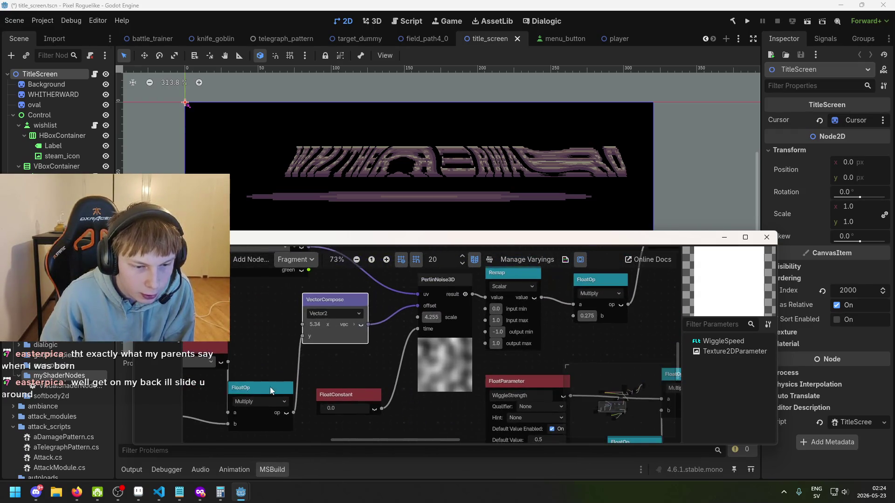
scroll(328, 365, "left", 2)
left_click_drag(248, 350, 230, 330)
scroll(346, 339, "left", 2)
scroll(347, 338, "down", 1)
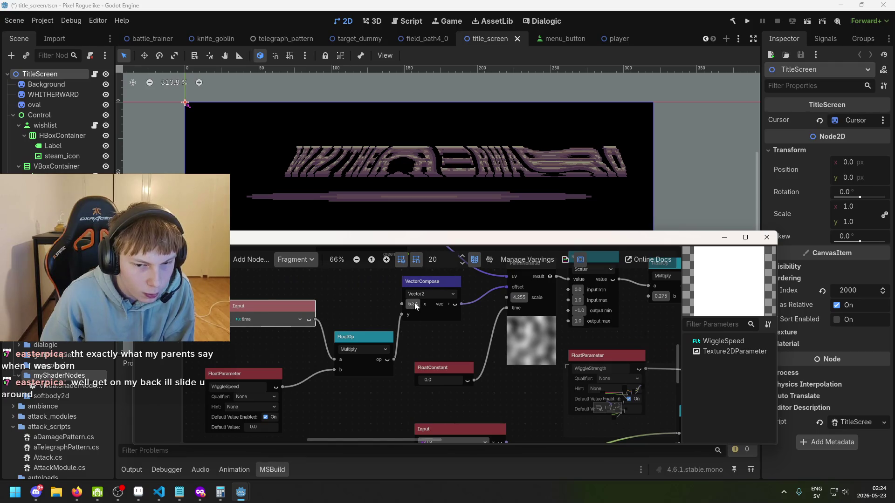
Step: Lower the VectorCompose x value to 2.525
mouse_move(420, 306)
left_mouse_down()
mouse_move(364, 306)
mouse_move(382, 306)
left_mouse_up()
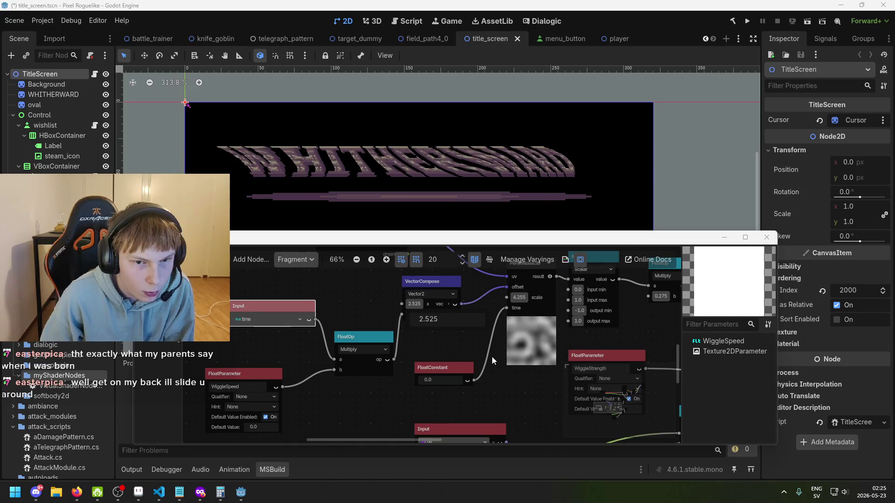
scroll(398, 341, "right", 5)
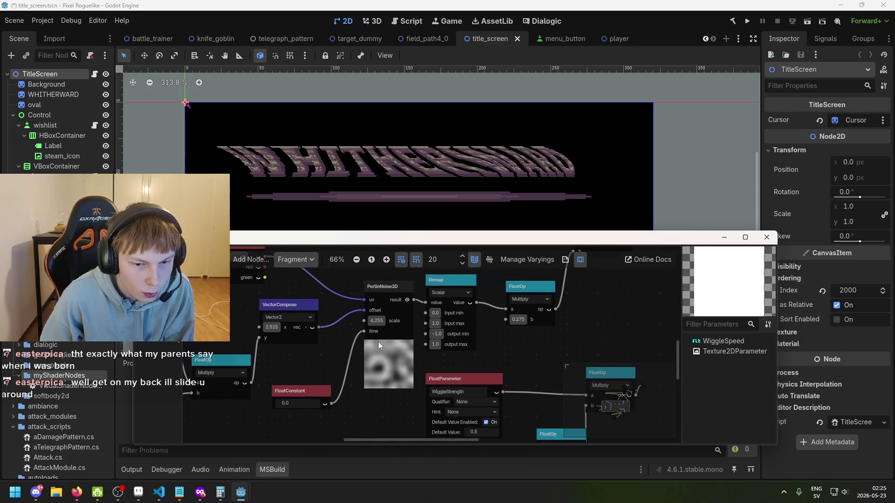
scroll(398, 336, "up", 1, "ctrl")
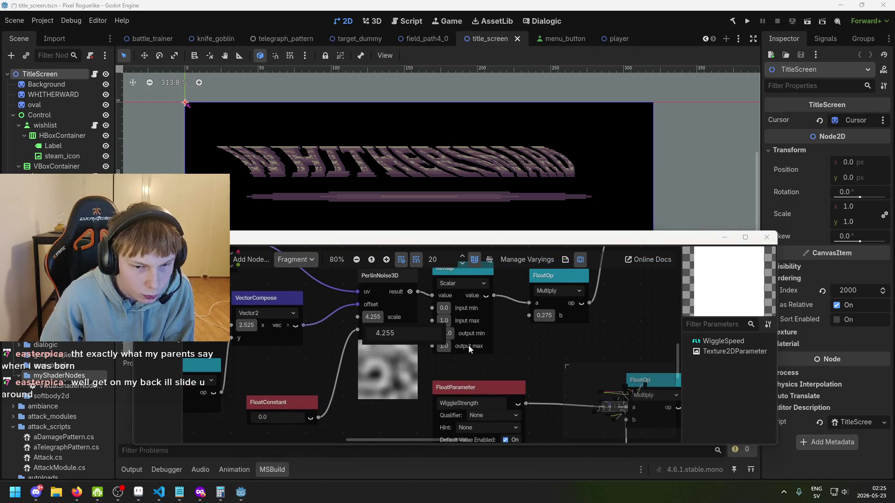
left_click_drag(487, 359, 474, 346)
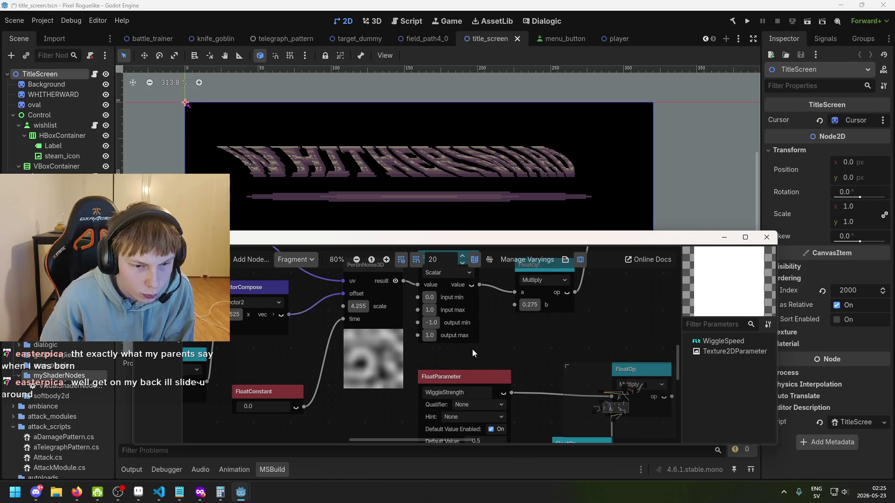
scroll(472, 349, "right", 3)
scroll(470, 335, "up", 1)
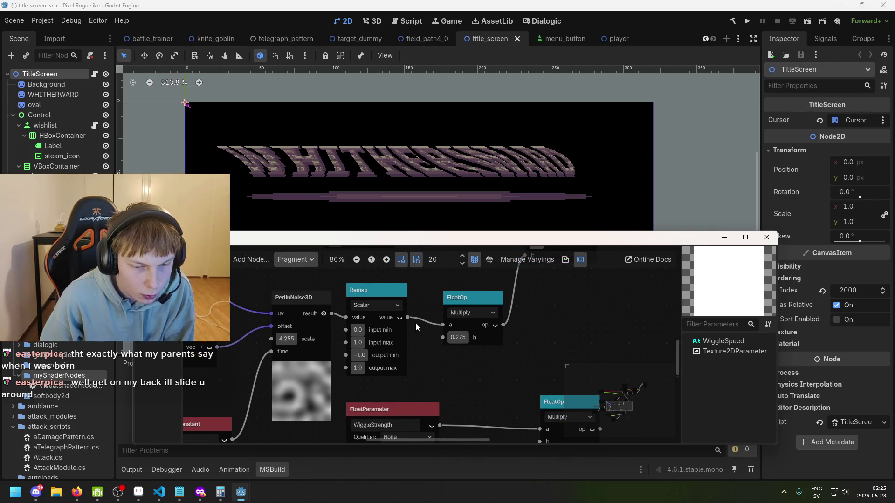
scroll(415, 323, "up", 2)
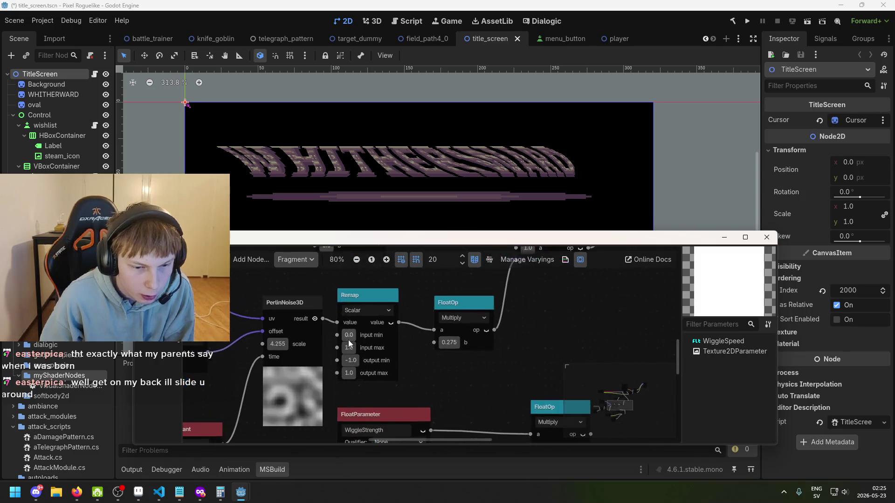
Step: Try other Remap min values, then restore input min 0.0 and output min -1.0
left_click(350, 347)
type("-1")
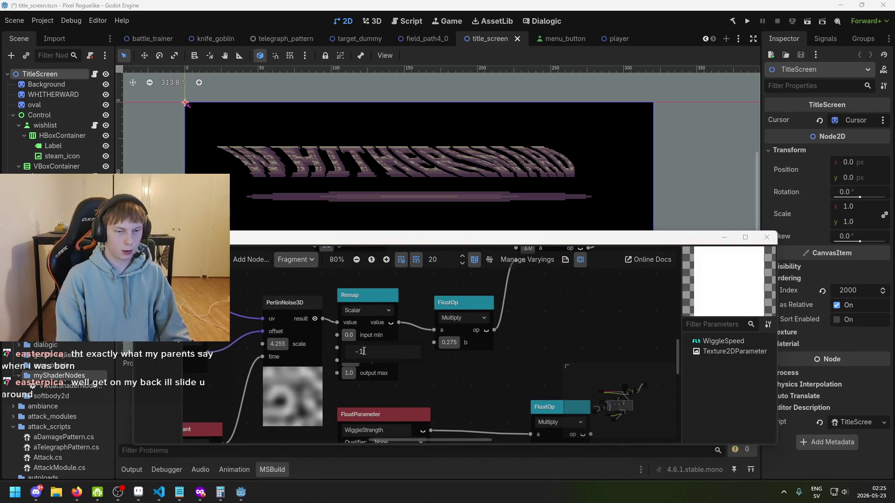
key("Return")
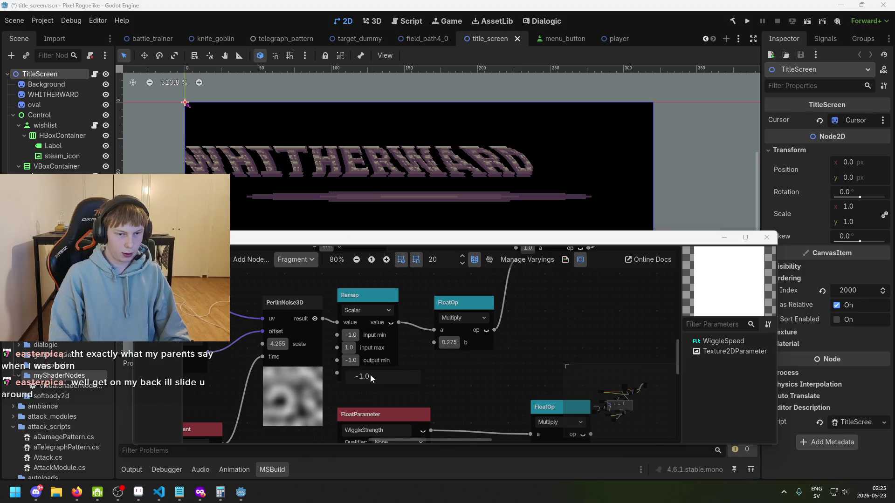
key("Return")
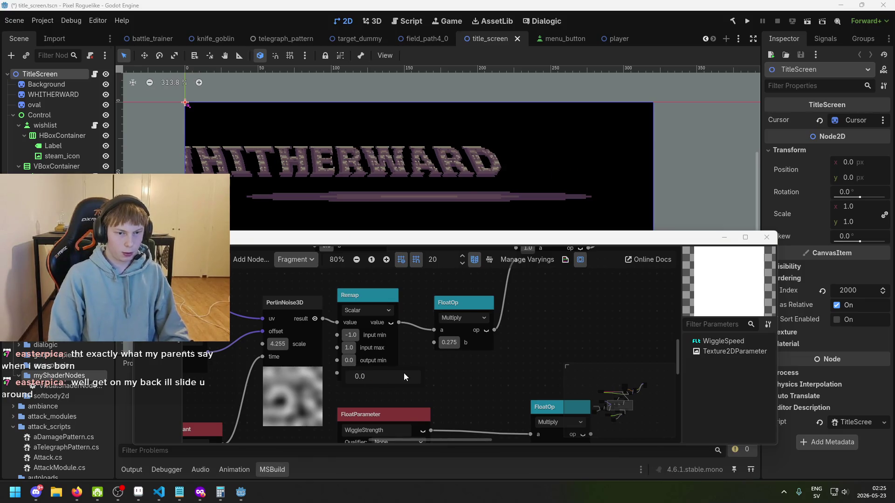
left_click(354, 335)
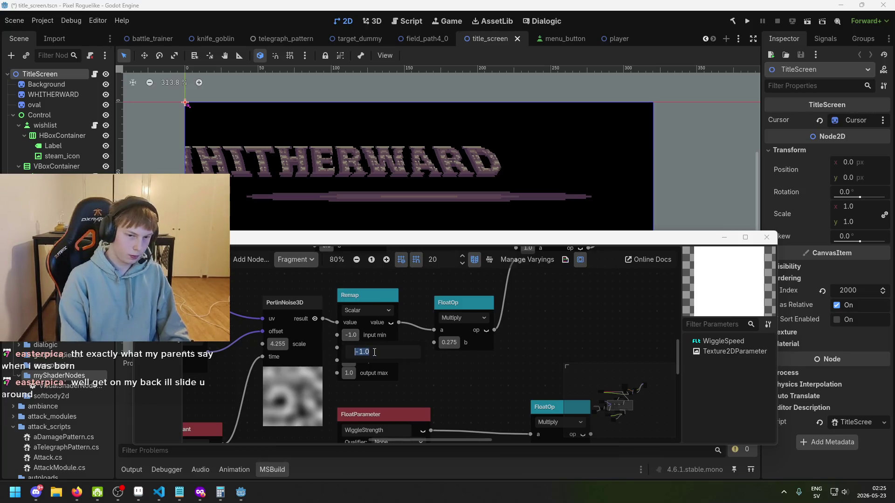
type("0")
key("Return")
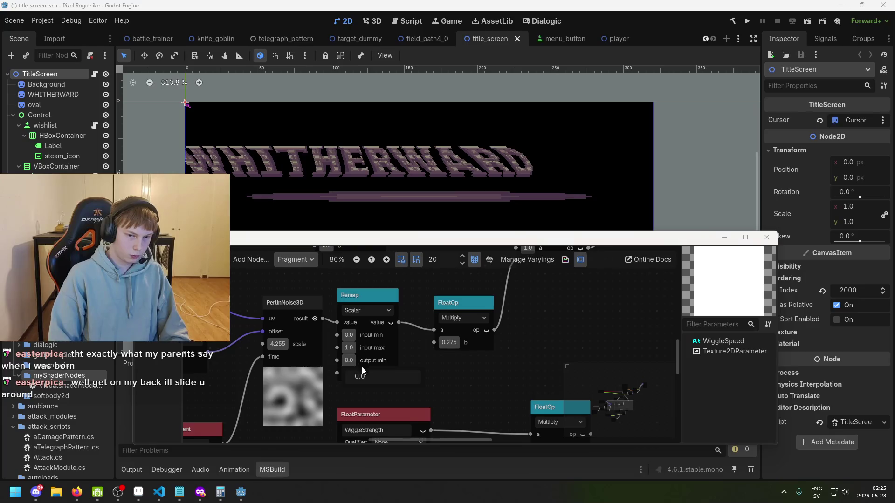
type("1")
key("Return")
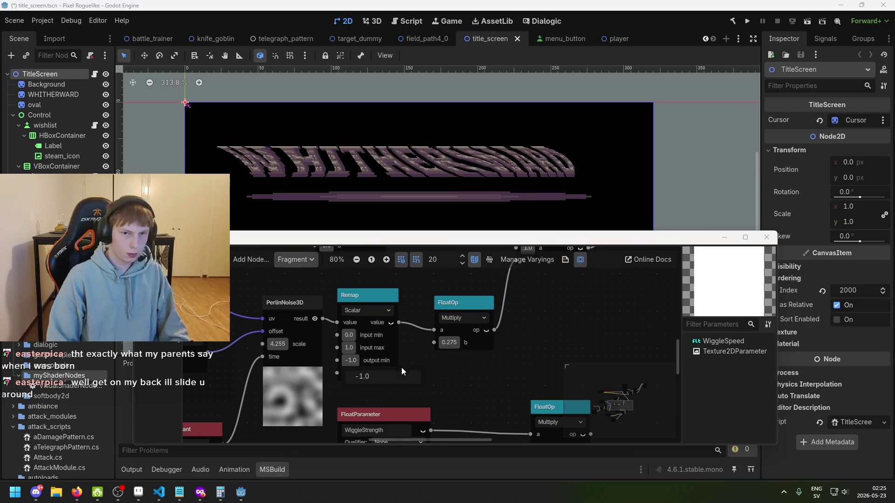
Step: Pan and zoom the graph over to the multiply FloatOp node
left_click_drag(473, 363, 465, 370)
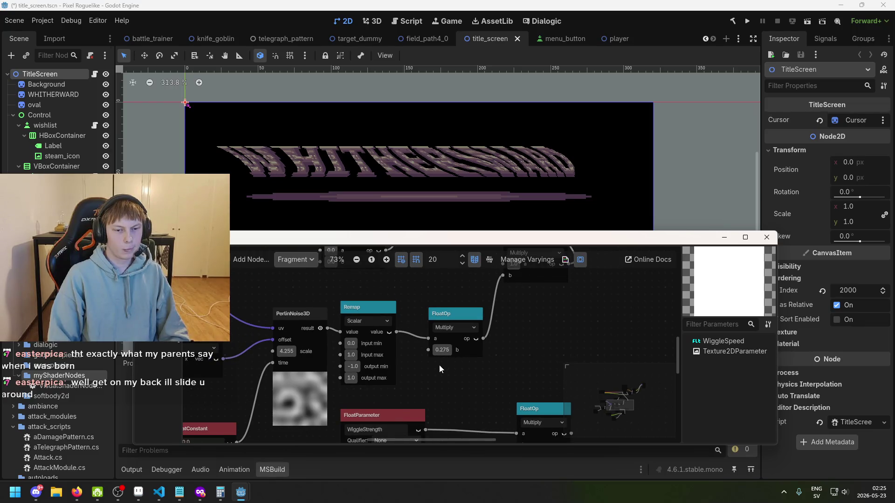
scroll(439, 364, "down", 1)
left_click_drag(406, 371, 396, 406)
scroll(419, 379, "down", 3)
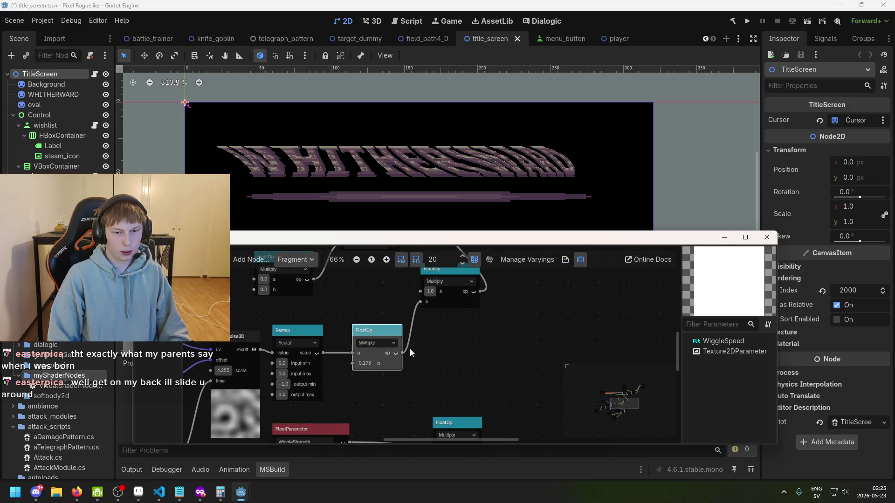
scroll(442, 309, "down", 4)
scroll(457, 311, "down", 4)
scroll(457, 311, "up", 4)
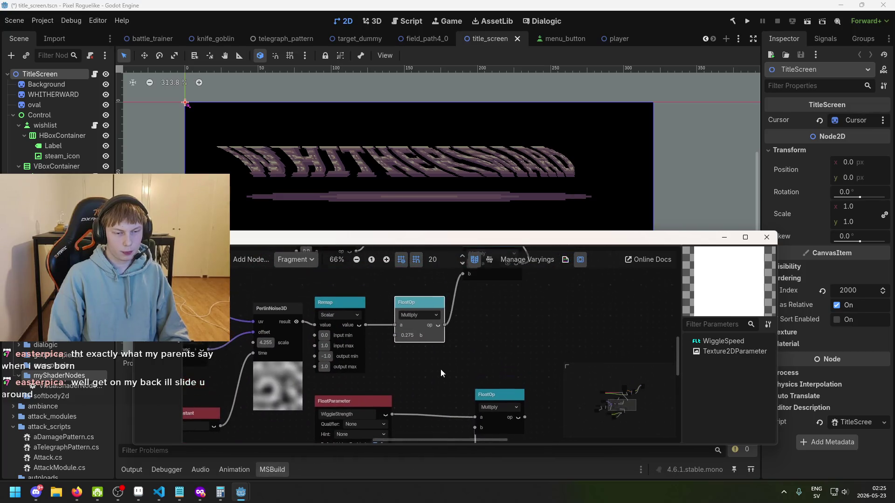
scroll(402, 305, "up", 1)
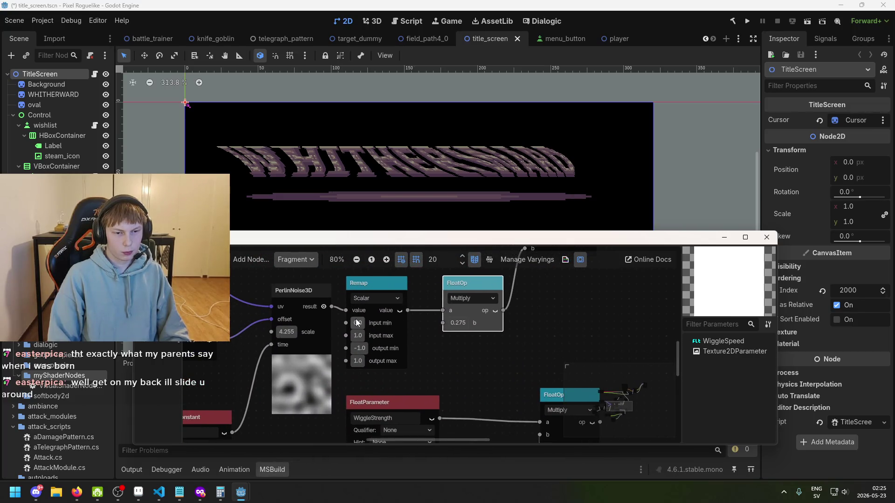
scroll(358, 322, "up", 1)
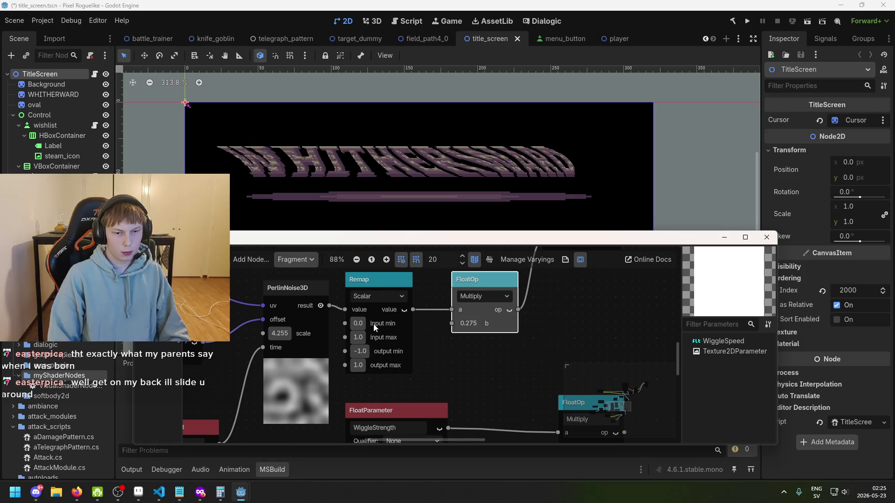
scroll(412, 358, "down", 1)
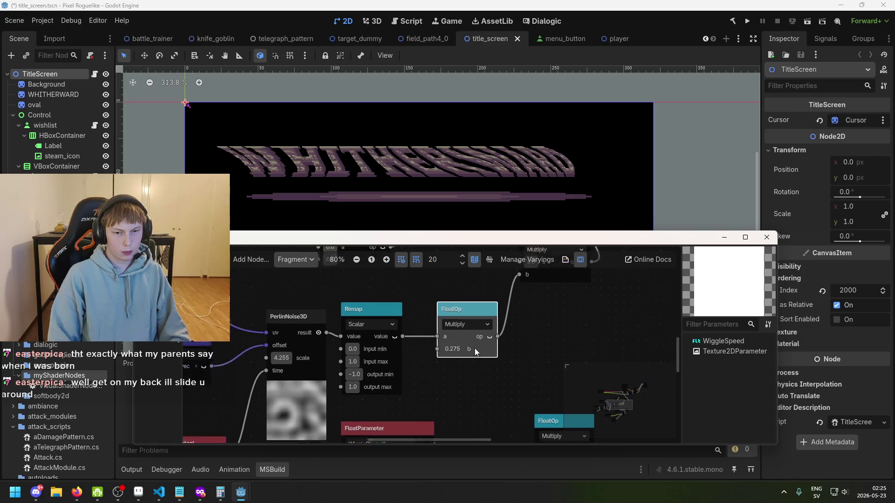
left_click_drag(475, 349, 392, 383)
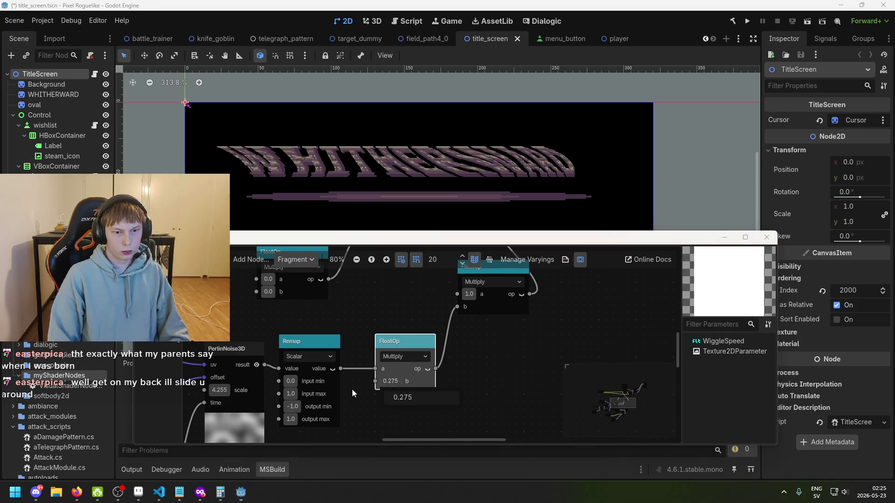
Step: Drag the PerlinNoise3D scale to 4.965, heavily distorting the WHITHERWARD title
left_click_drag(351, 390, 494, 365)
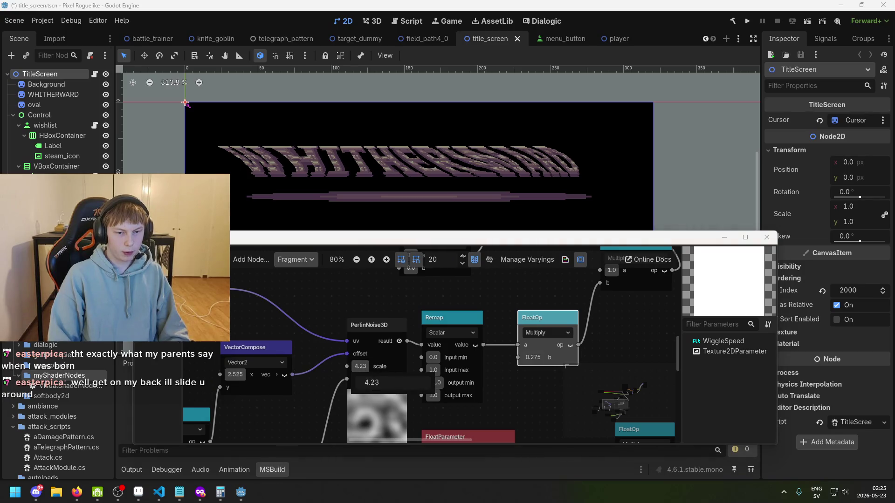
mouse_move(360, 366)
left_mouse_down()
mouse_move(291, 366)
mouse_move(375, 366)
mouse_move(366, 366)
left_mouse_up()
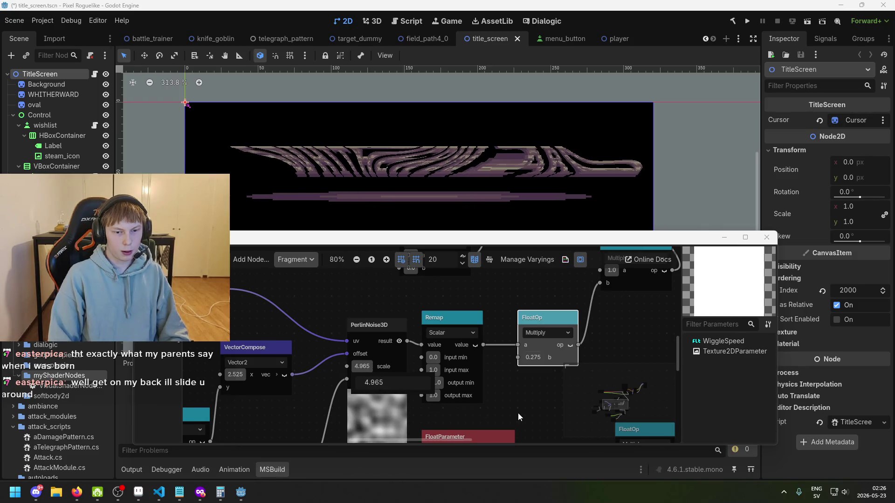
scroll(517, 401, "down", 2)
scroll(518, 368, "down", 3)
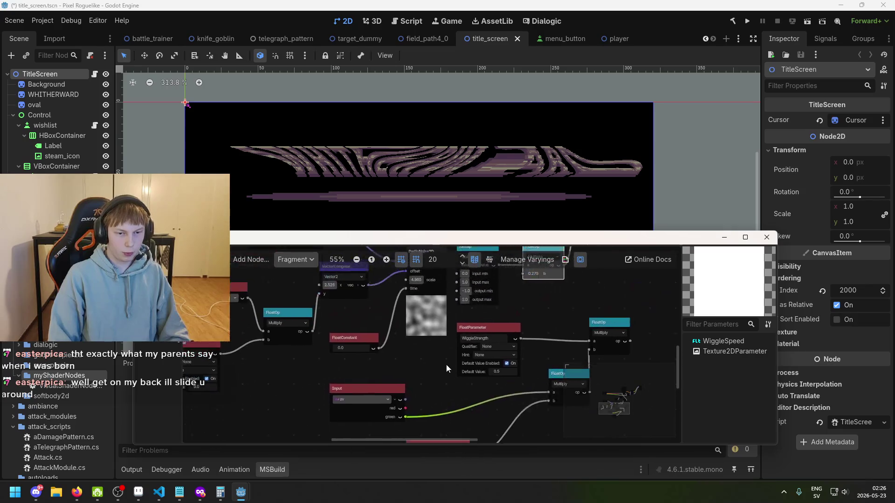
scroll(410, 344, "up", 1)
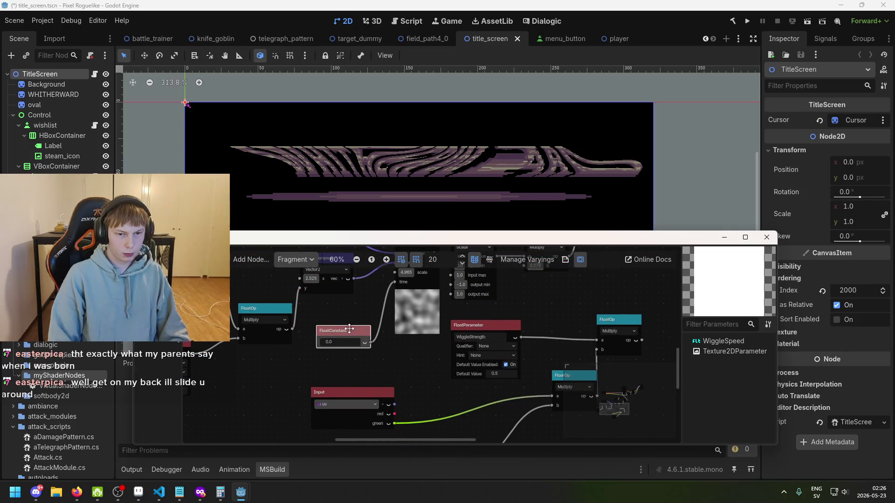
Step: Move the 0.275 Multiply node and wire the WiggleStrength chain into its b input
scroll(408, 371, "down", 2)
left_click_drag(370, 373, 346, 367)
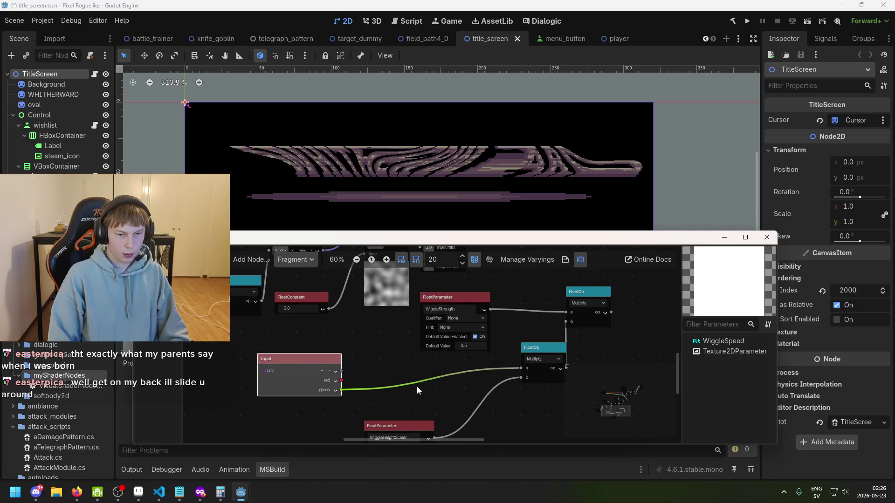
scroll(406, 380, "down", 1)
scroll(395, 373, "right", 2)
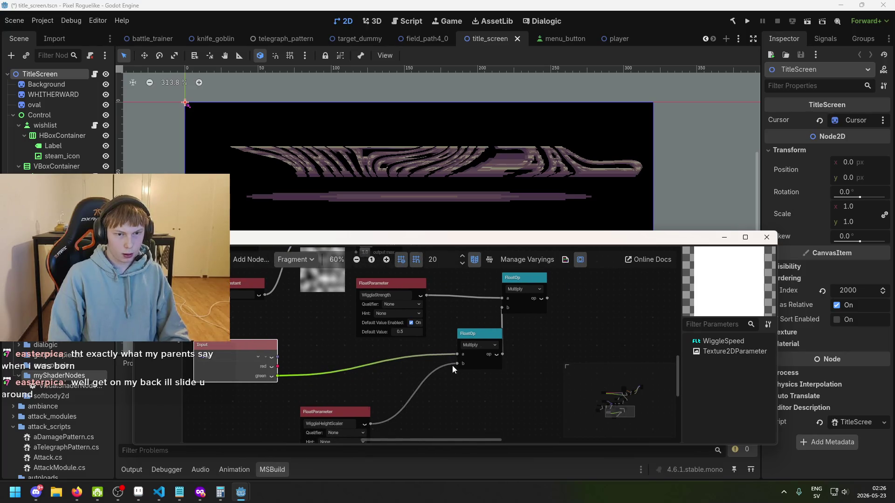
scroll(452, 365, "up", 1)
scroll(455, 346, "down", 3)
scroll(420, 373, "left", 2)
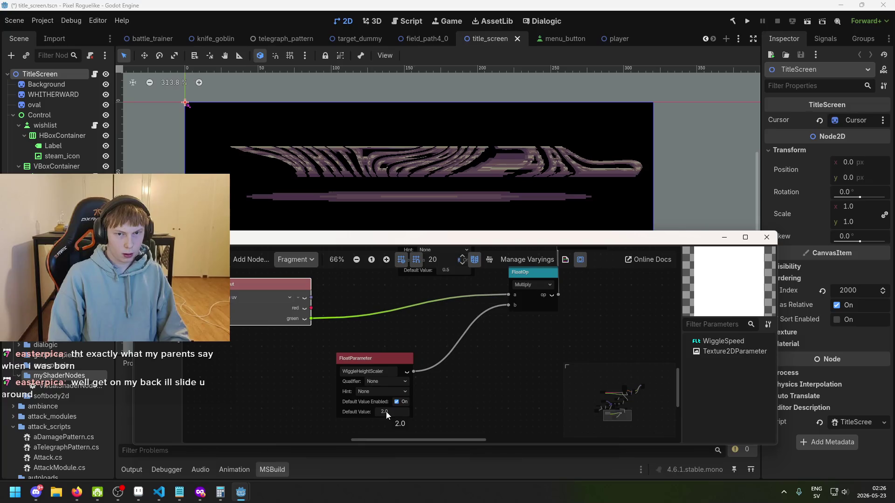
scroll(397, 363, "up", 3)
scroll(439, 354, "right", 3)
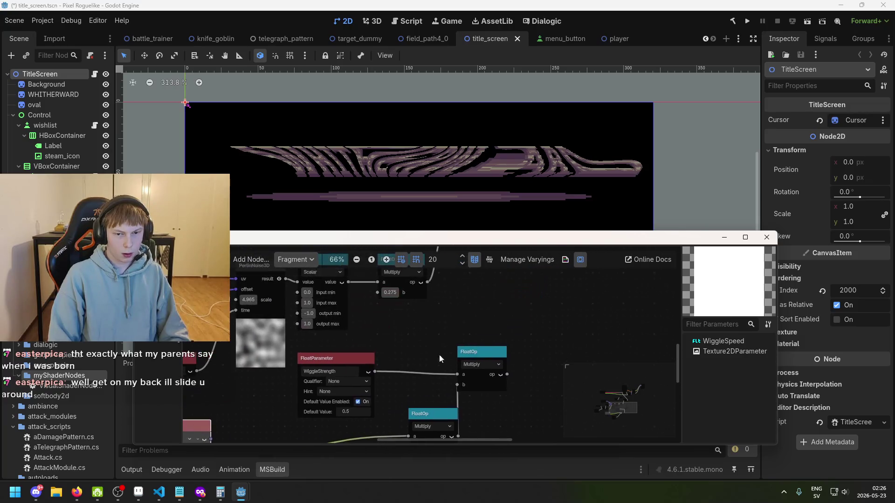
scroll(478, 334, "right", 2)
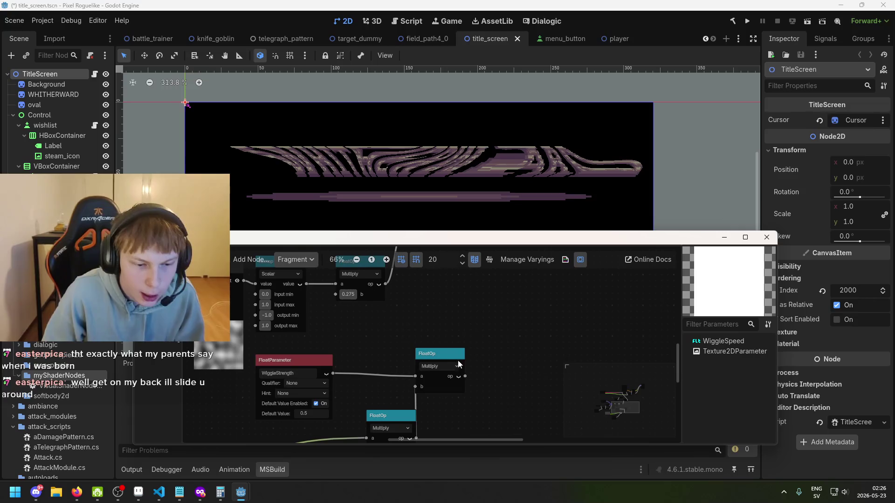
scroll(461, 373, "up", 2)
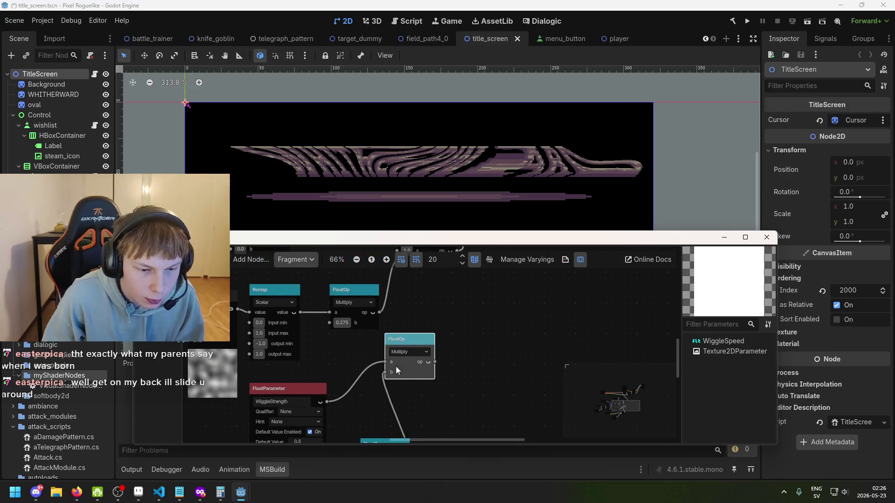
scroll(468, 406, "up", 3)
left_click_drag(355, 329, 360, 311)
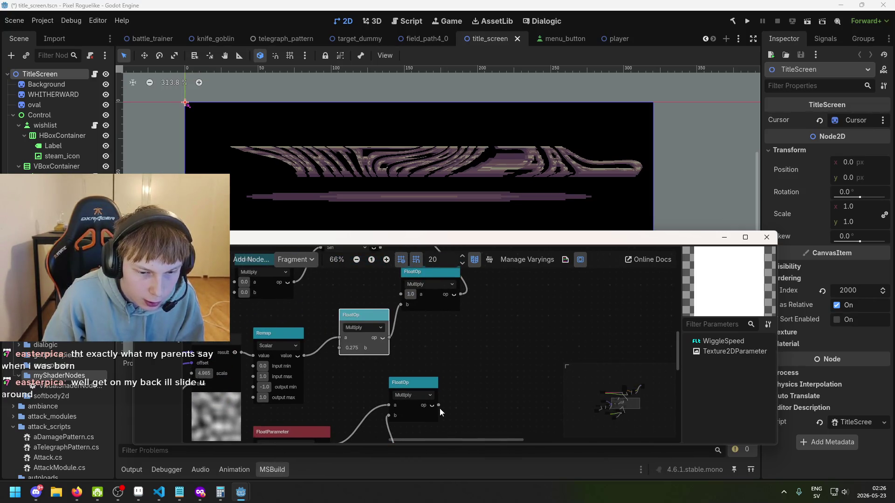
left_click_drag(359, 361, 342, 347)
Step: Tidy the FloatConstant, VectorCompose and Multiply nodes beside WiggleSpeed
scroll(435, 351, "down", 5)
scroll(434, 351, "left", 6)
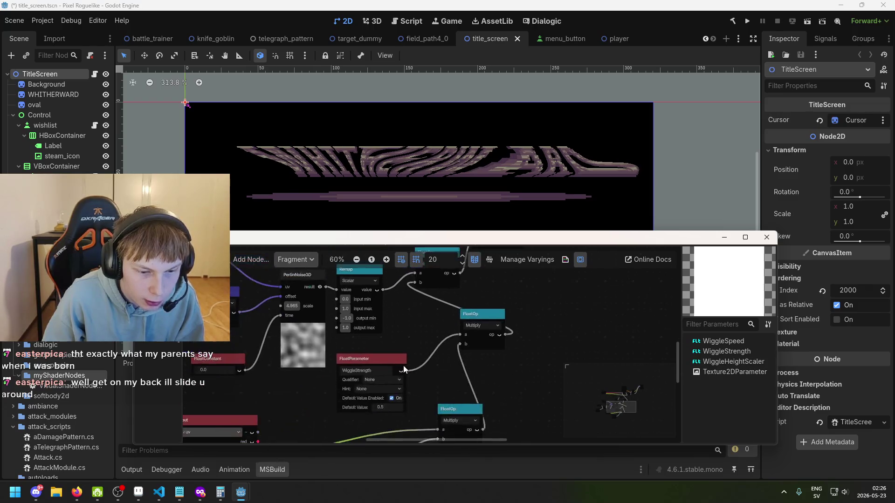
scroll(379, 360, "up", 2)
scroll(379, 360, "left", 5)
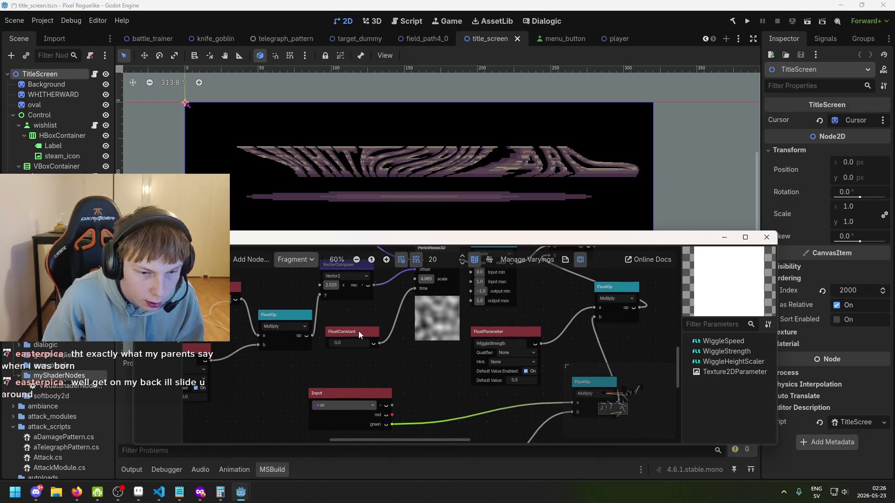
scroll(365, 348, "down", 1)
scroll(343, 364, "up", 3)
scroll(343, 364, "left", 3)
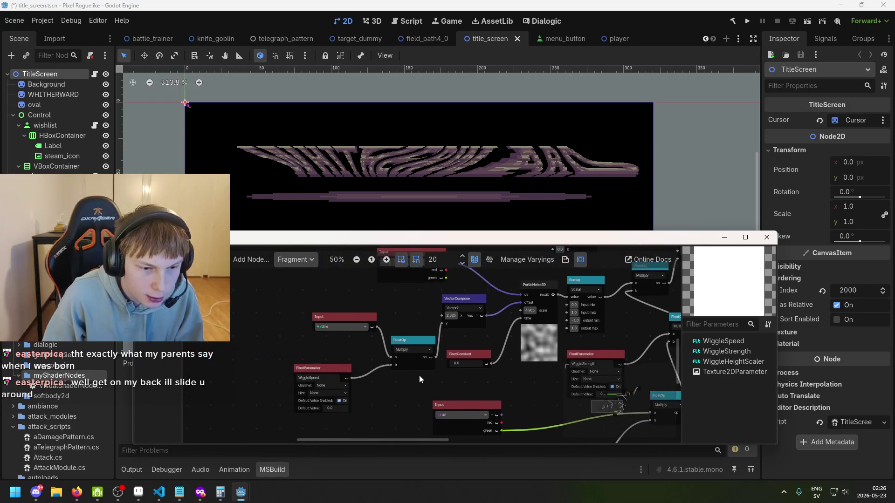
scroll(386, 421, "up", 1)
scroll(386, 421, "right", 3)
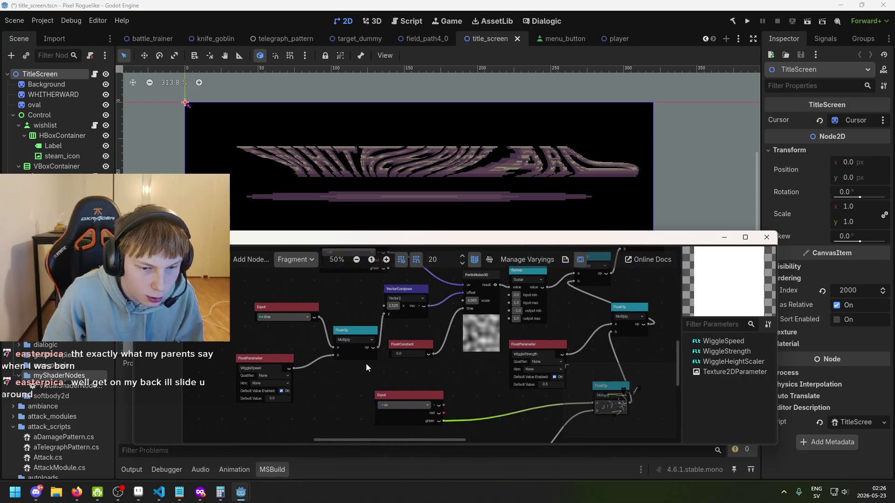
left_click(415, 344)
scroll(415, 344, "up", 1)
scroll(413, 331, "up", 1)
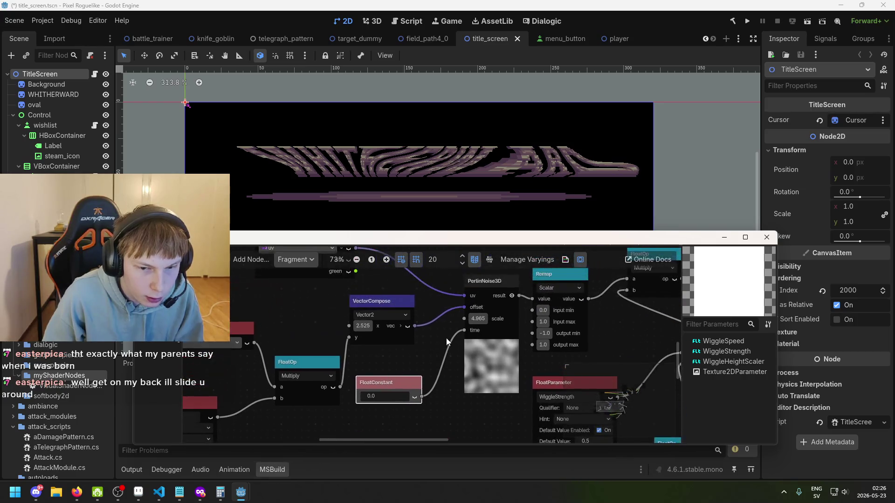
mouse_move(390, 303)
left_mouse_down()
mouse_move(376, 297)
mouse_move(390, 294)
left_mouse_up()
scroll(363, 355, "down", 2)
scroll(399, 348, "left", 3)
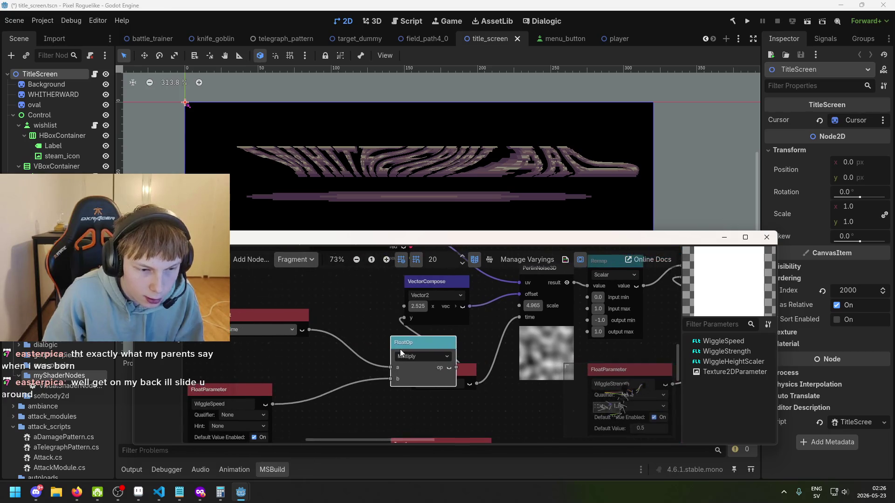
left_click_drag(400, 348, 364, 321)
scroll(295, 397, "down", 1)
scroll(295, 397, "left", 1)
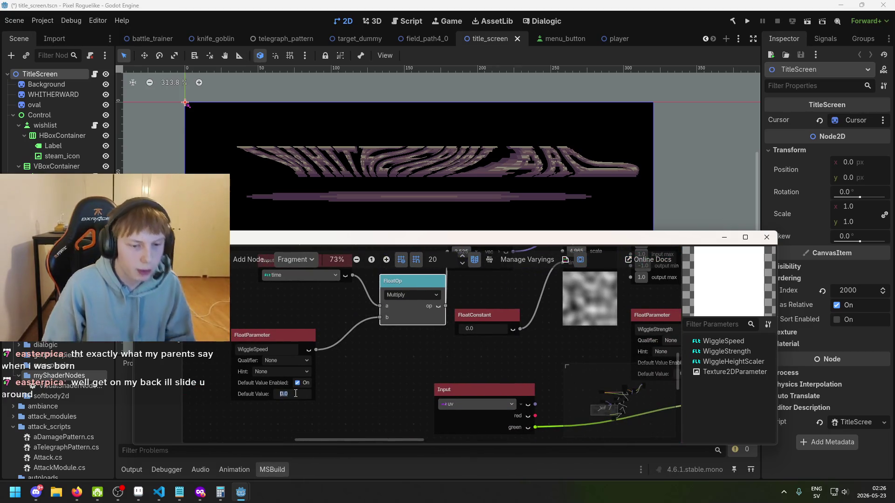
Step: Set WiggleSpeed's default value to 0.05 and save the title screen scene
type("1")
key("Return")
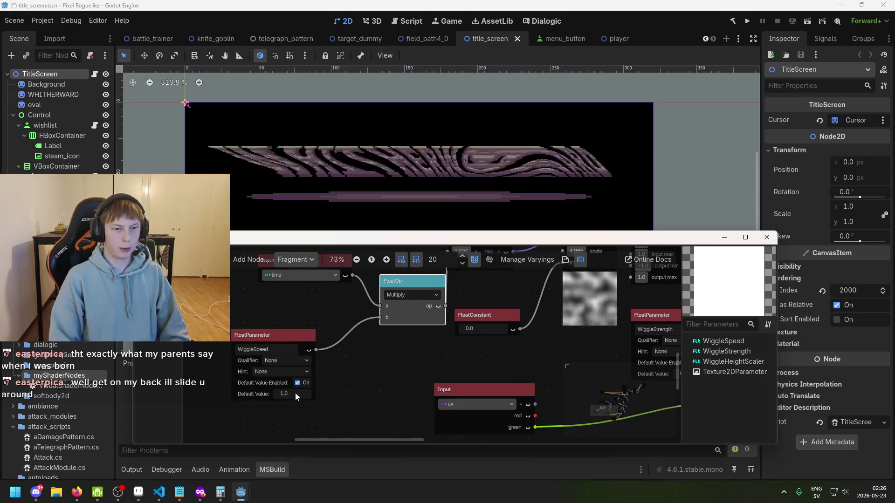
type(".05")
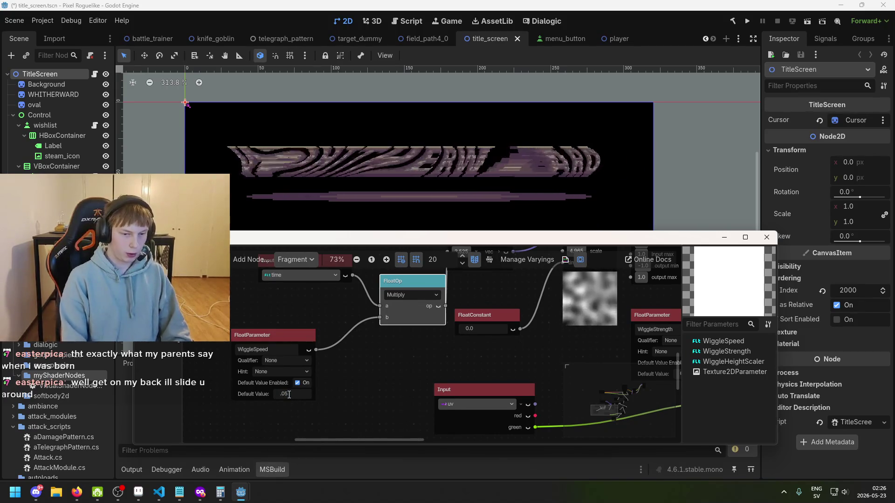
key("ctrl+s")
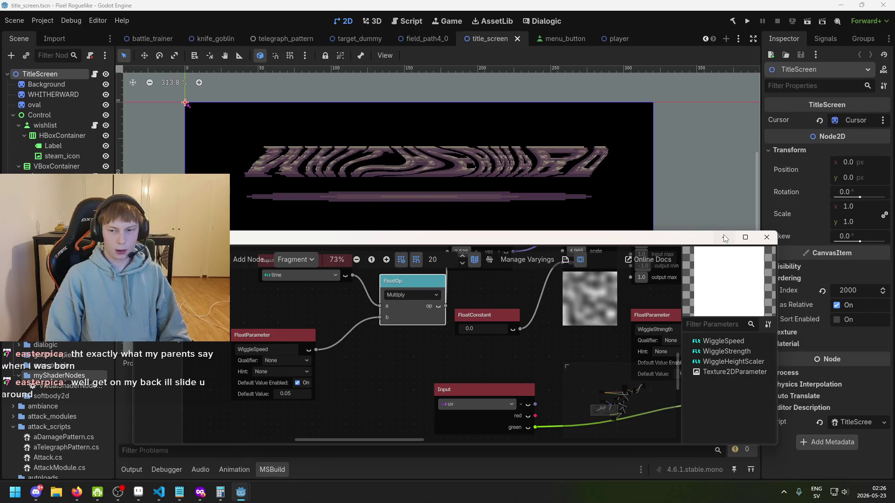
scroll(515, 310, "down", 1)
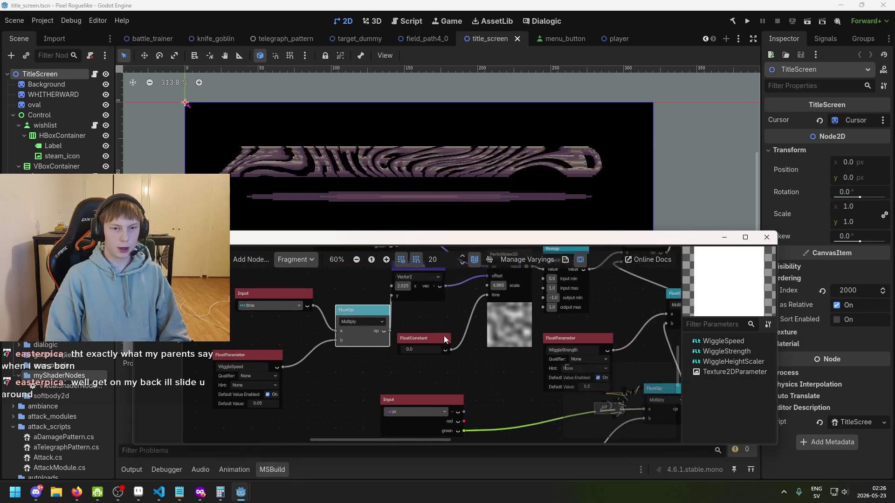
Step: Close the visual shader editor and select the TitleScreen root node
left_click(724, 237)
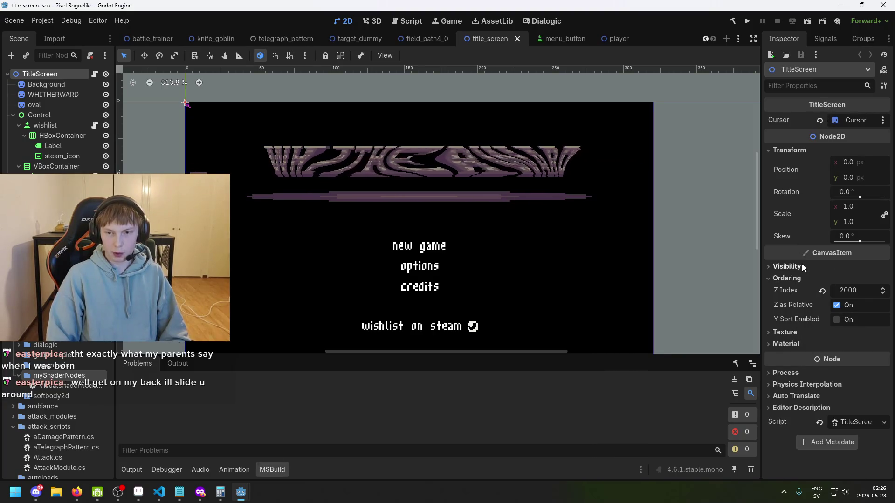
left_click(46, 105)
left_click(49, 74)
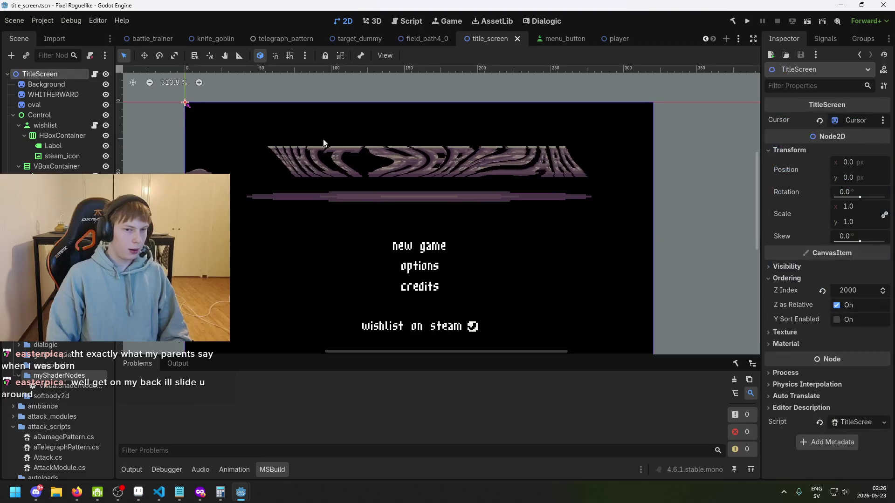
scroll(488, 194, "down", 2)
scroll(489, 194, "up", 2)
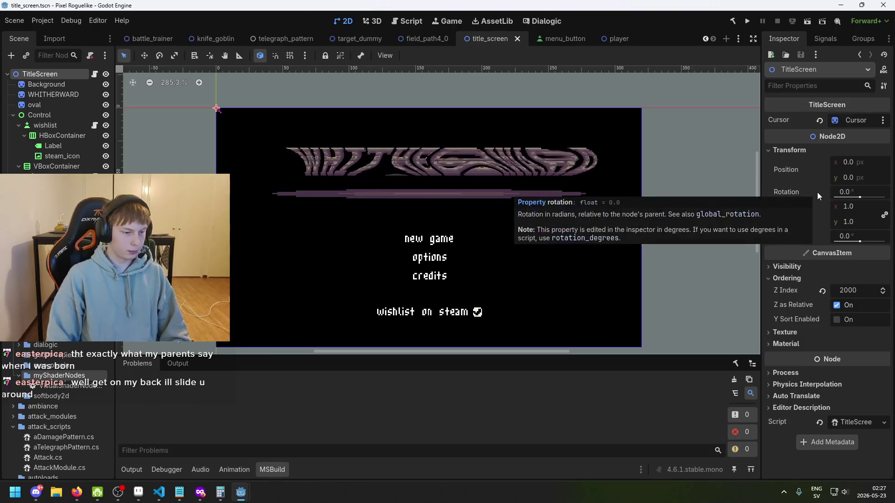
scroll(323, 167, "up", 2)
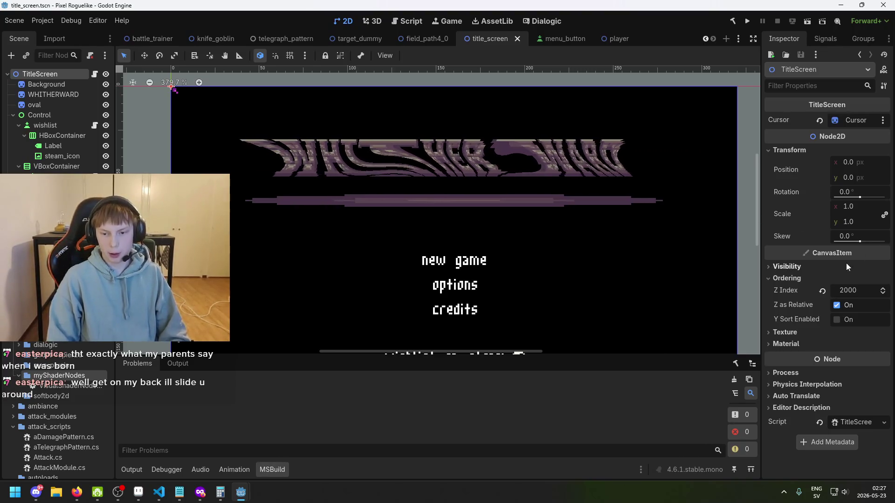
Step: Set TitleScreen's texture repeat to Disabled, then show the Background sprite's 320×180 texture
left_click(848, 343)
left_click(841, 332)
left_click(851, 359)
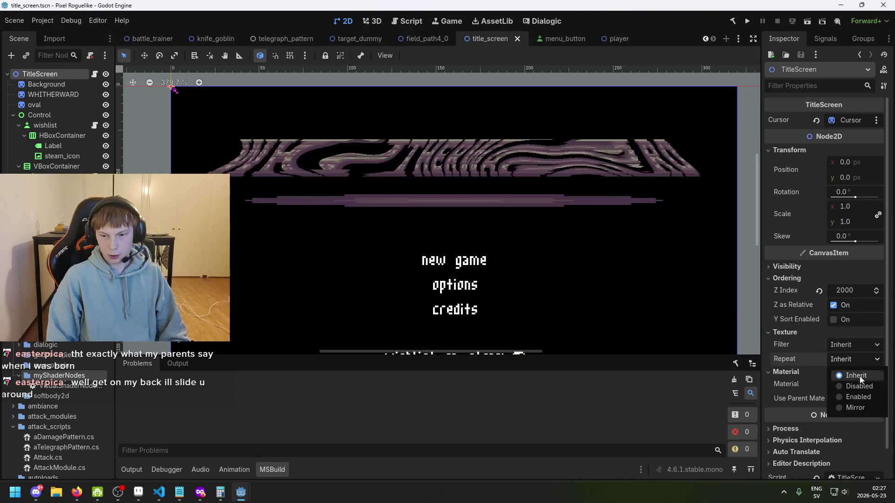
left_click(863, 387)
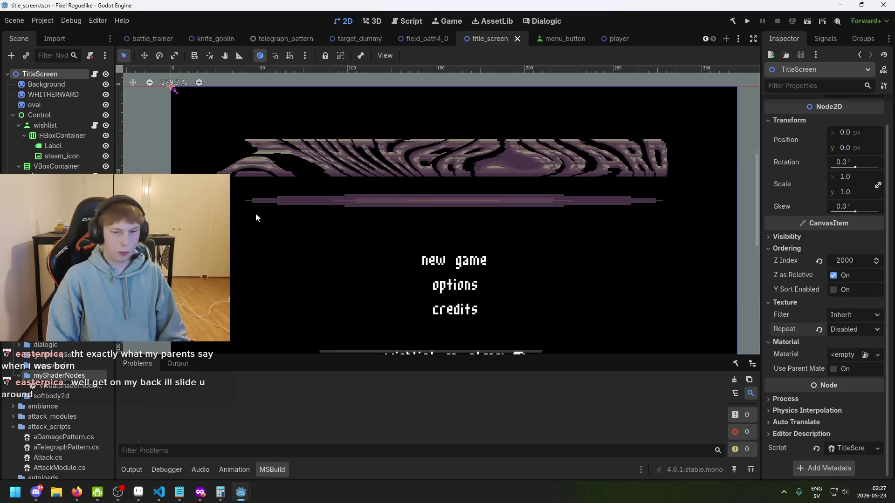
left_click(49, 83)
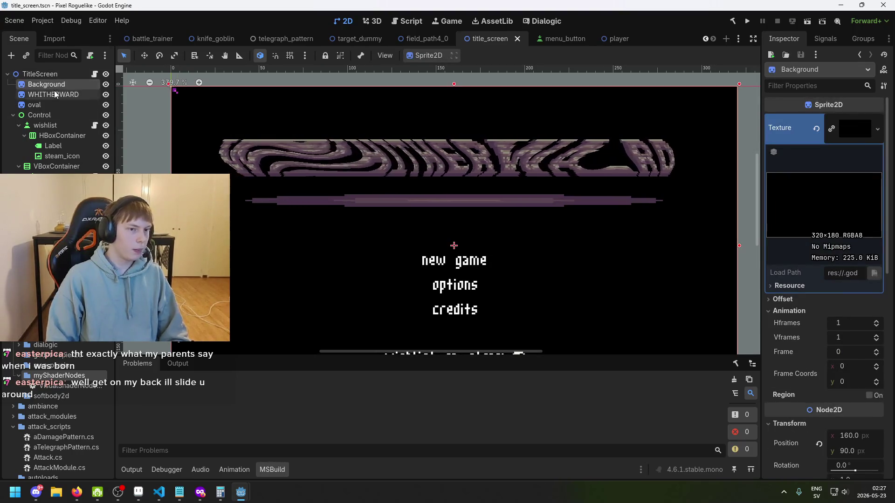
Step: Set the TitleScreen node's texture repeat back to Inherit
left_click(55, 77)
left_click(856, 332)
left_click(852, 344)
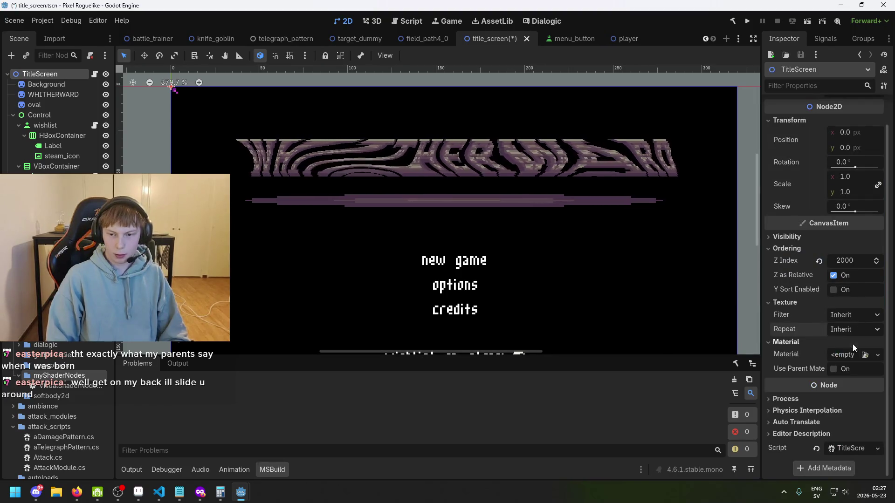
Step: Set the WHITHERWARD sprite's Wiggle Strength shader parameter to 0.36 and save
left_click(53, 94)
scroll(864, 292, "down", 5)
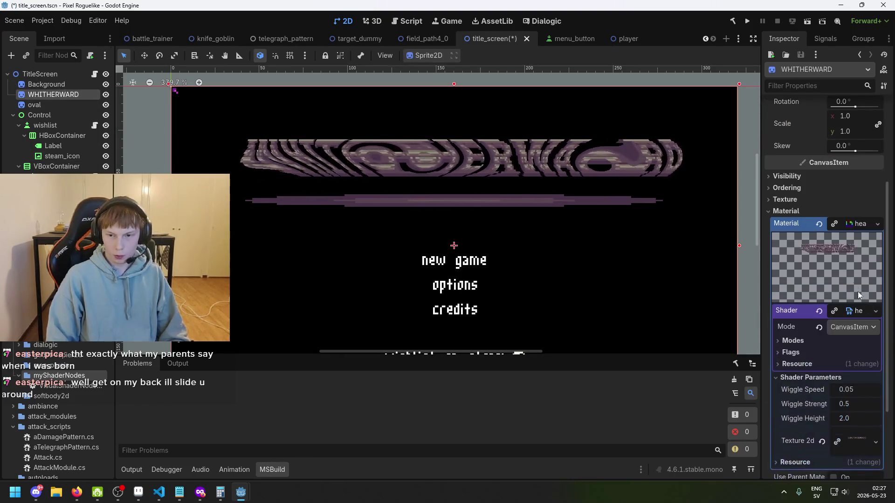
scroll(848, 342, "down", 3)
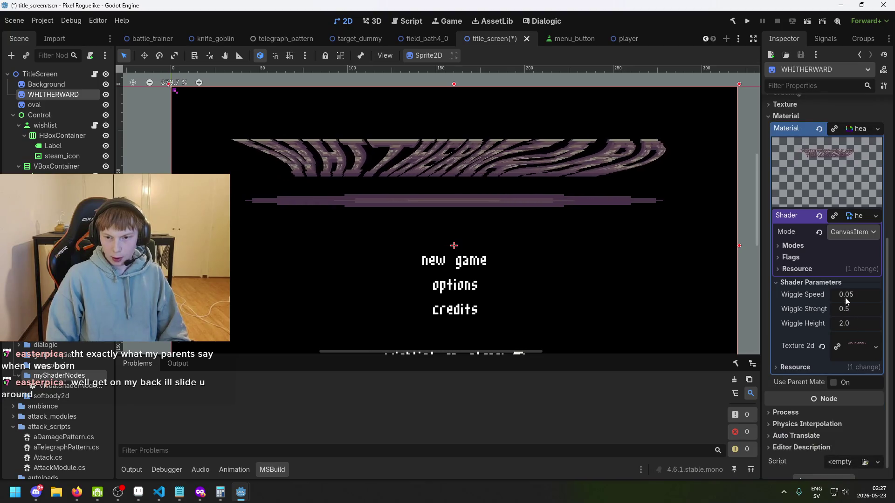
left_click(818, 265)
left_click(814, 258)
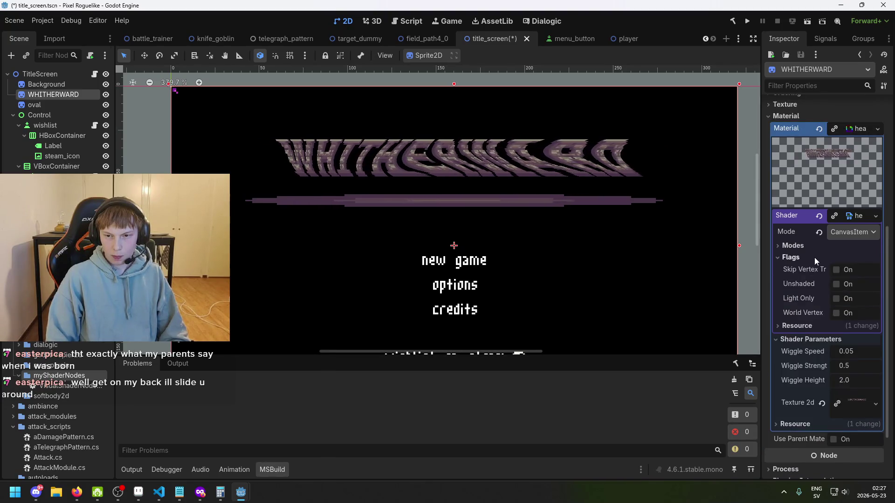
left_click(812, 248)
left_click(813, 247)
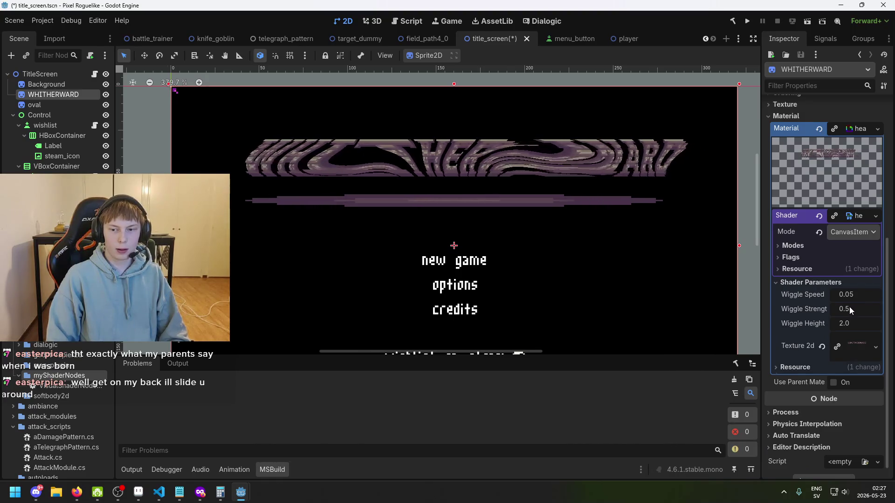
mouse_move(850, 306)
left_mouse_down()
mouse_move(885, 307)
mouse_move(832, 306)
mouse_move(850, 324)
left_mouse_up()
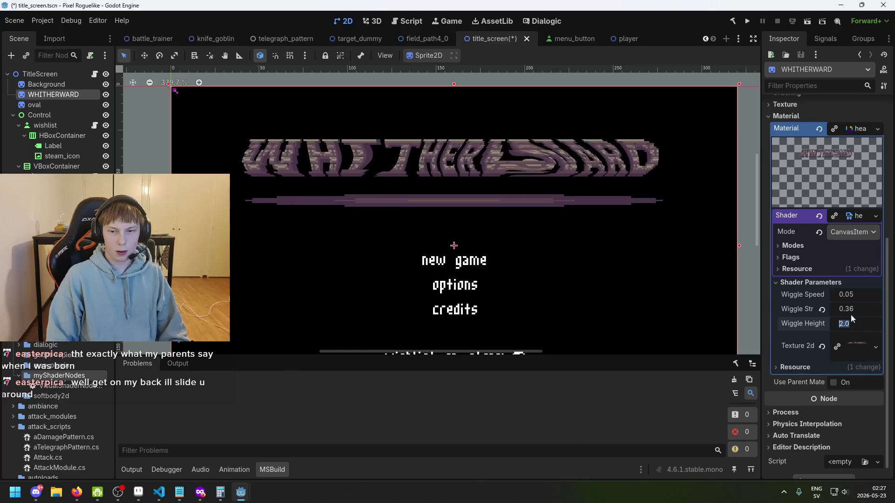
left_click(851, 313)
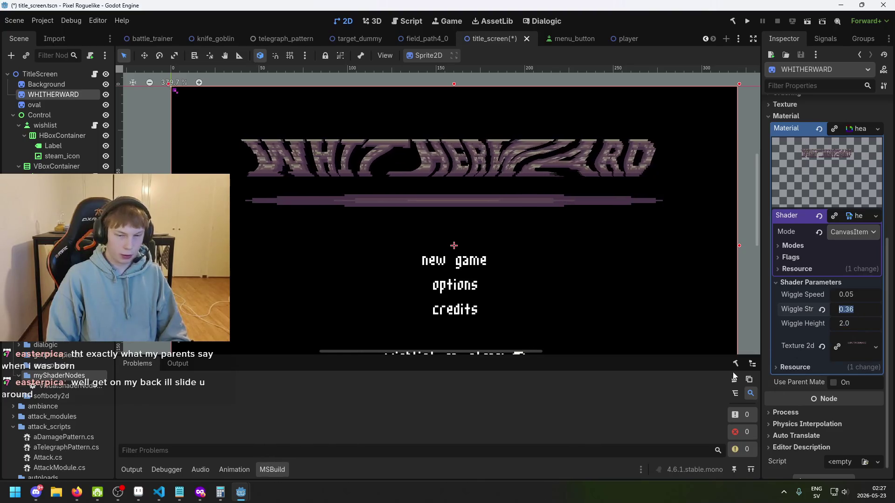
key("ctrl+s")
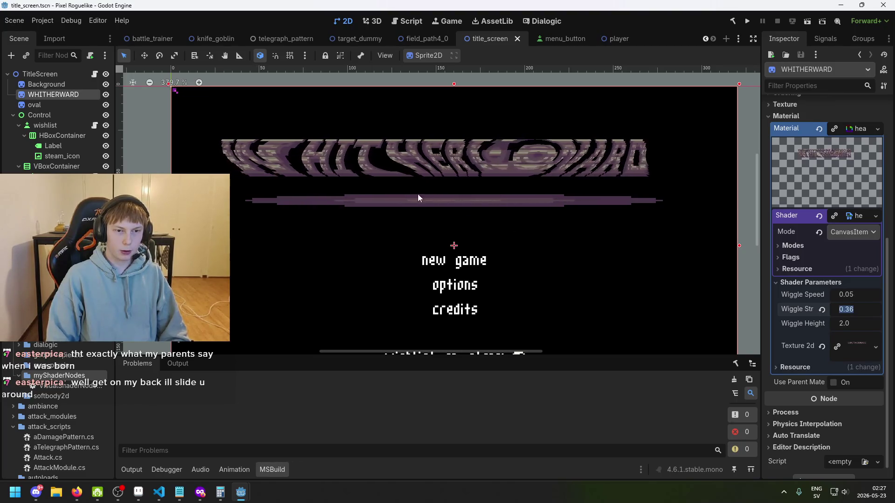
Step: Rearrange the wiggle shader's nodes and raise the Perlin noise scale
left_click(312, 469)
left_click_drag(357, 208, 356, 234)
left_click(359, 213)
left_click_drag(280, 207, 227, 192)
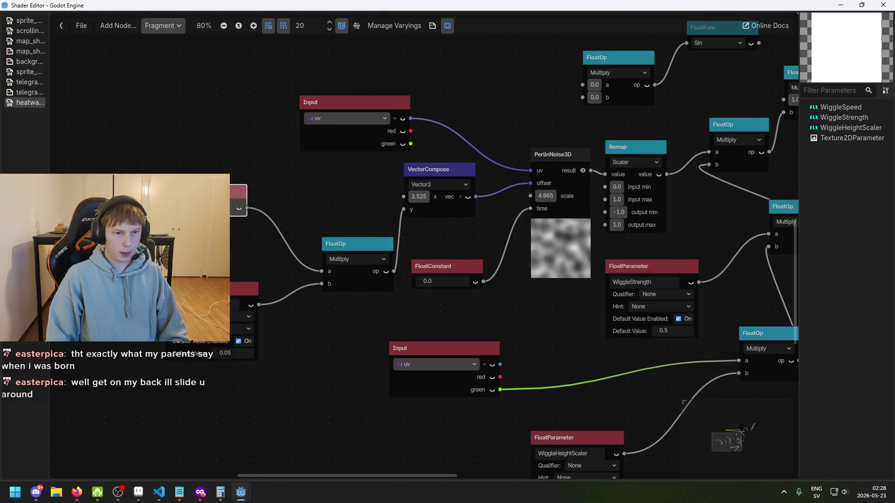
left_click_drag(255, 293, 240, 278)
left_click_drag(355, 247, 325, 210)
left_click_drag(398, 197, 376, 183)
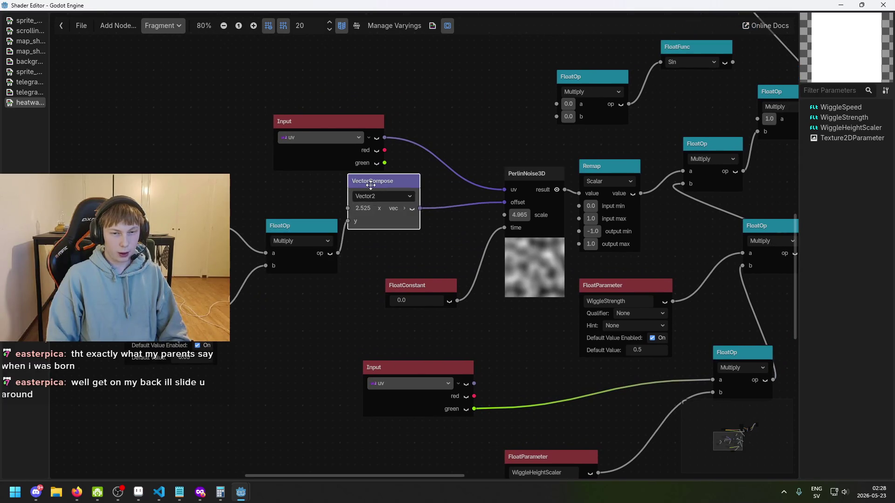
left_click_drag(411, 286, 376, 278)
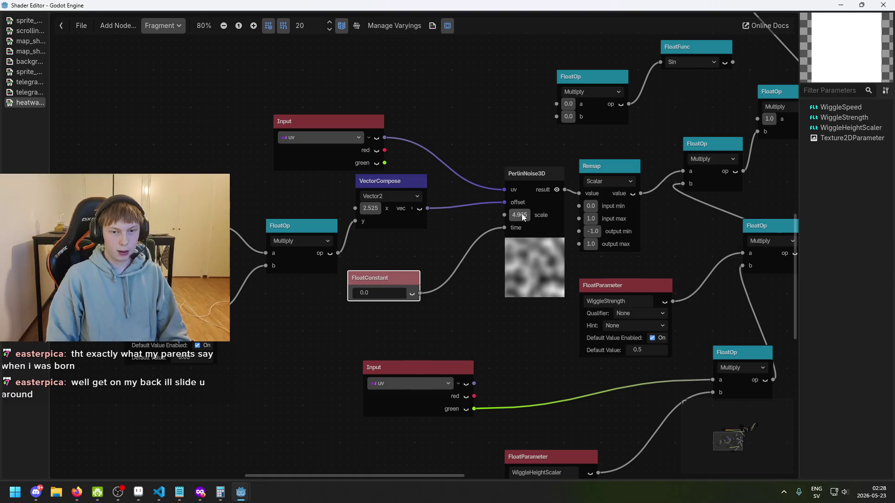
mouse_move(521, 215)
left_mouse_down()
mouse_move(540, 215)
mouse_move(496, 306)
left_mouse_up()
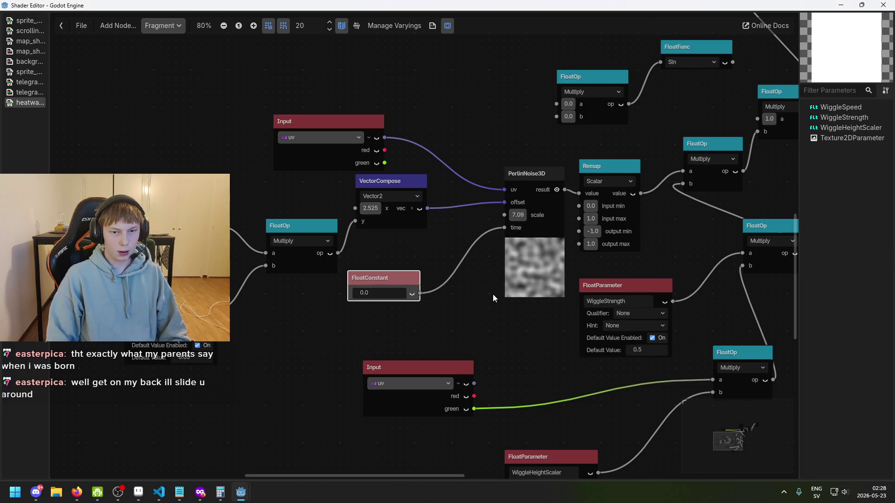
scroll(495, 301, "up", 3)
scroll(495, 301, "right", 2)
left_click_drag(360, 333, 382, 364)
Step: Add a FloatParameter named WiggleScale and wire it into the PerlinNoise3D scale
right_click(359, 326)
left_click(379, 338)
type("float")
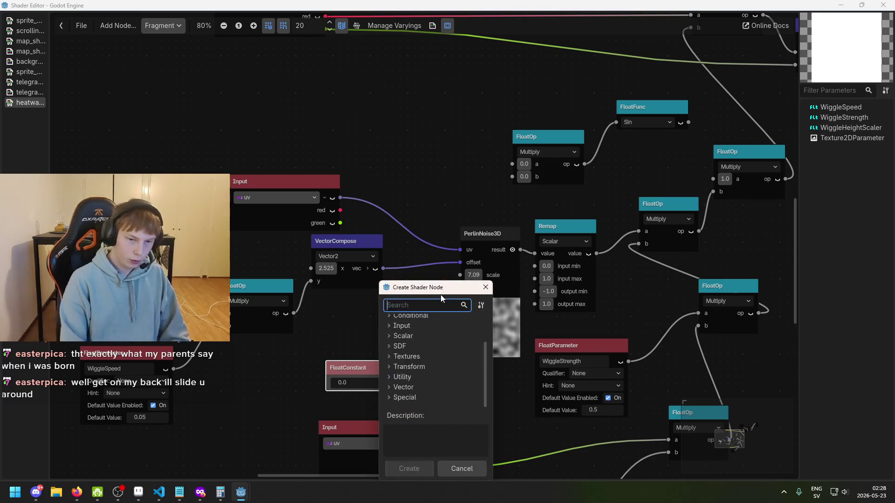
double_click(446, 399)
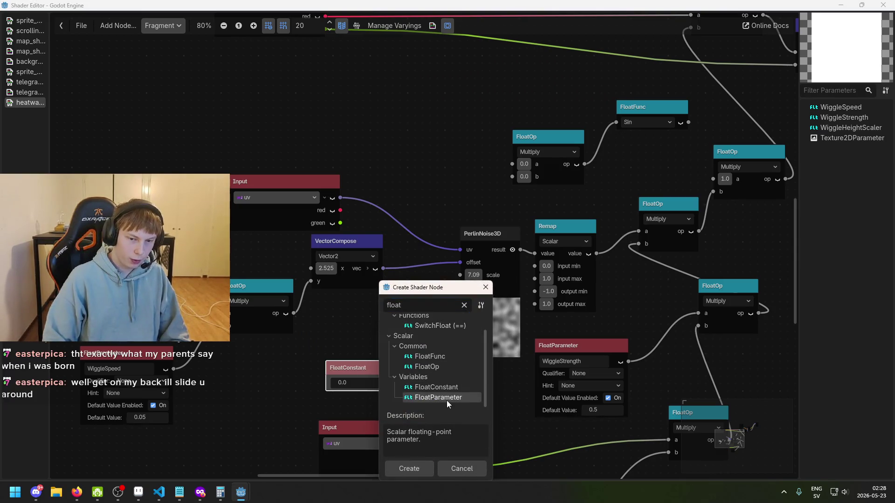
left_click_drag(438, 348, 378, 308)
left_click_drag(353, 382, 412, 404)
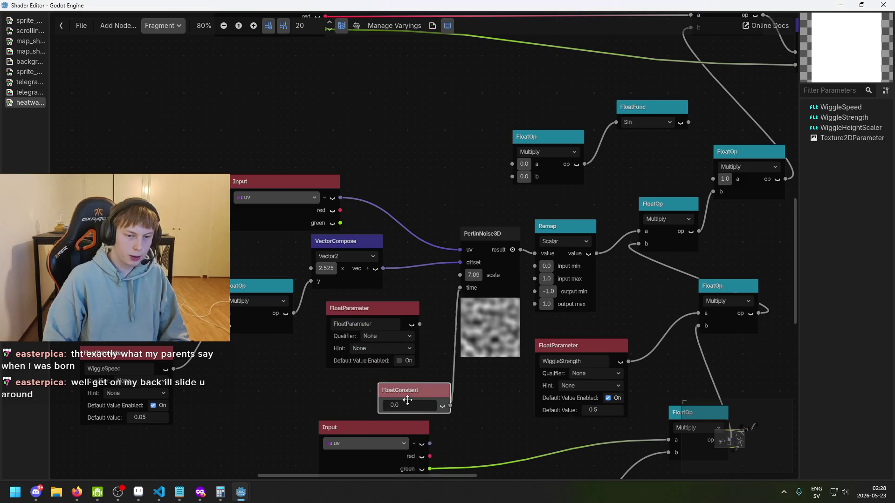
type("WiggleScale")
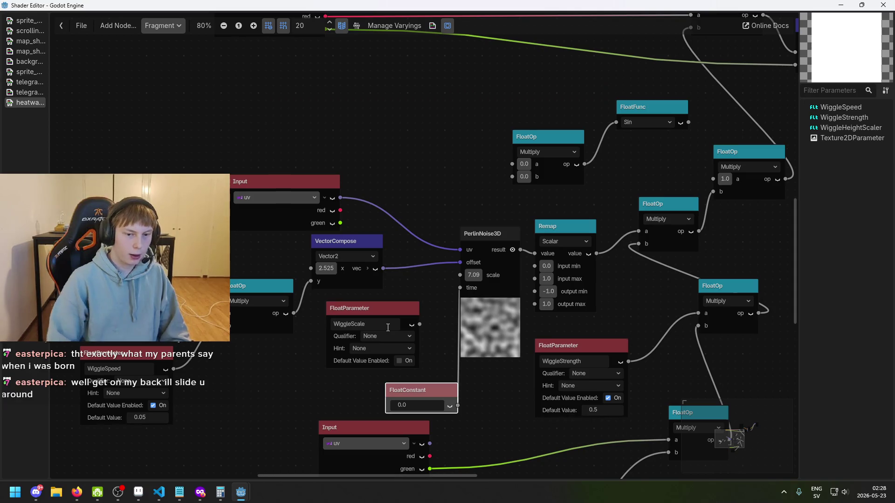
left_click_drag(446, 294, 454, 277)
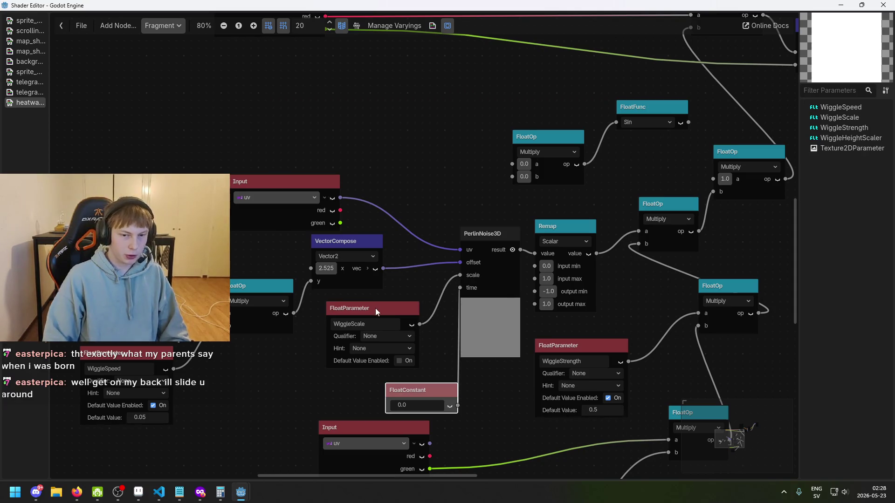
Step: Give WiggleScale a default value of 5.0, then switch back to the title_screen scene
left_click(382, 353)
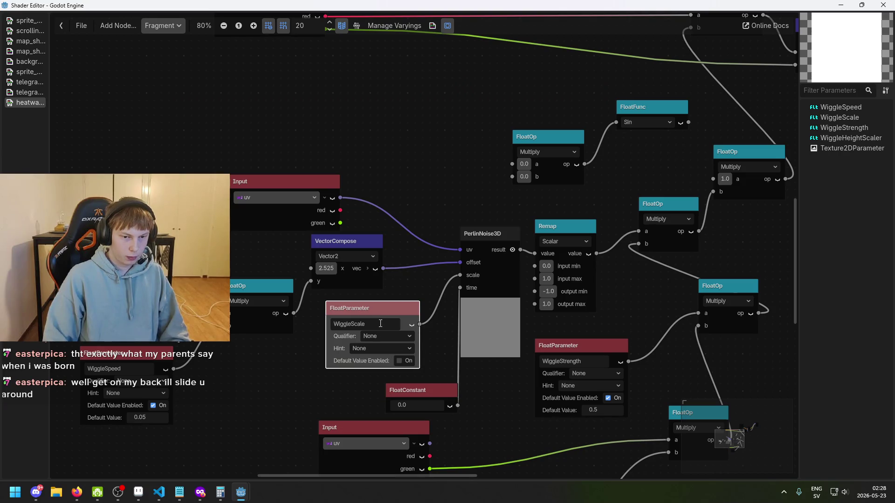
left_click(397, 361)
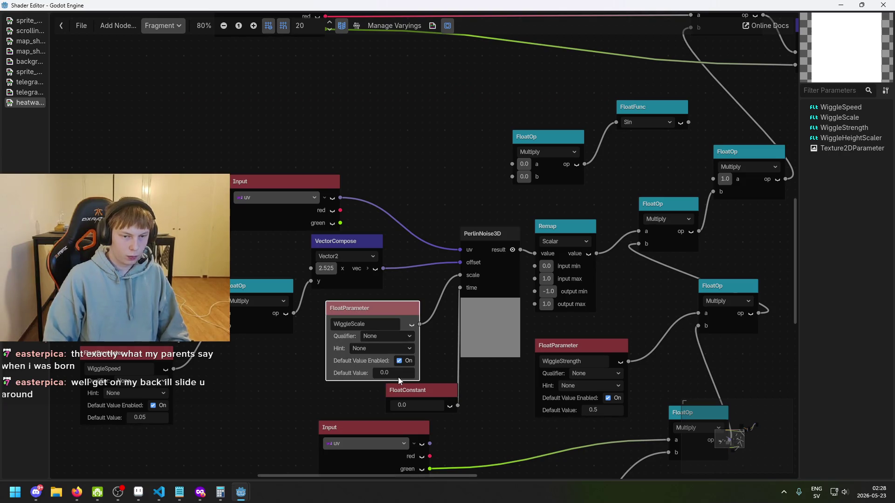
left_click(398, 375)
type("1")
key("Return")
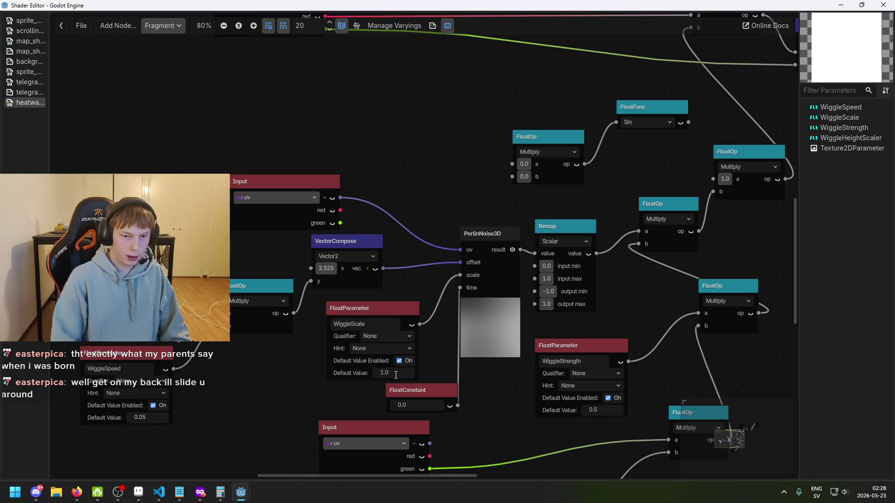
key("BackSpace")
key("BackSpace")
type("5")
key("Return")
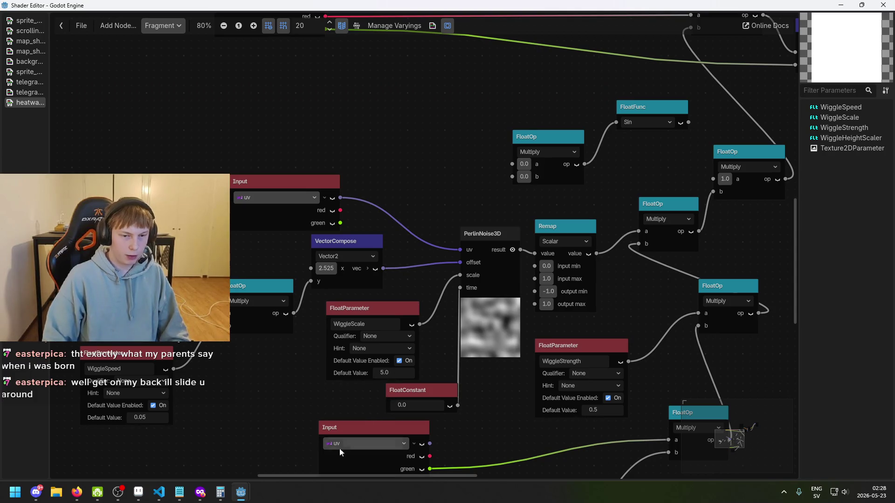
mouse_move(241, 492)
left_click(204, 462)
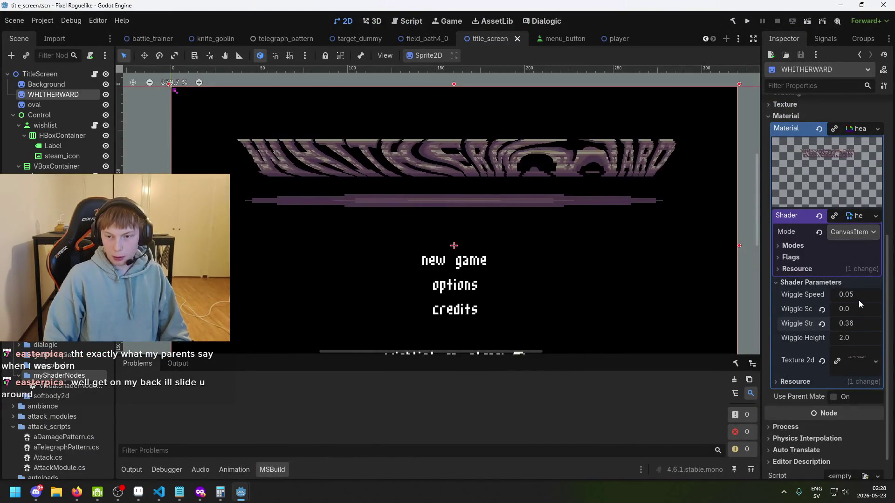
Step: Save the scene, raise Wiggle Scale to 7.88, and set Wiggle Speed to 0.03
key("ctrl+s")
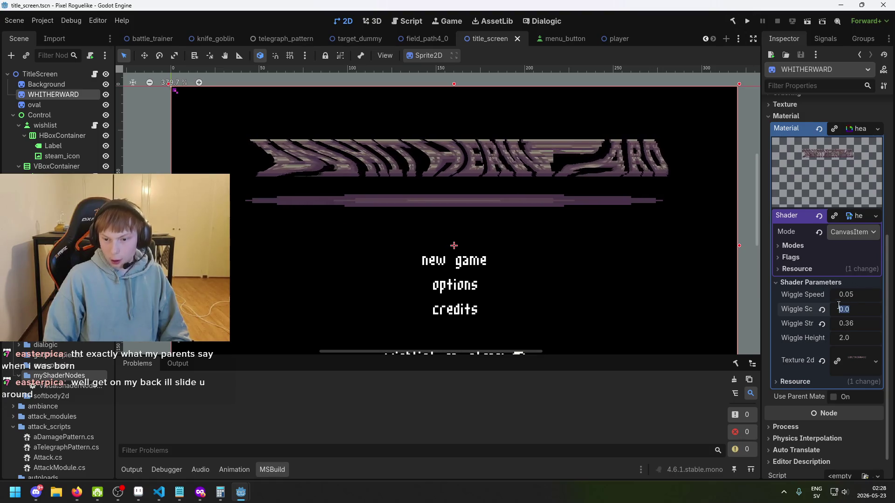
left_click(822, 310)
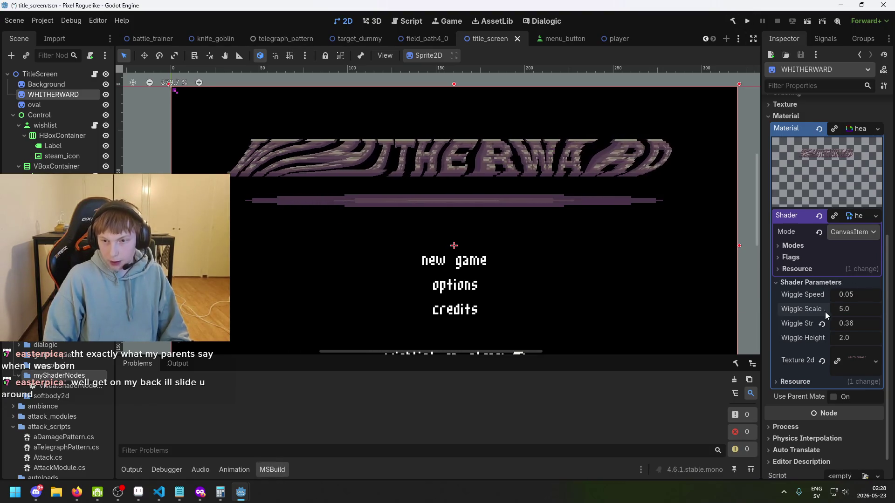
left_click_drag(855, 308, 894, 308)
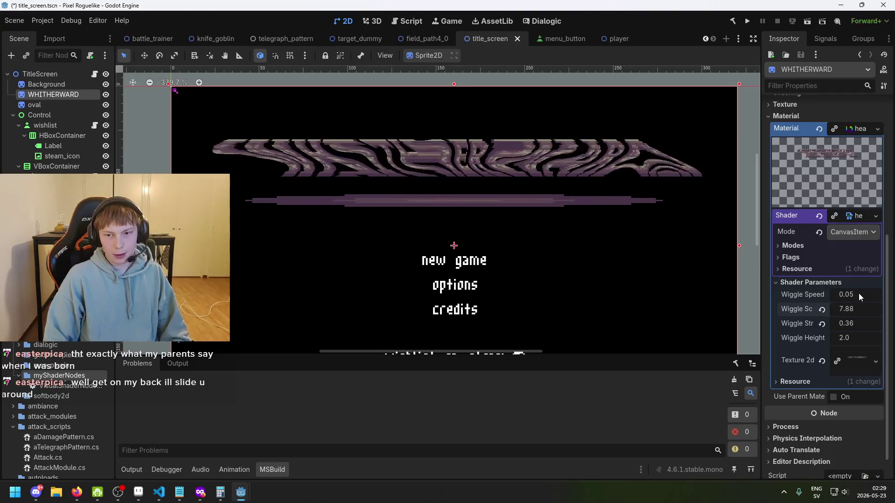
left_click_drag(857, 294, 855, 294)
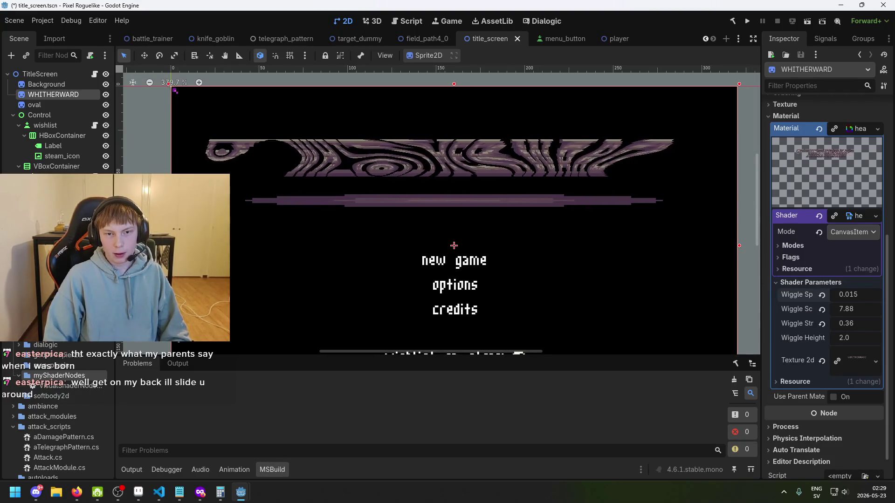
type("3")
key("Return")
key("ctrl+s")
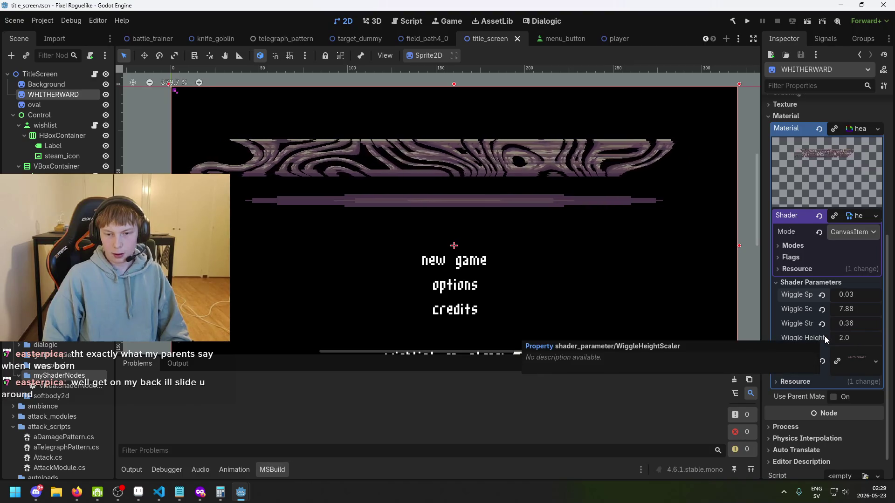
Step: Nudge Wiggle Height up to 1.43 and set Wiggle Strength to exactly 0.03
left_click_drag(846, 338, 850, 339)
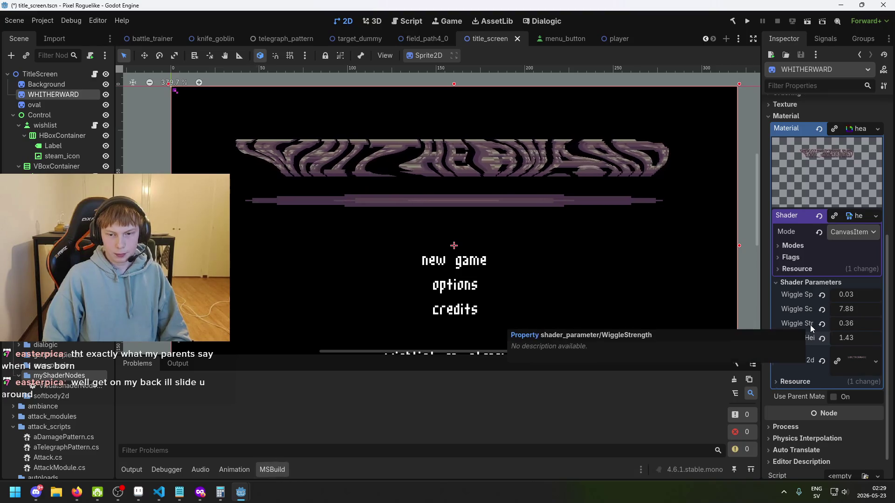
left_click_drag(858, 323, 853, 324)
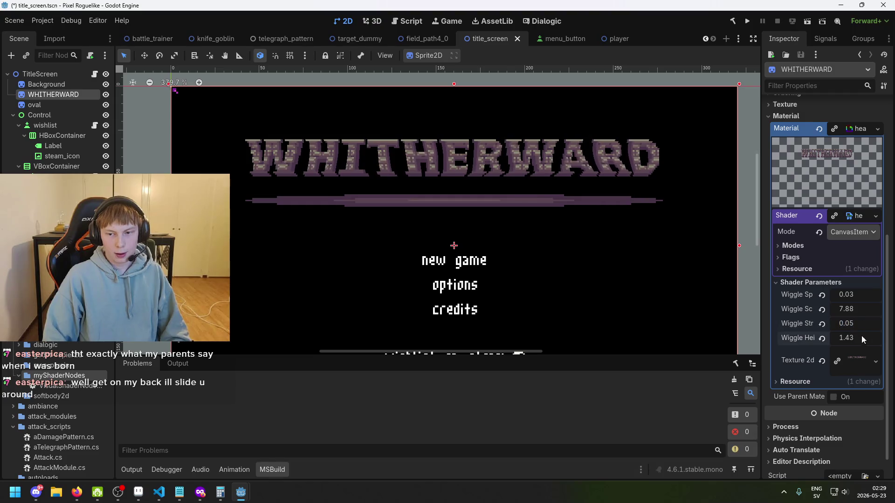
left_click_drag(860, 325, 851, 324)
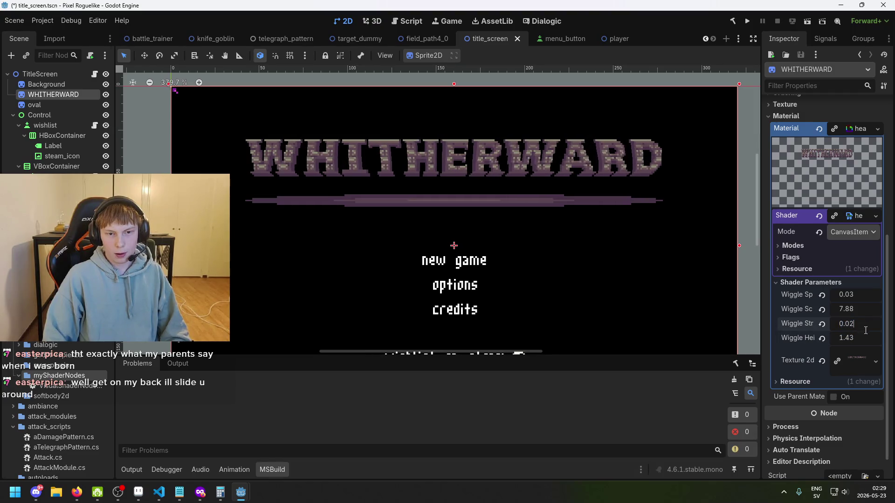
left_click_drag(849, 323, 853, 322)
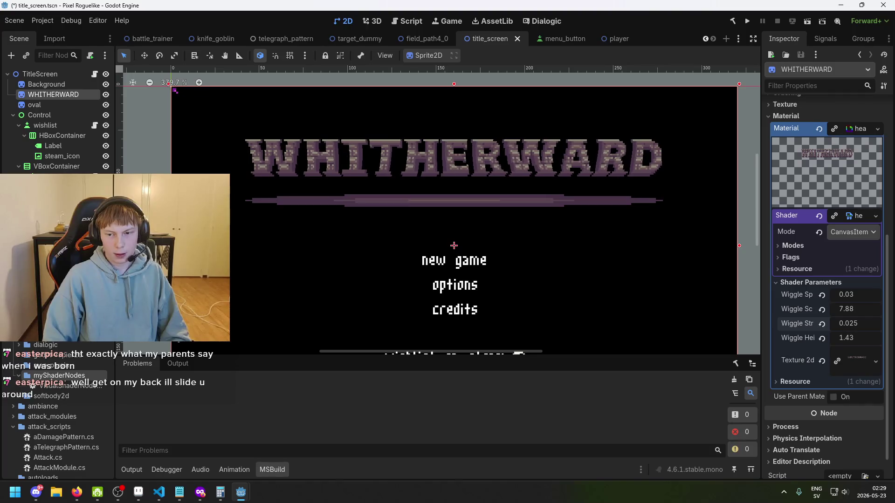
left_click(858, 324)
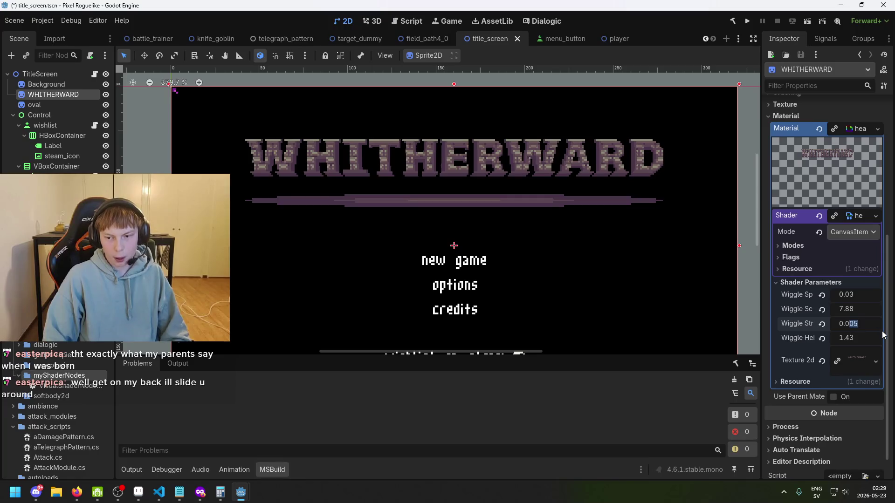
type("3")
key("Return")
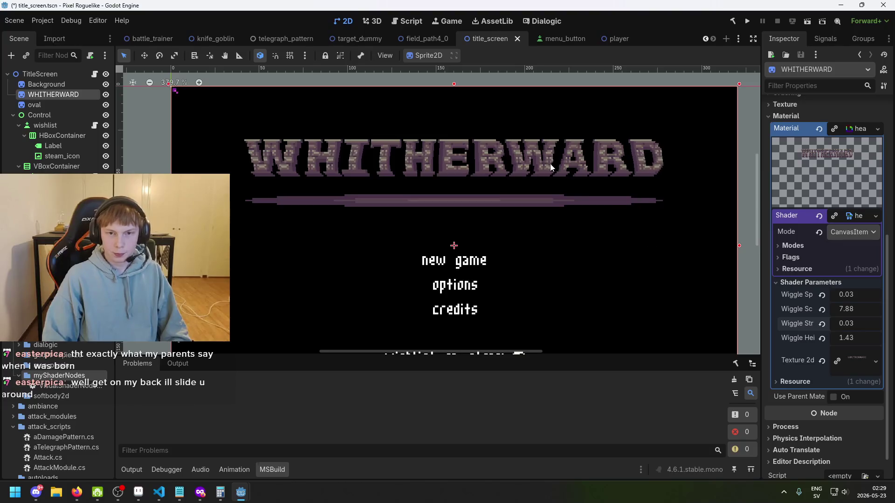
scroll(459, 155, "up", 5)
left_click_drag(404, 159, 488, 177)
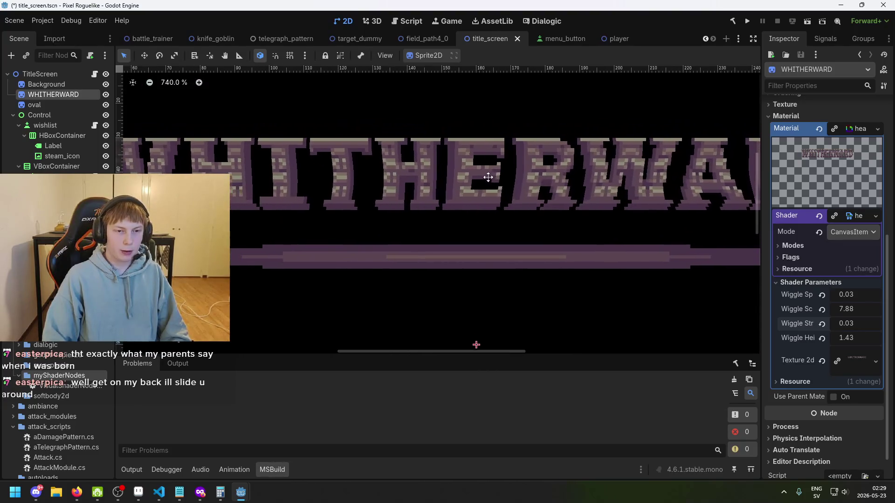
scroll(318, 158, "up", 15)
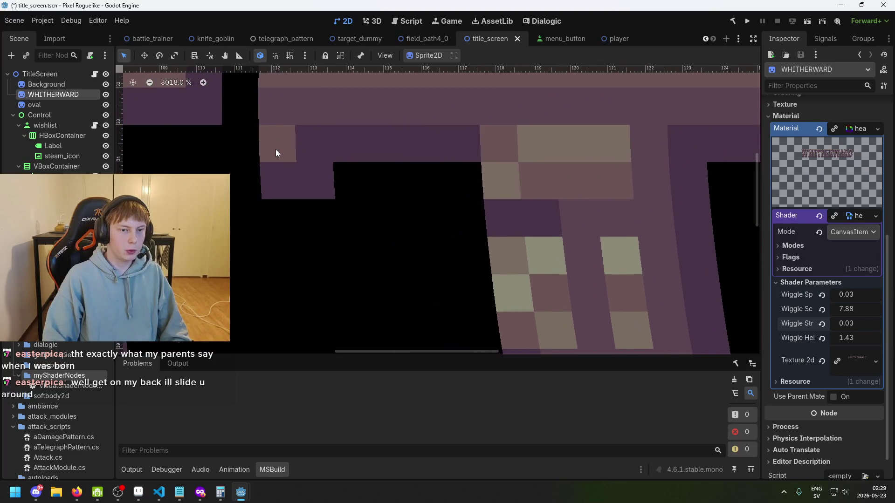
scroll(288, 158, "down", 3)
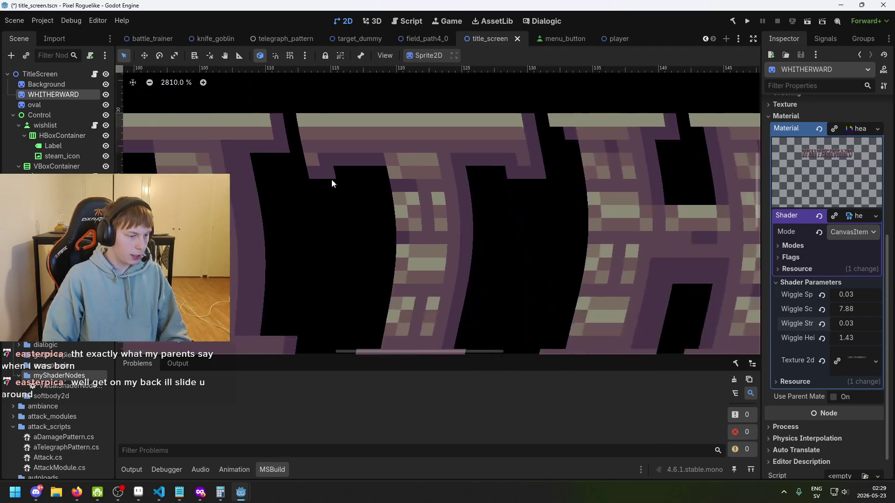
scroll(326, 178, "down", 9)
scroll(396, 204, "down", 5)
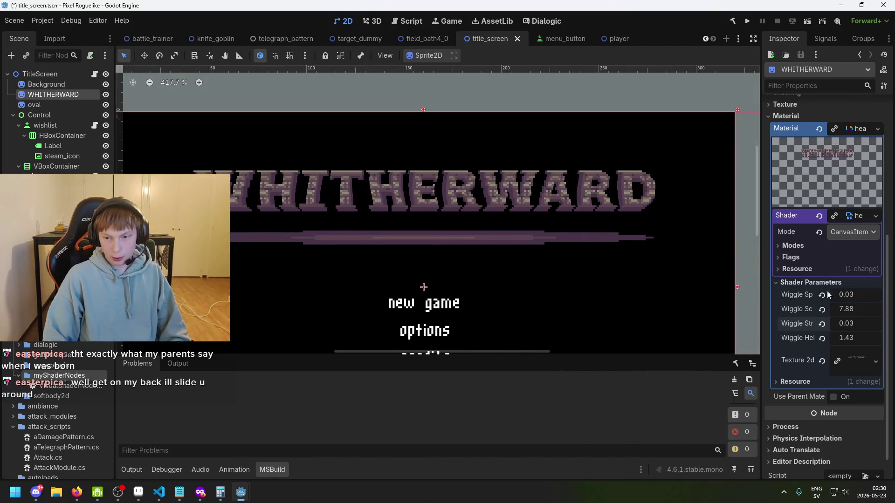
scroll(538, 167, "up", 8)
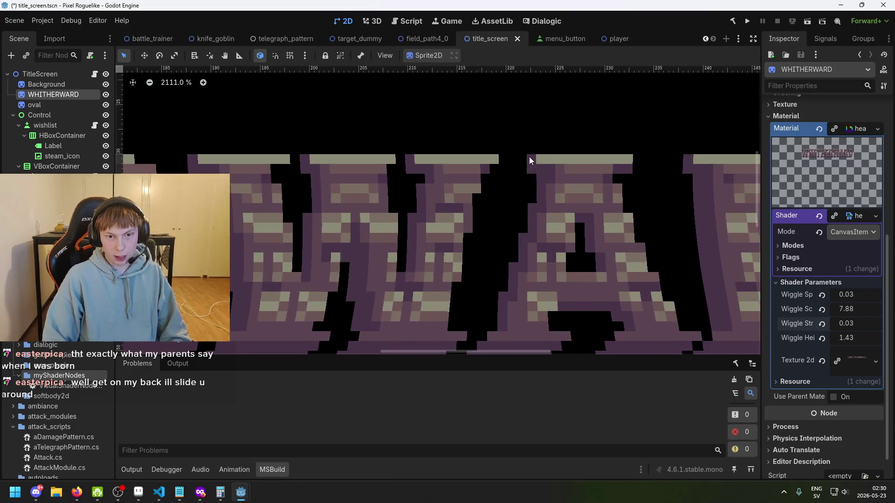
scroll(511, 163, "down", 8)
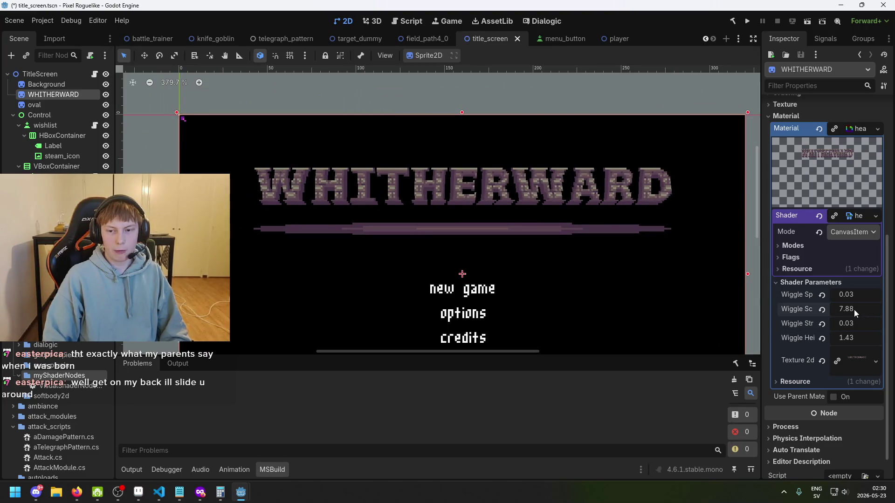
Step: Drag Wiggle Scale around, enter 33.4, then drag it down to a final 12.12
left_click_drag(855, 309, 873, 310)
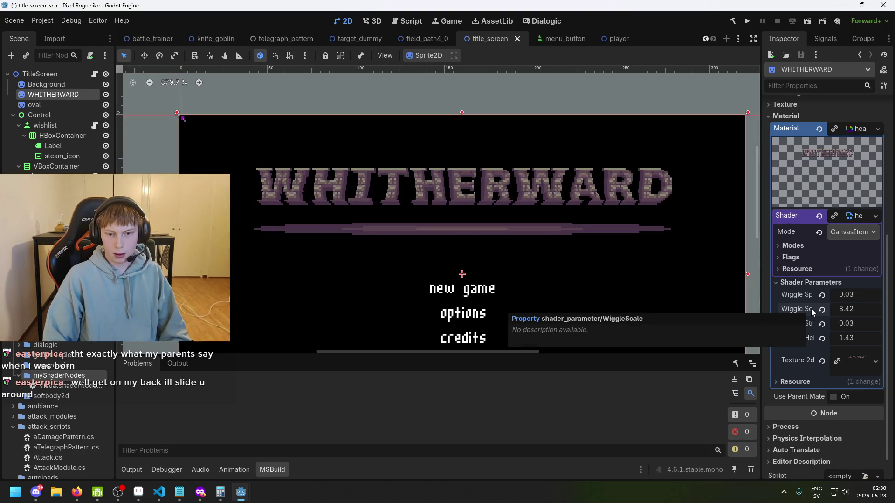
mouse_move(843, 309)
left_mouse_down()
mouse_move(831, 308)
mouse_move(878, 314)
left_mouse_up()
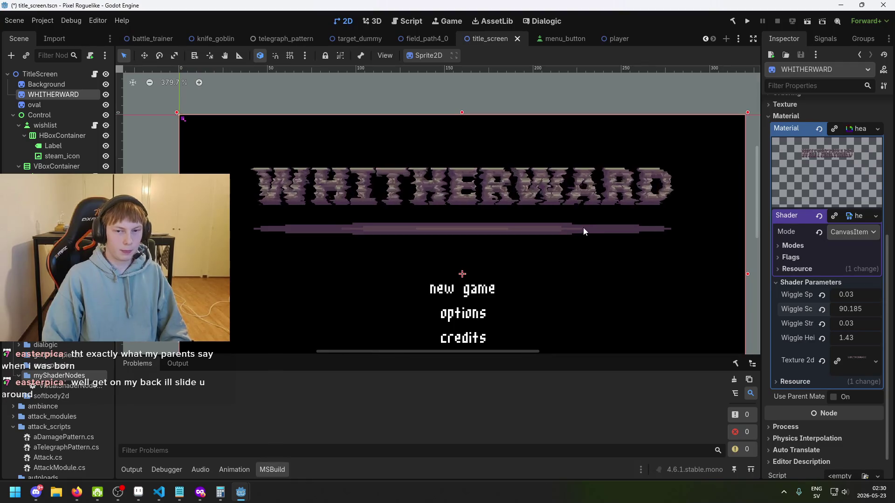
left_click_drag(857, 312, 850, 312)
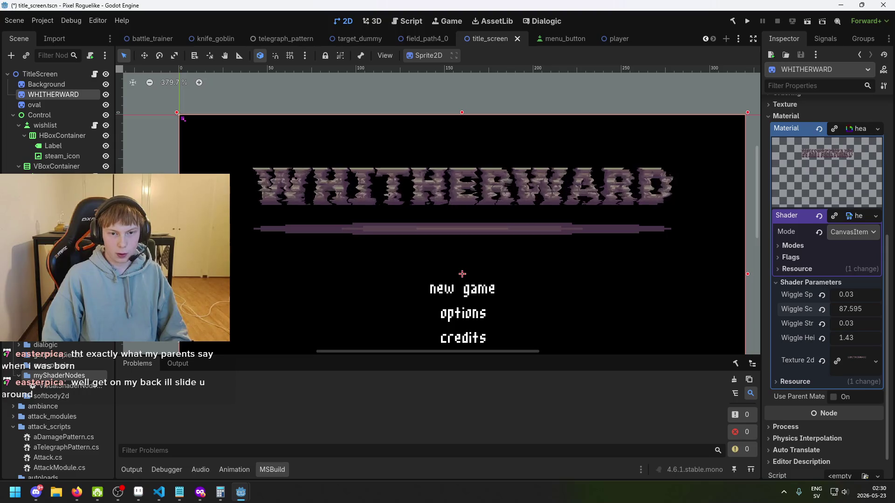
left_click_drag(848, 309, 818, 309)
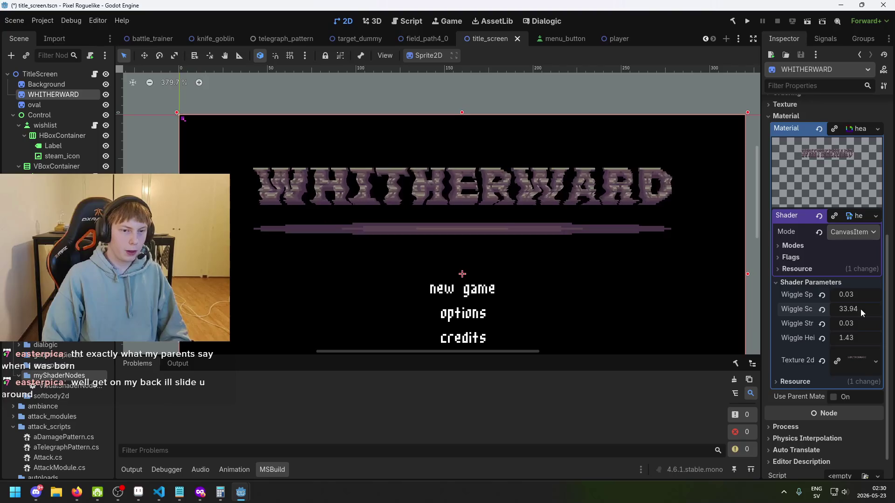
left_click(872, 310)
type("33.4")
key("Return")
left_click_drag(857, 309, 856, 309)
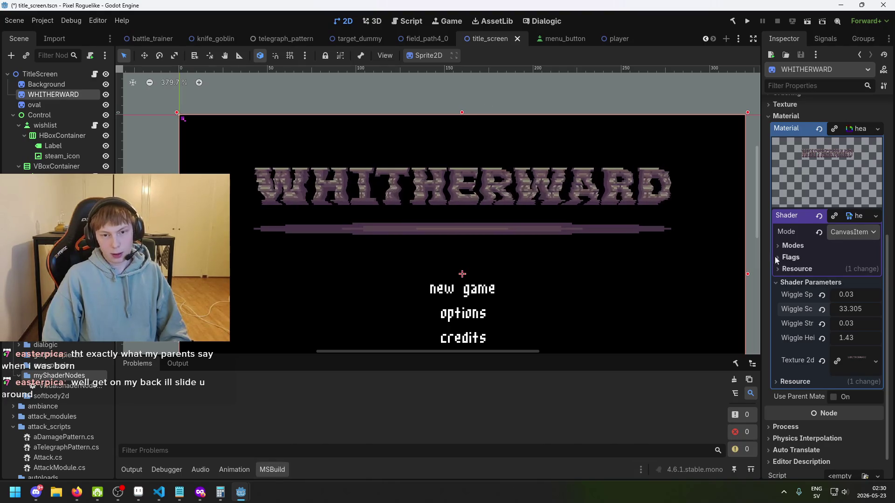
mouse_move(852, 309)
left_mouse_down()
mouse_move(771, 309)
mouse_move(858, 304)
left_mouse_up()
type("12.12")
scroll(718, 242, "down", 4)
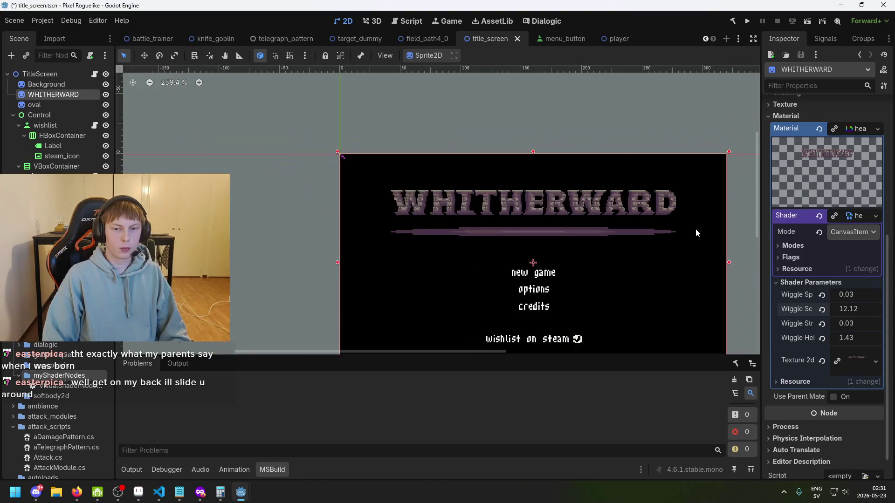
Step: Set Wiggle Scale 13.39, Wiggle Strength 0.04 and Wiggle Speed 0.02, saving the scene
left_click_drag(848, 309, 867, 309)
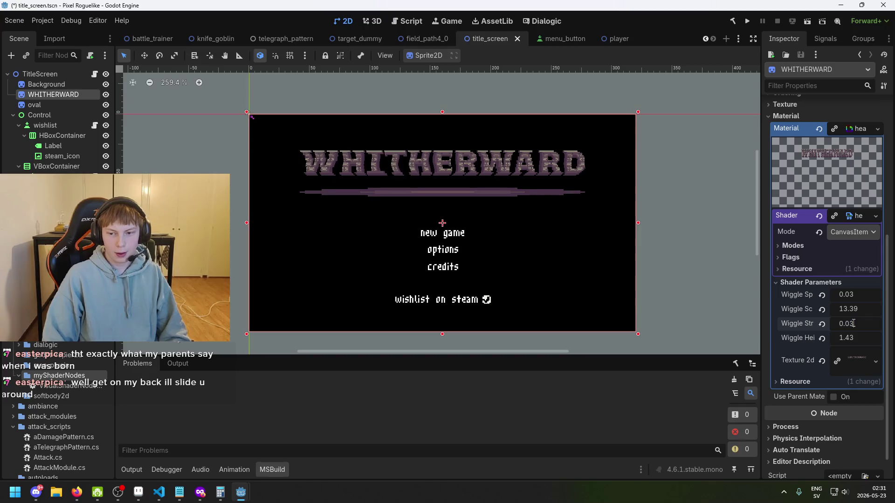
left_click_drag(848, 323, 853, 324)
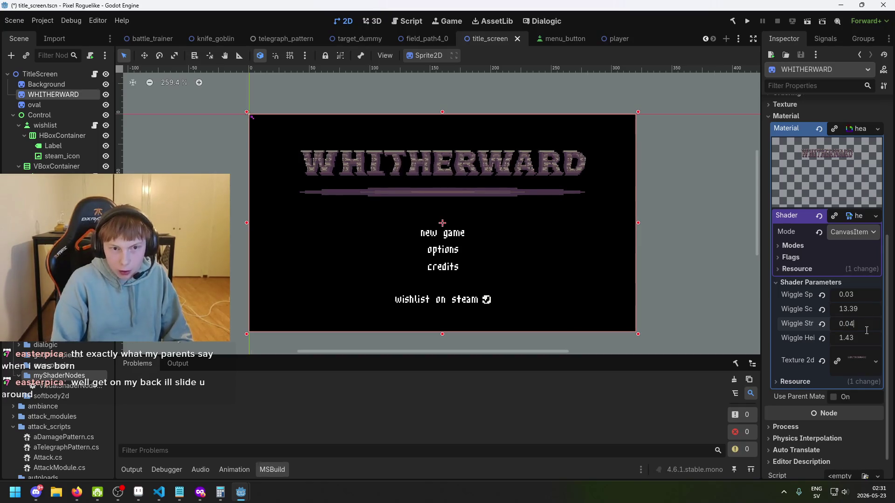
key("ctrl+s")
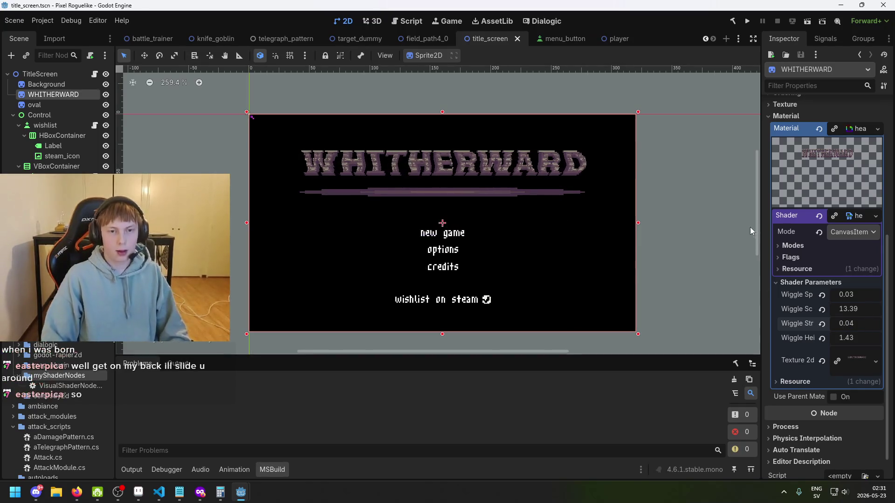
left_click(851, 299)
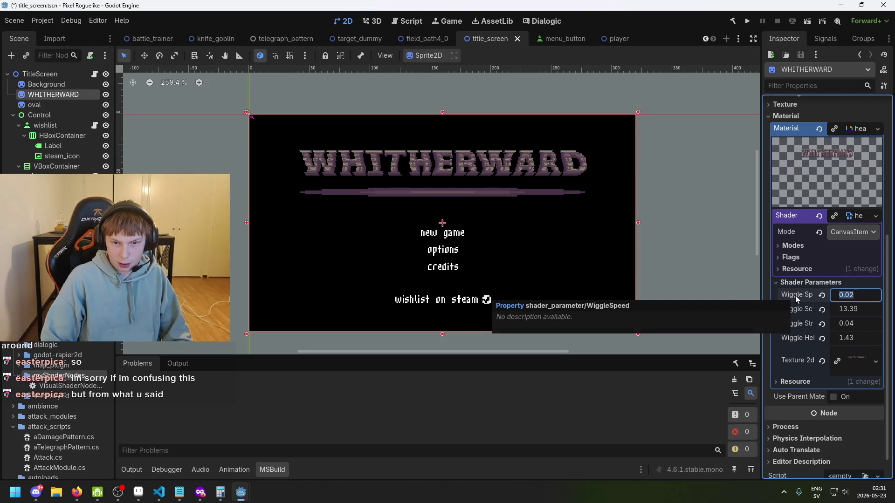
key("ctrl+s")
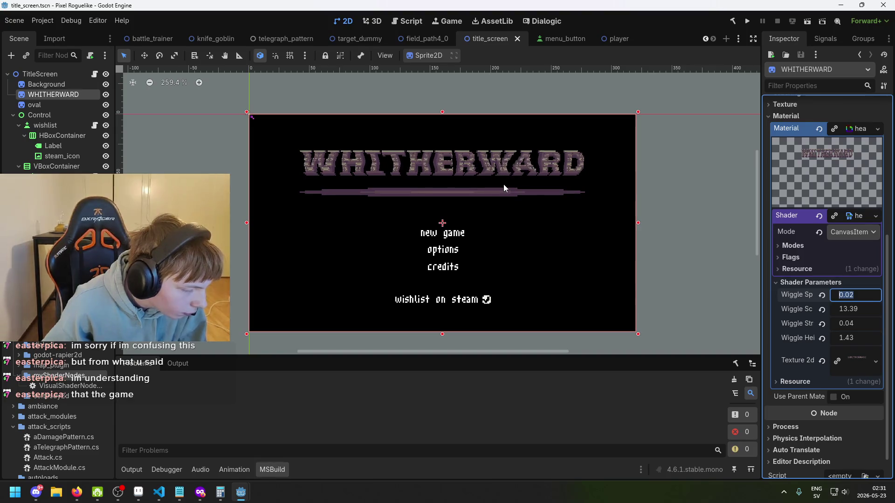
left_click(749, 23)
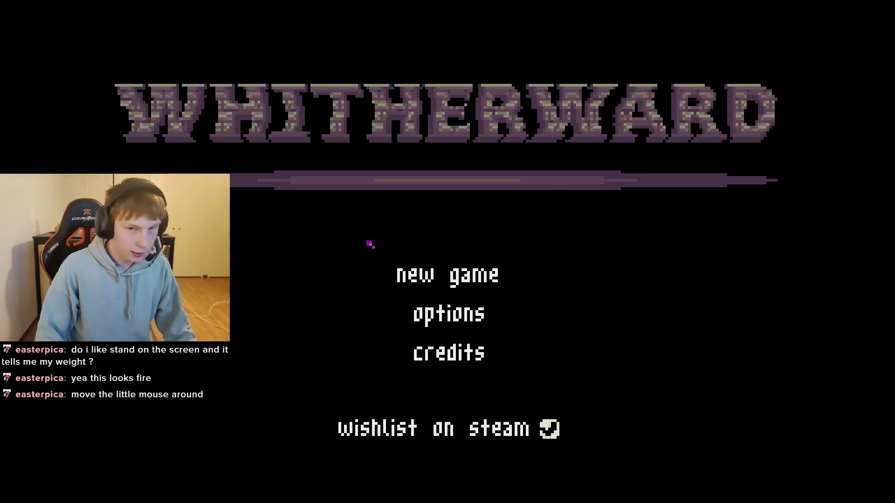
key("F8")
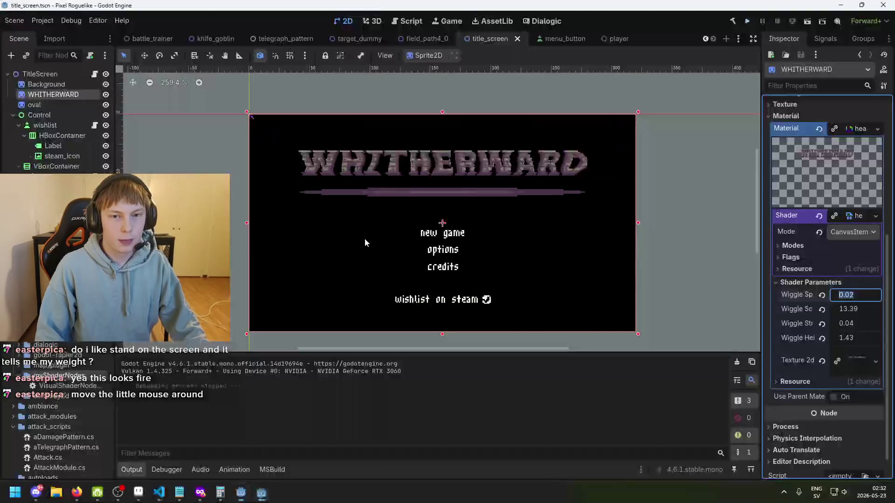
Step: Enter a Wiggle Strength of 0.02, save, and run the game again to test it
key("ctrl+s")
left_click(846, 309)
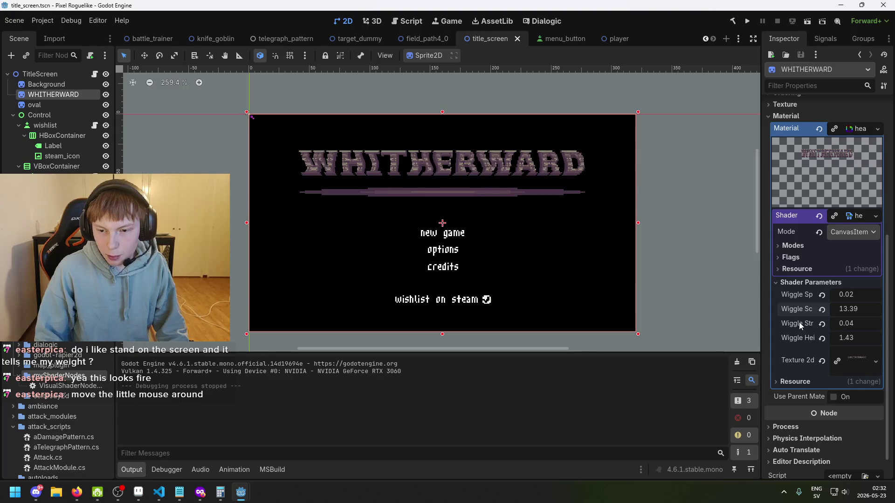
left_click(855, 323)
type("2")
key("Return")
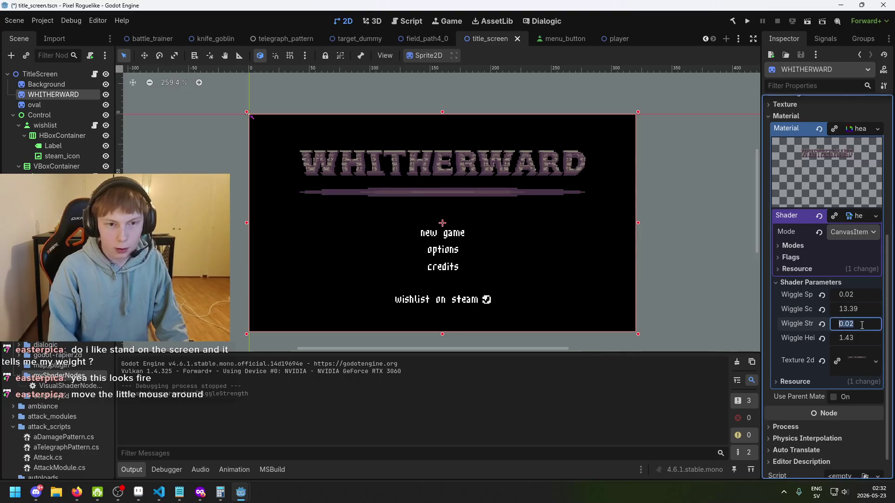
key("ctrl+s")
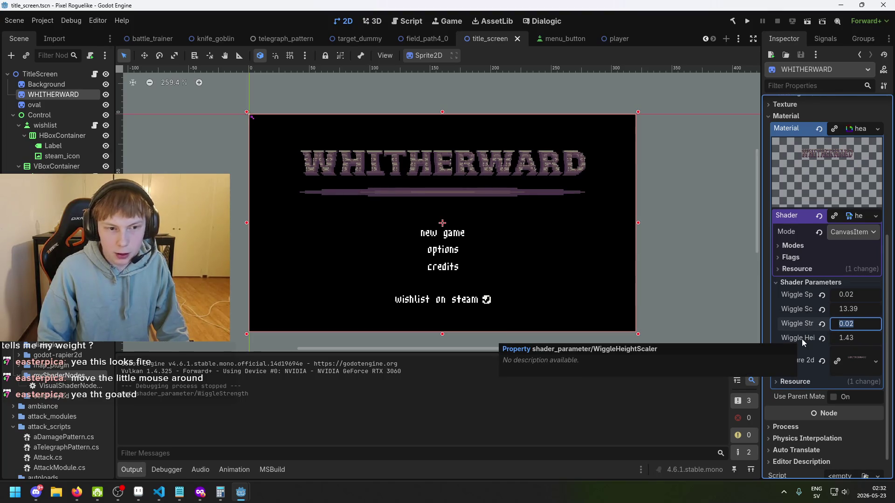
left_click(747, 22)
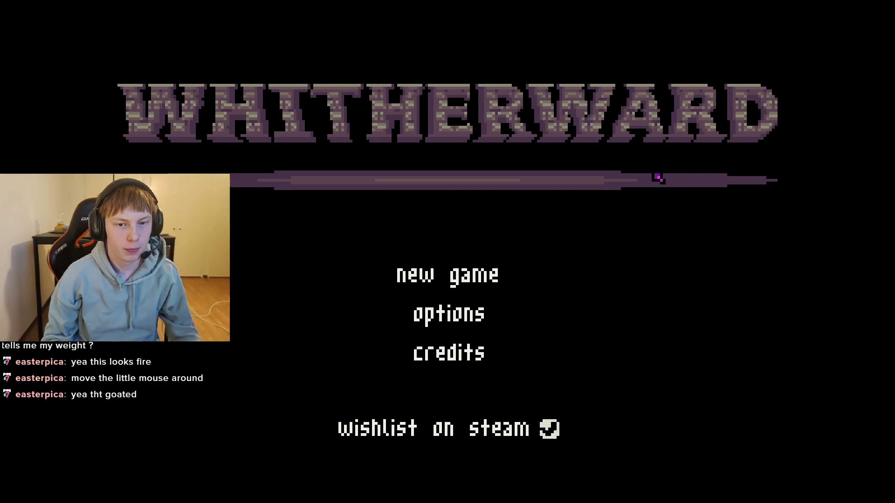
key("F8")
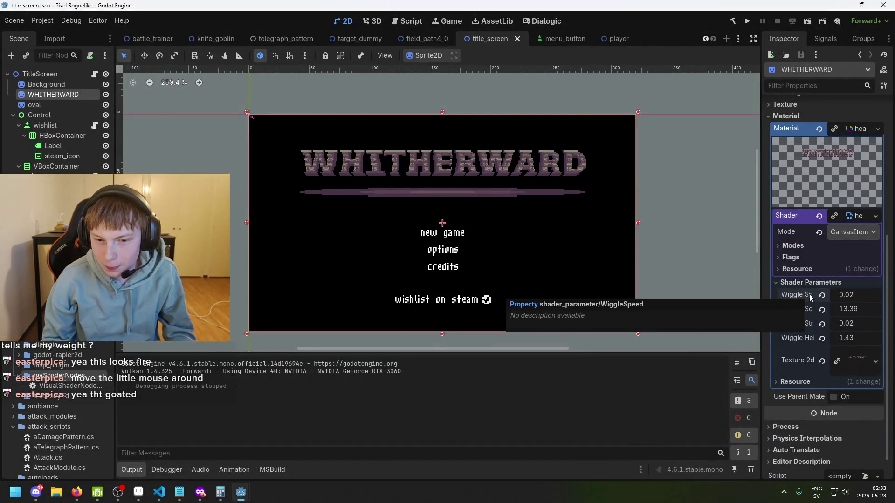
Step: Enter Wiggle Scale 12.0 and Wiggle Speed 0.03 in Shader Parameters
left_click(854, 312)
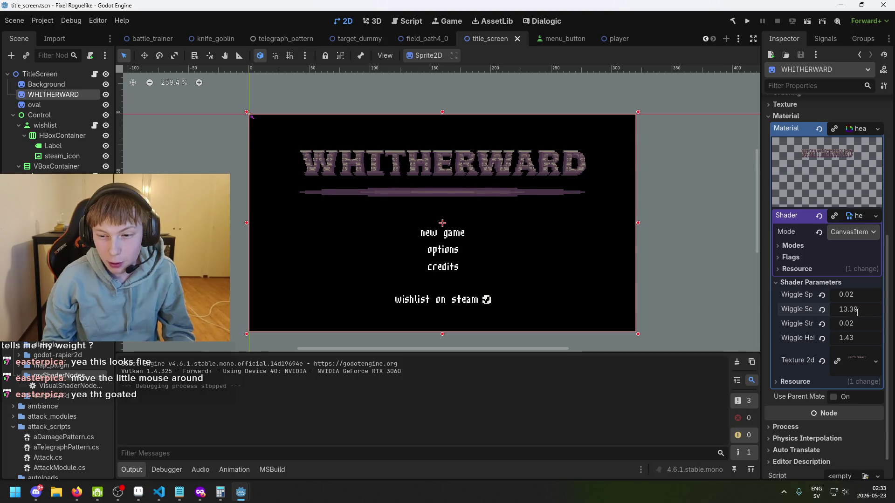
type("2")
key("Return")
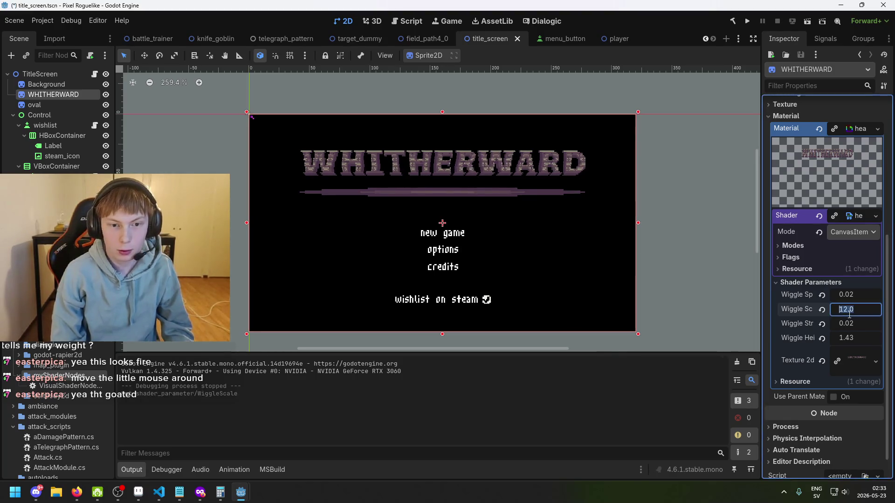
key("Return")
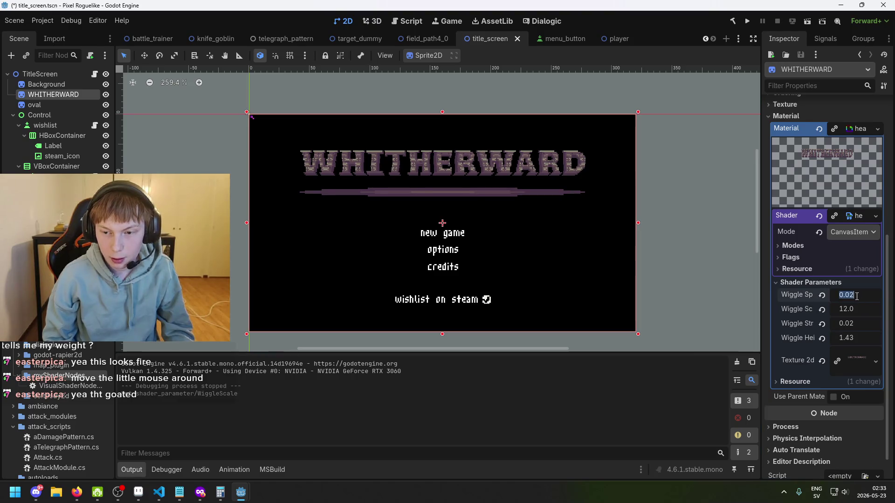
key("BackSpace")
type("3")
key("Return")
key("ctrl+z")
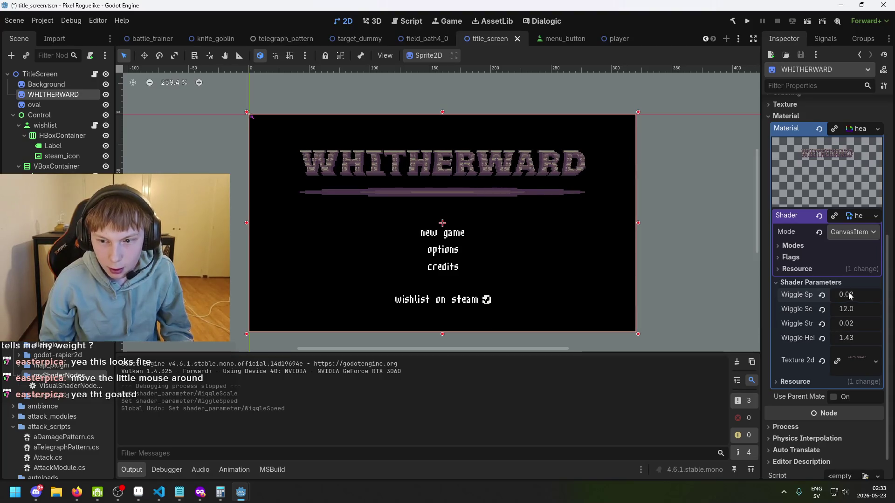
key("BackSpace")
type("3")
key("Return")
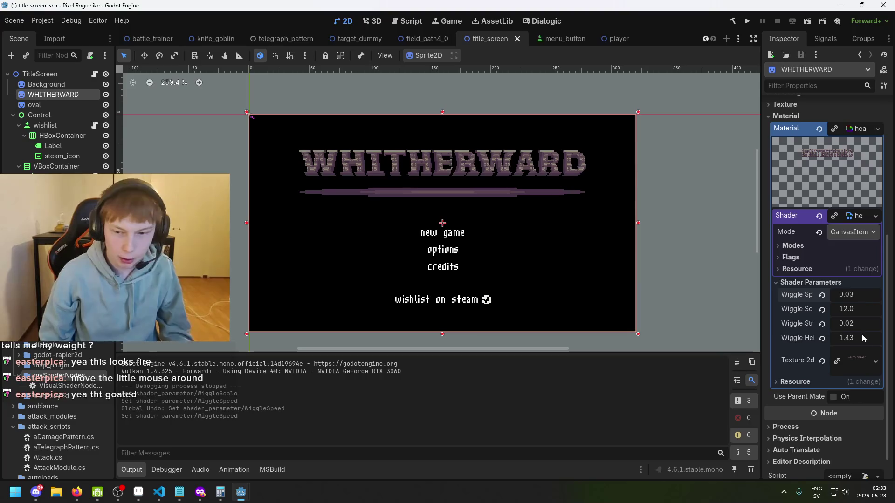
Step: Set Wiggle Strength to 0.018, undoing trial height changes, then save and run the game
left_click(854, 324)
key("ctrl+s")
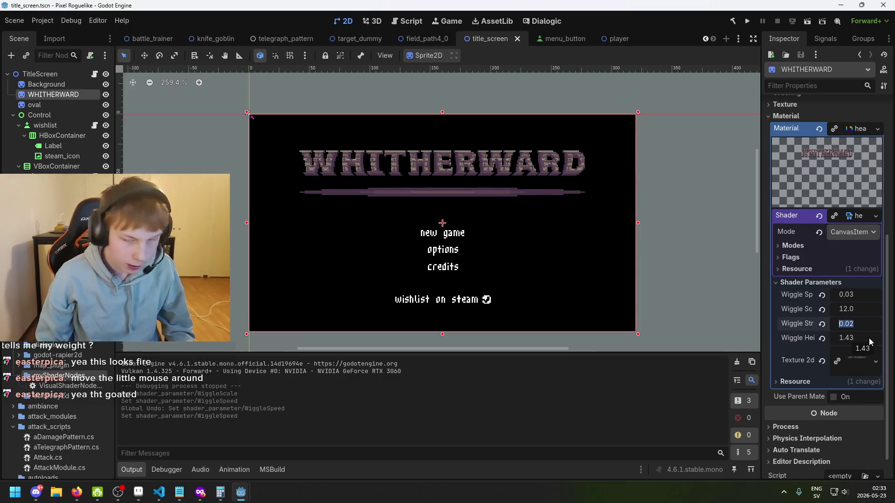
left_click(860, 322)
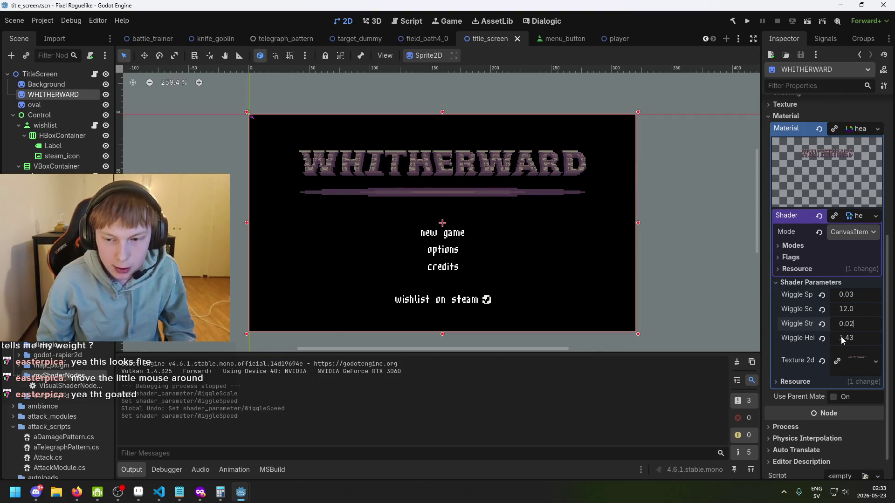
left_click_drag(846, 337, 820, 336)
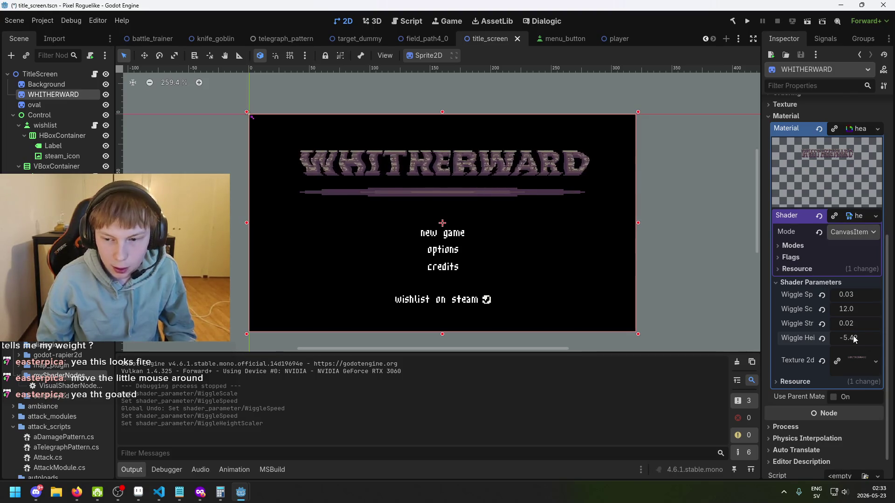
key("ctrl+z")
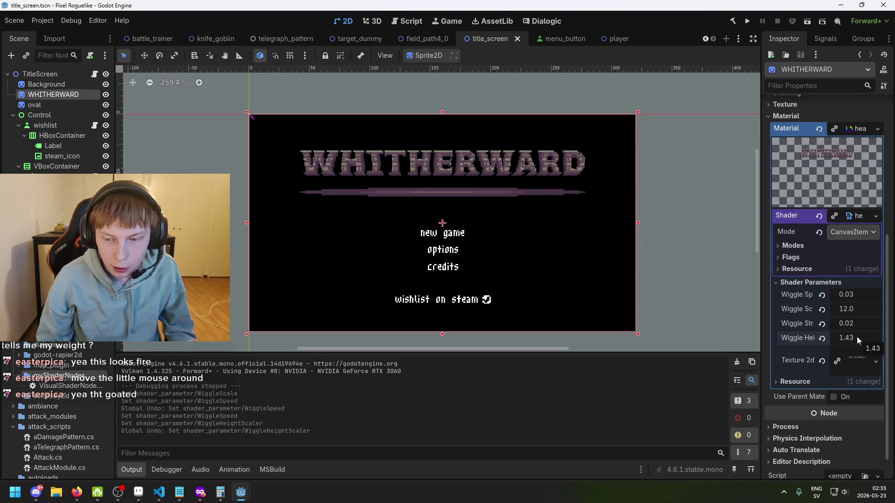
left_click_drag(854, 337, 851, 336)
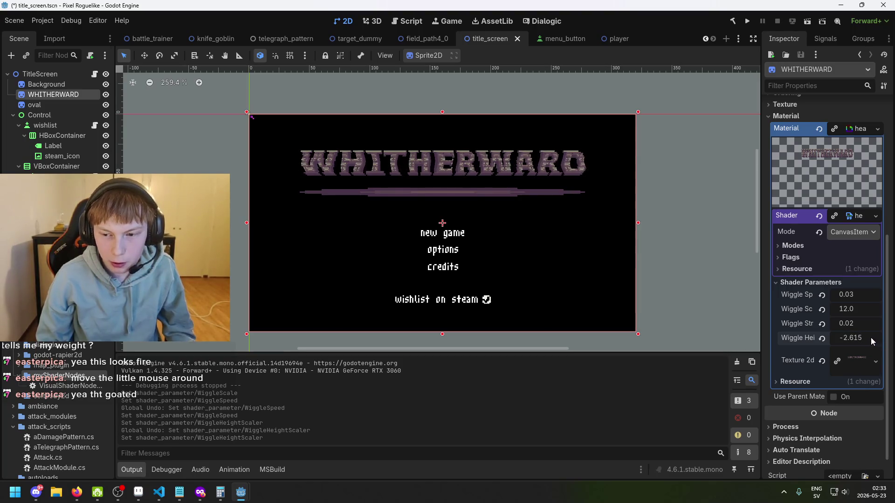
key("ctrl+z")
left_click_drag(851, 324, 861, 324)
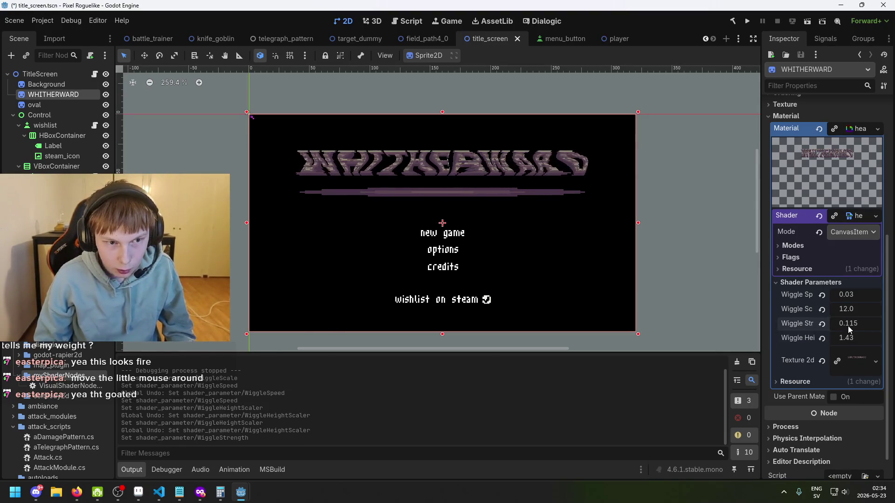
key("ctrl+z")
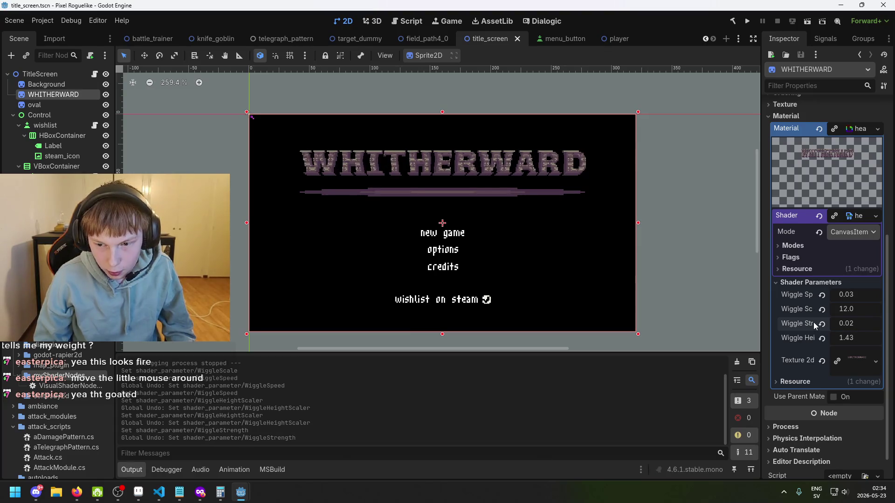
left_click(862, 323)
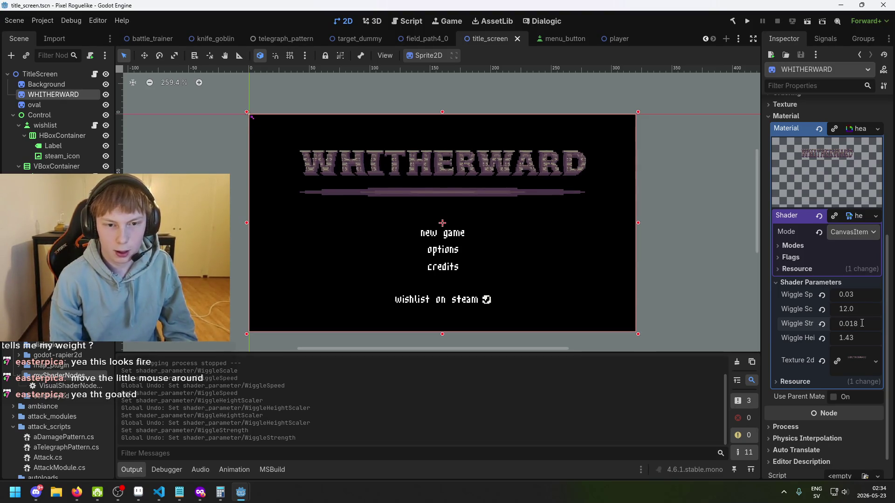
left_click(862, 323)
key("ctrl+s")
left_click(747, 21)
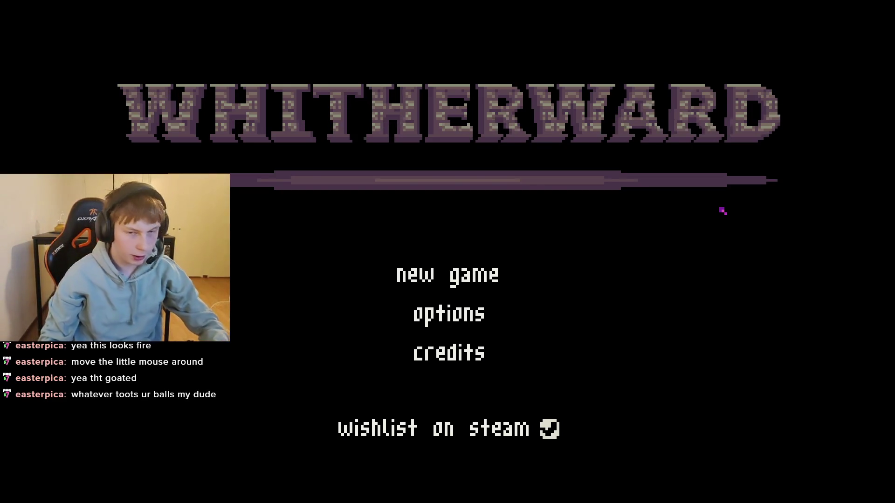
key("F8")
key("Return")
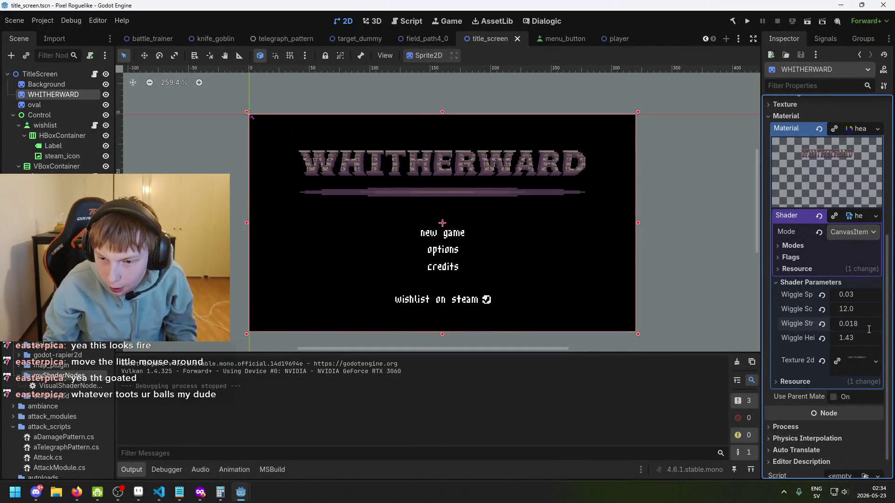
Step: Reselect the WHITHERWARD sprite and set Wiggle Scale to 10, saving the scene
key("Return")
key("ctrl+s")
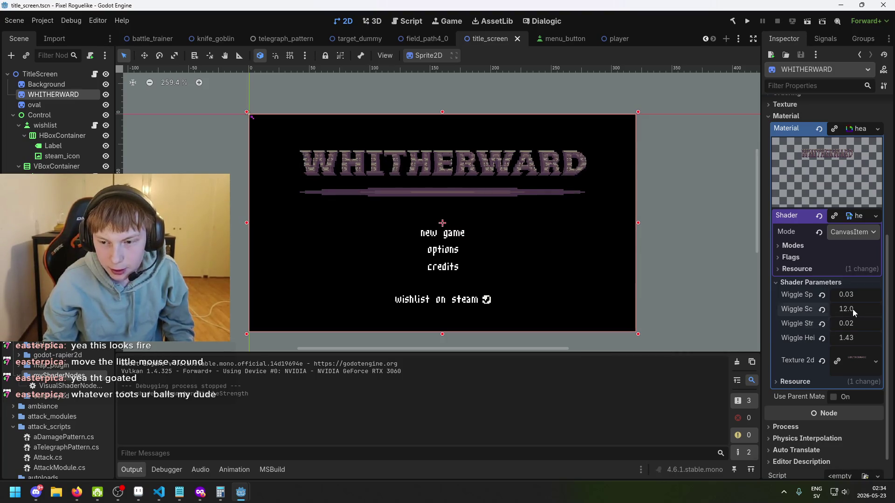
left_click_drag(852, 309, 846, 309)
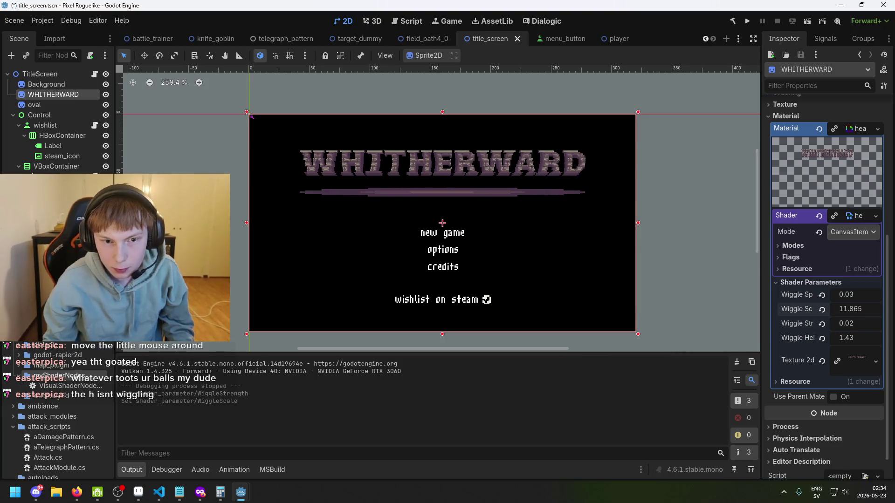
left_click(461, 249)
left_click(53, 94)
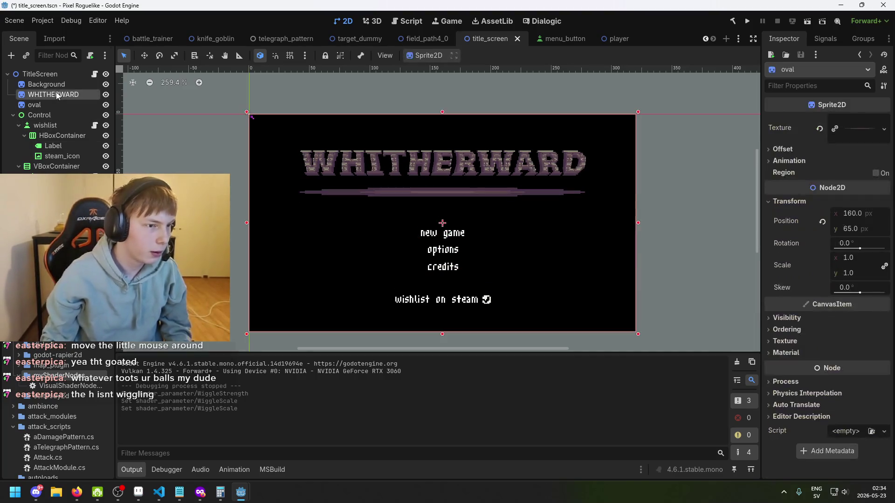
left_click(860, 309)
type("10")
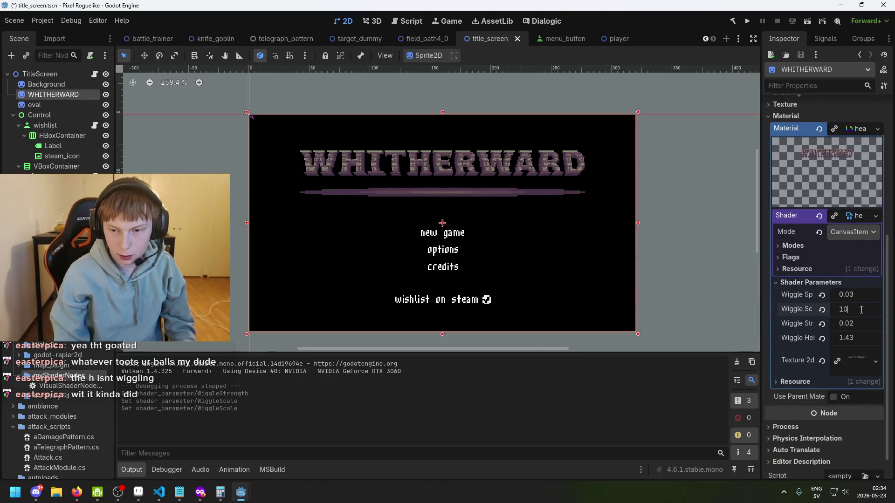
key("ctrl+s")
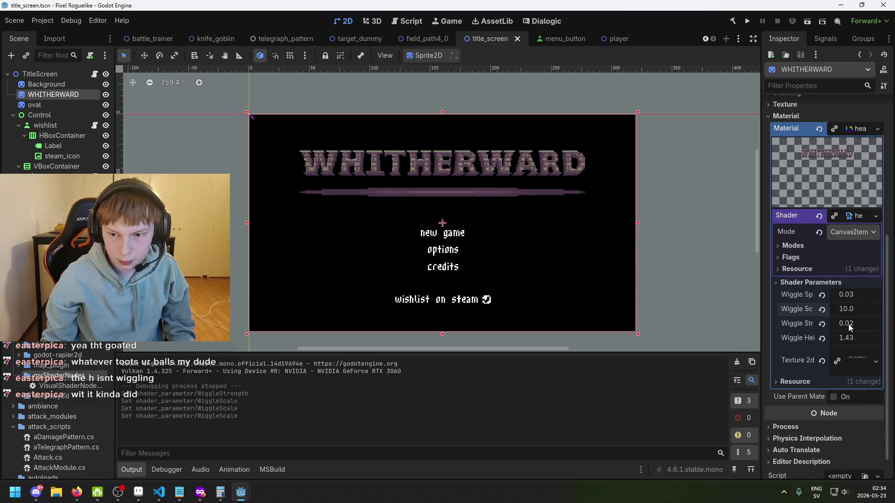
Step: Change Wiggle Strength to 0.021 and save the scene
left_click(859, 325)
type("1")
key("Return")
key("ctrl+s")
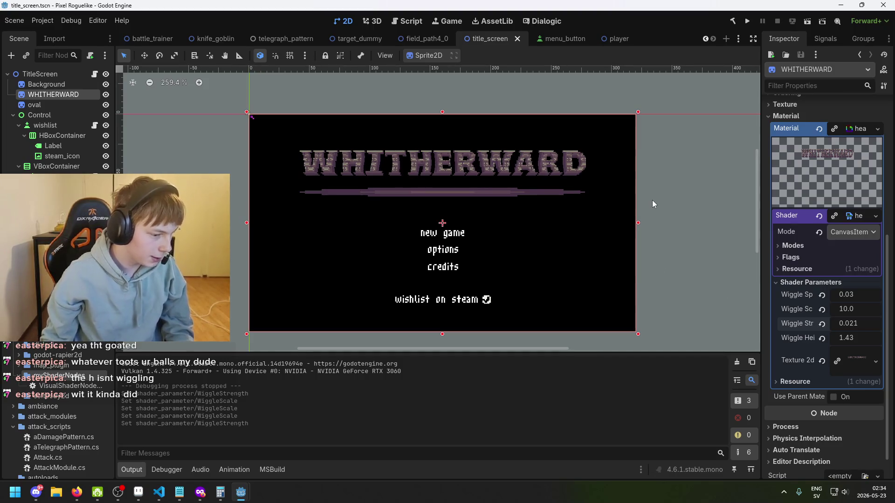
left_click(746, 21)
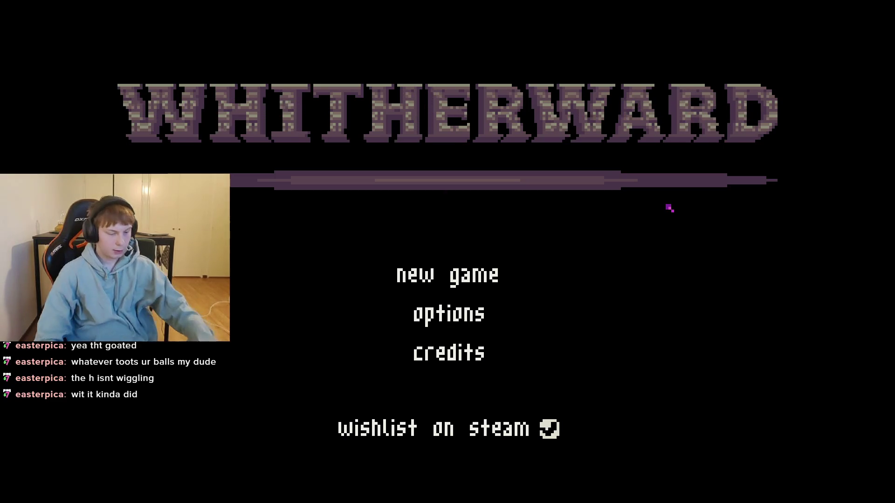
key("alt+F4")
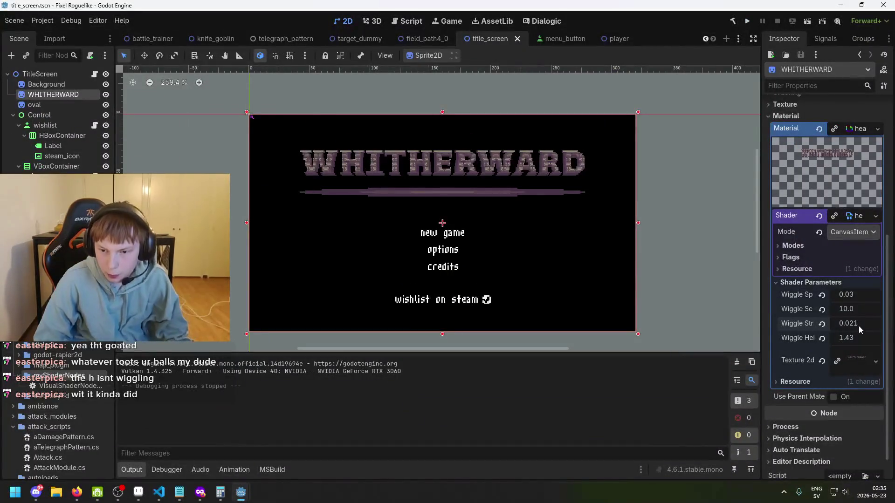
Step: Set Wiggle Scale to 11.0 and save the scene
left_click(853, 310)
type("11")
key("Return")
key("ctrl+s")
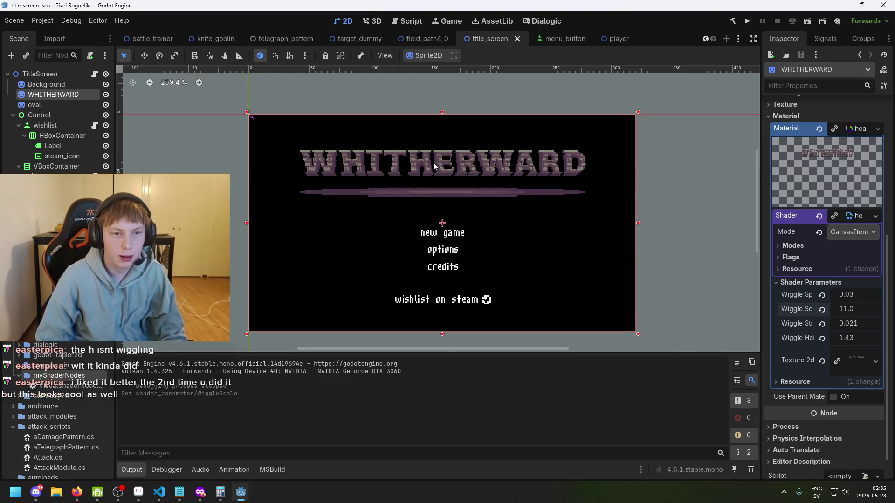
scroll(431, 148, "up", 3)
scroll(398, 151, "up", 1)
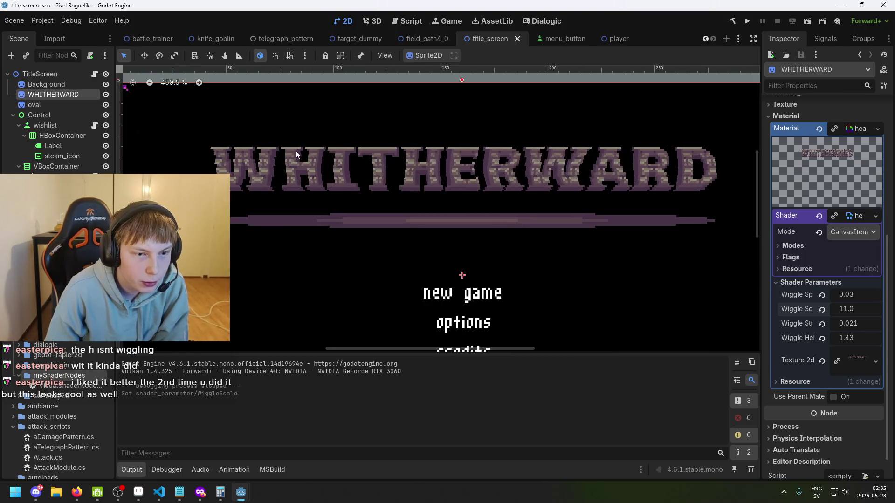
scroll(336, 186, "down", 3)
scroll(337, 186, "down", 1)
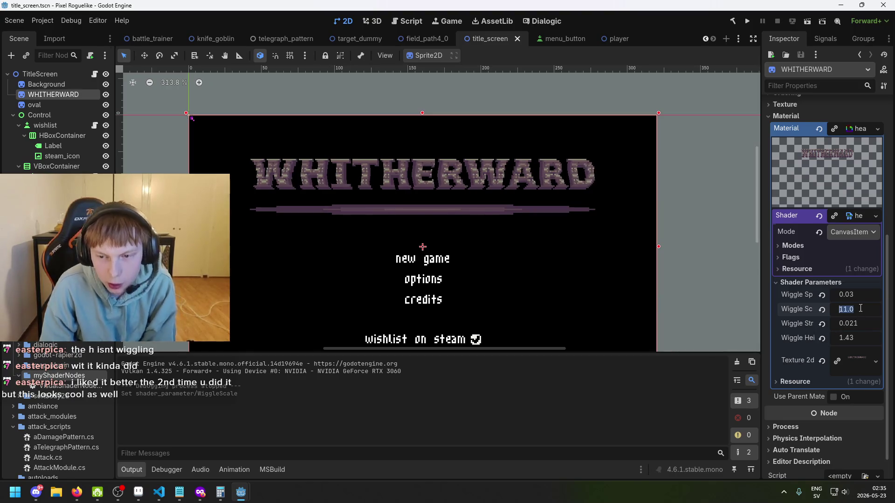
Step: Try 11.24, then settle on Wiggle Scale 11.4 and run the game to preview
type("11.24")
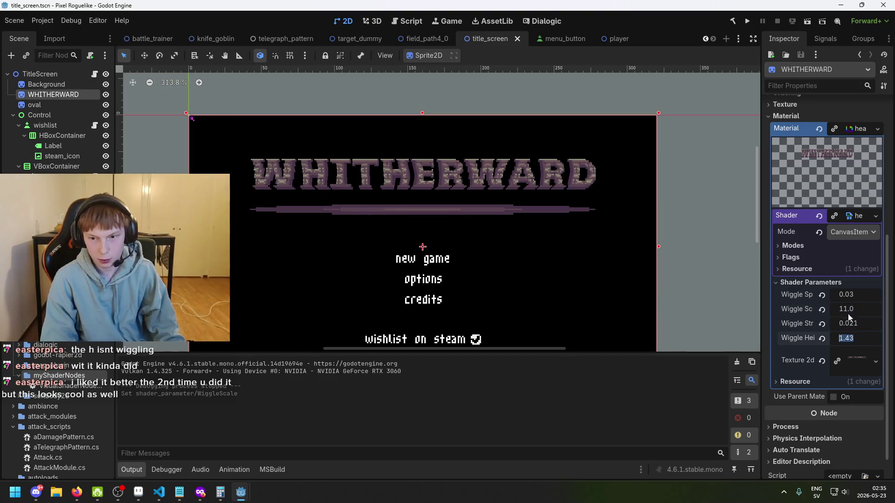
key("Return")
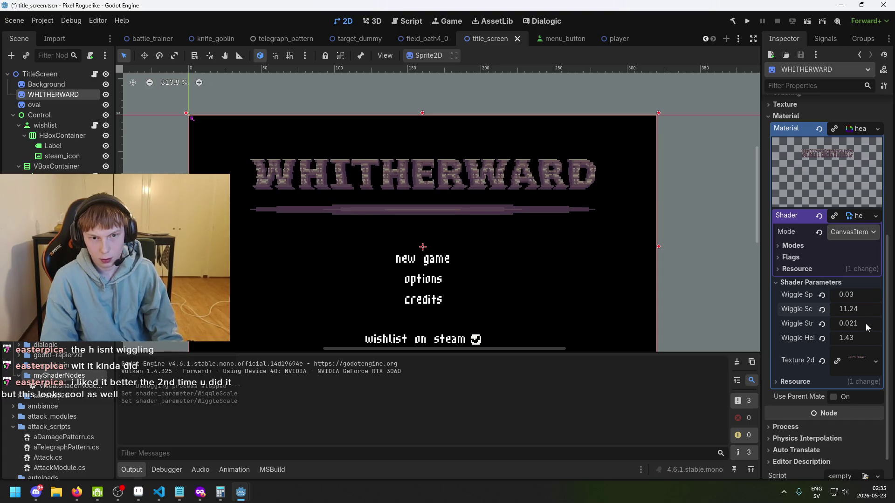
key("ctrl+z")
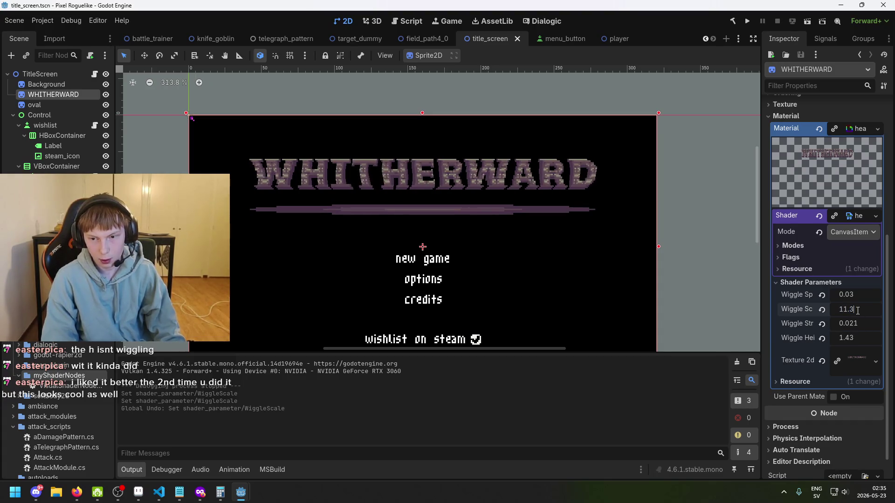
key("BackSpace")
type("4")
key("Return")
left_click(747, 21)
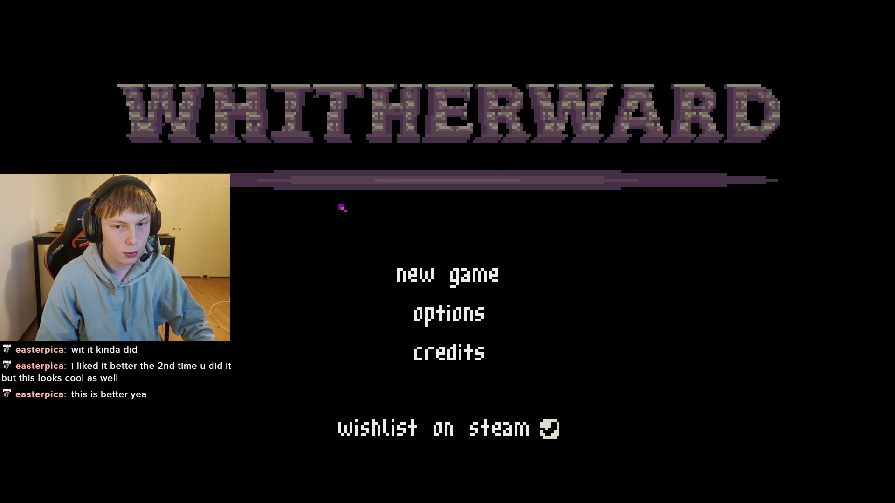
Step: Close the running game window with Alt+F4 to return to the editor
key("alt+F4")
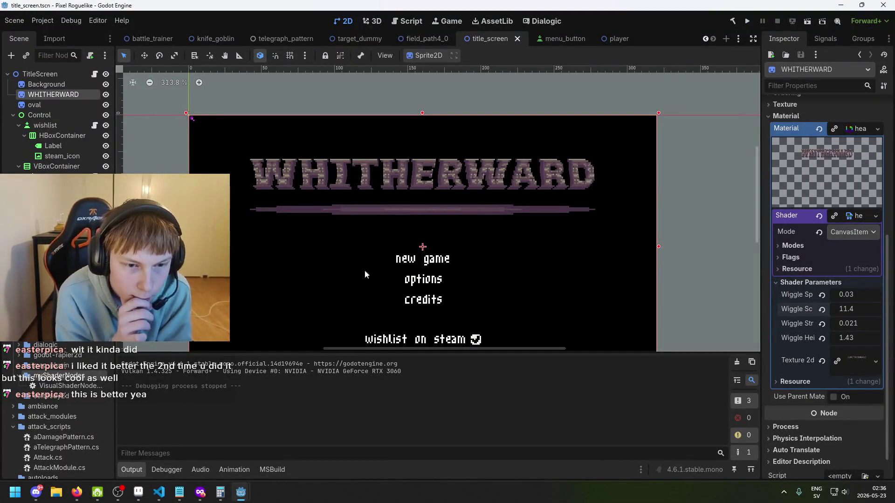
left_click(179, 492)
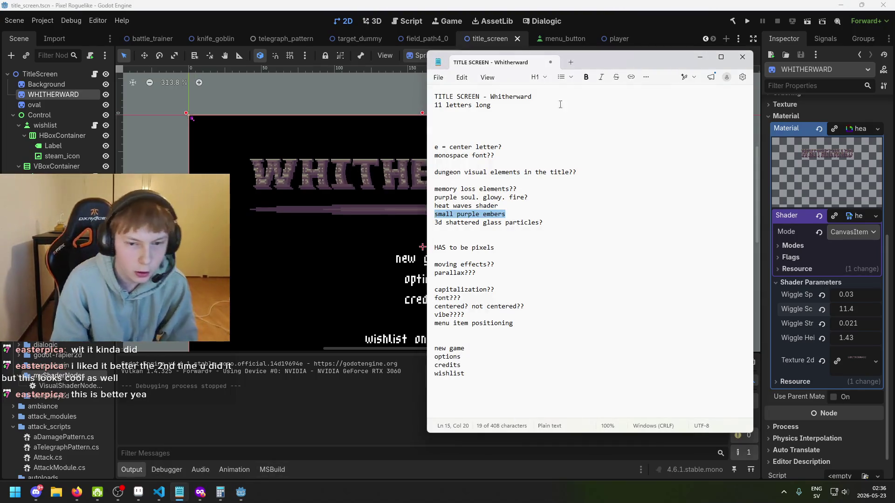
left_click(509, 215)
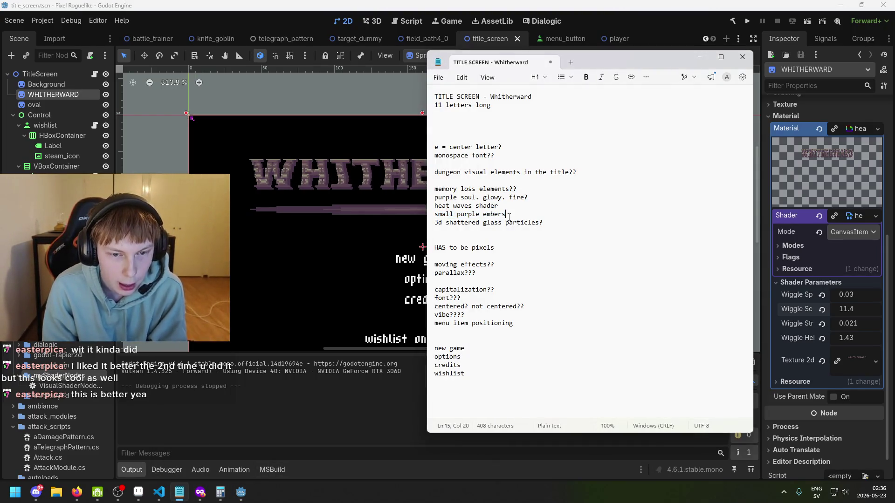
triple_click(438, 215)
left_click(439, 215)
triple_click(438, 215)
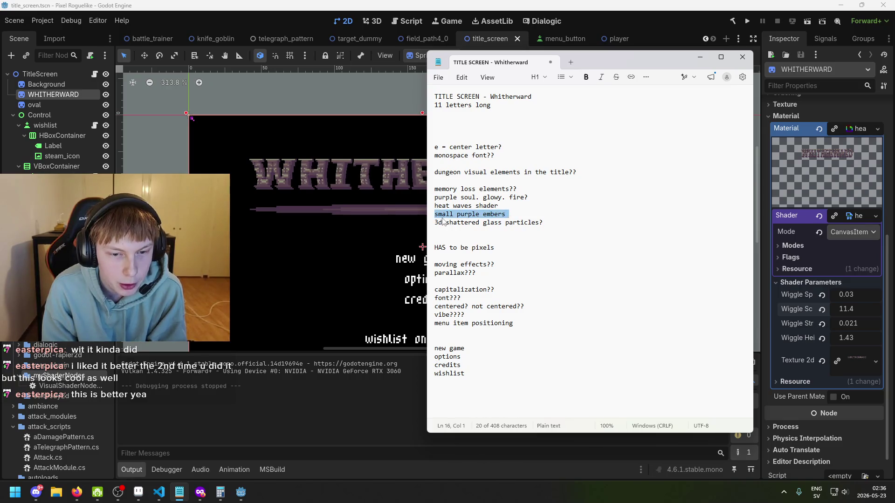
left_click(437, 217)
triple_click(437, 218)
left_click_drag(506, 215, 434, 215)
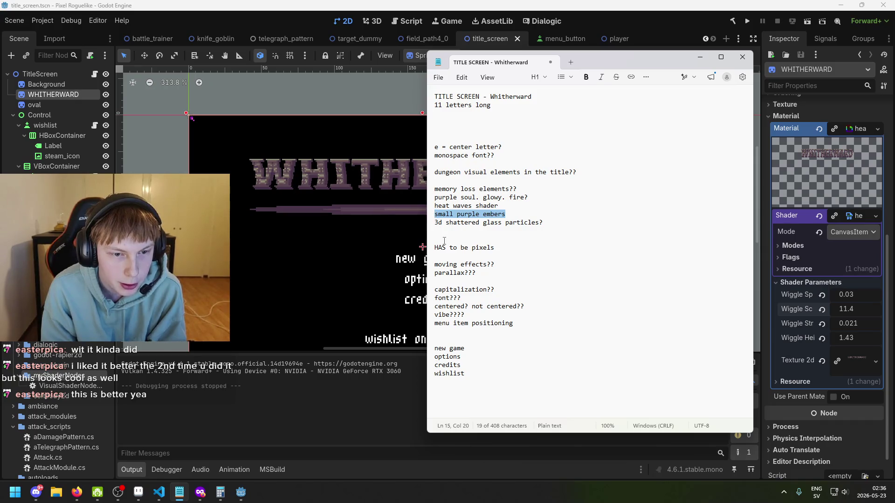
left_click(457, 215)
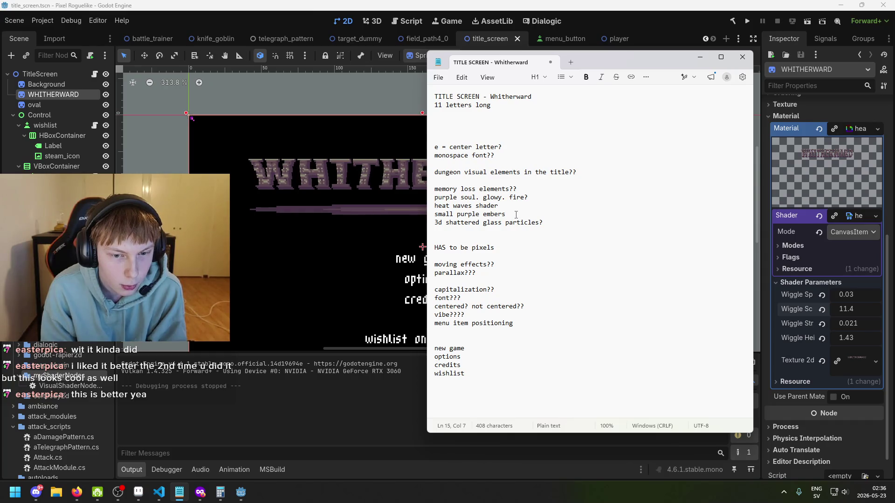
mouse_move(556, 223)
left_mouse_down()
mouse_move(434, 223)
mouse_move(417, 212)
mouse_move(442, 225)
mouse_move(432, 217)
left_mouse_up()
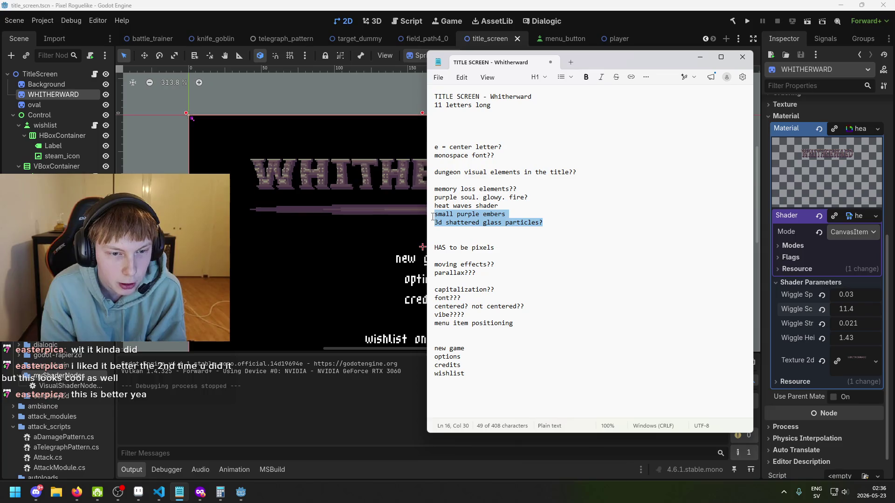
left_click(517, 214)
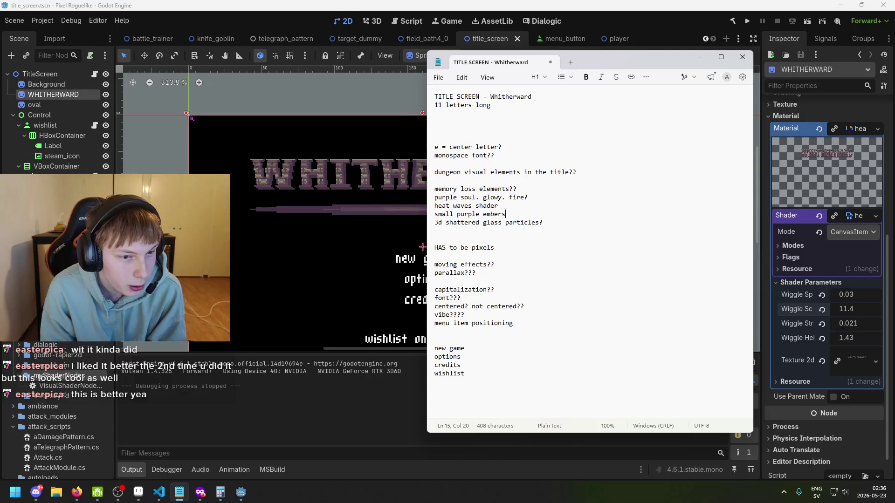
left_click(298, 246)
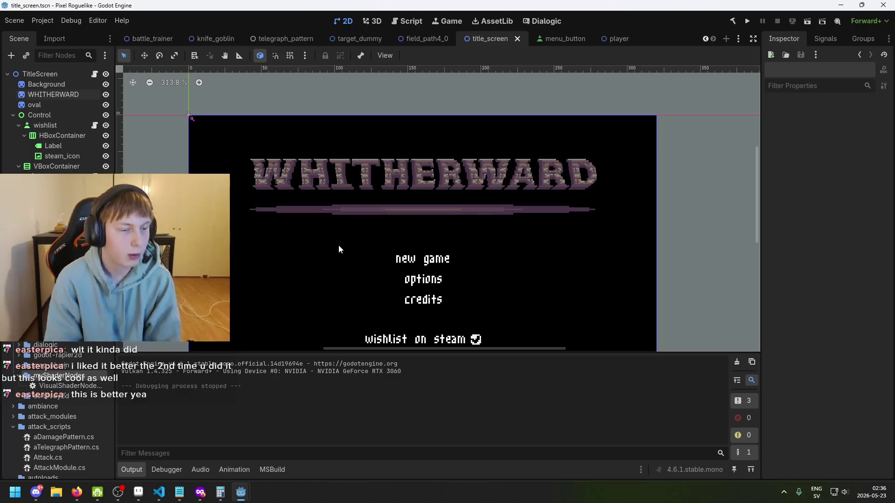
Step: Save, browse the Scene dock nodes, and select the Cursor sprite with its 6×6 purple texture
scroll(331, 239, "up", 2)
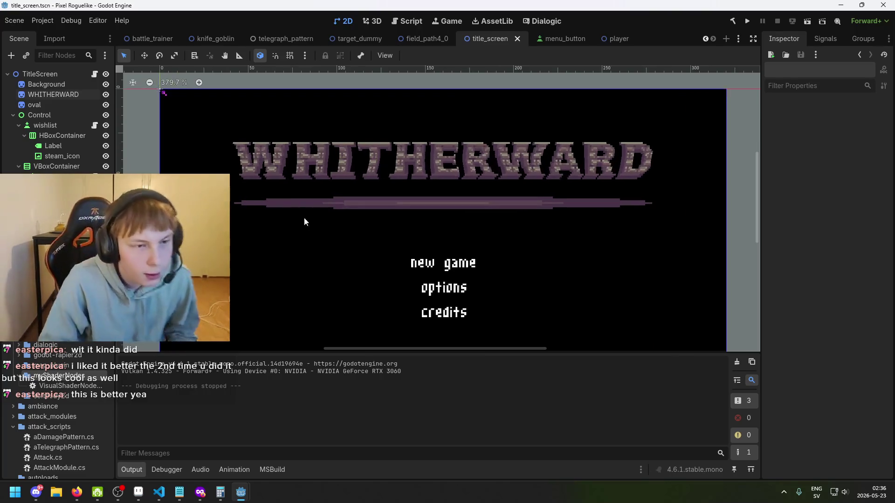
key("ctrl+s")
right_click(54, 93)
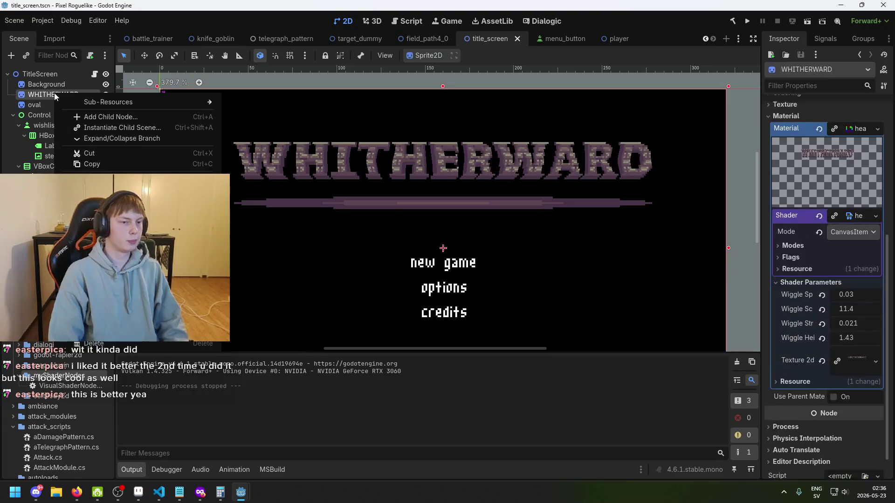
left_click(54, 82)
left_click(53, 77)
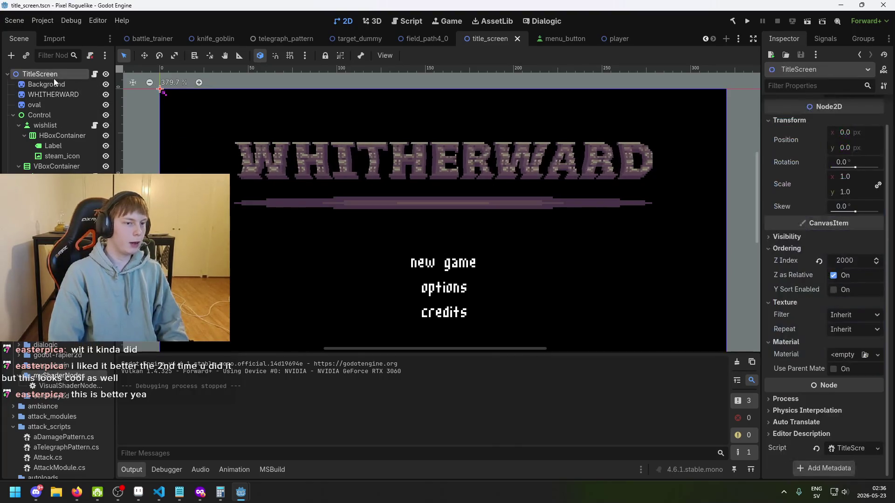
right_click(52, 78)
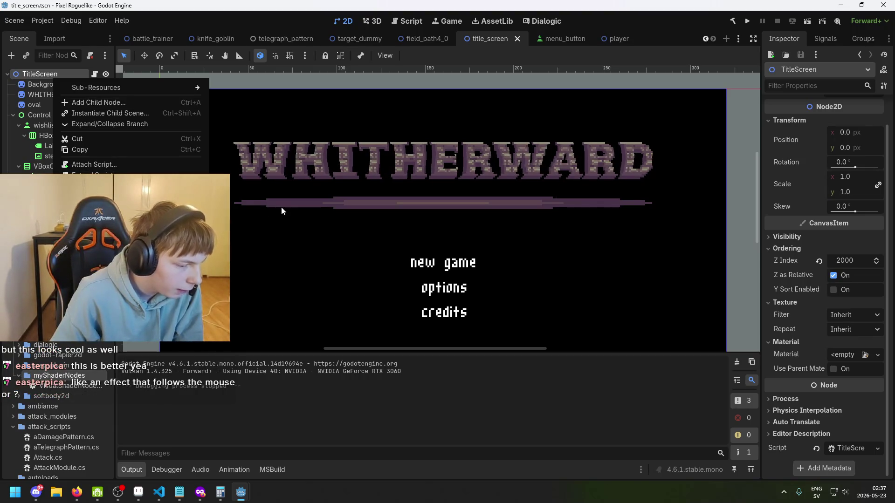
left_click(351, 202)
scroll(379, 220, "up", 2)
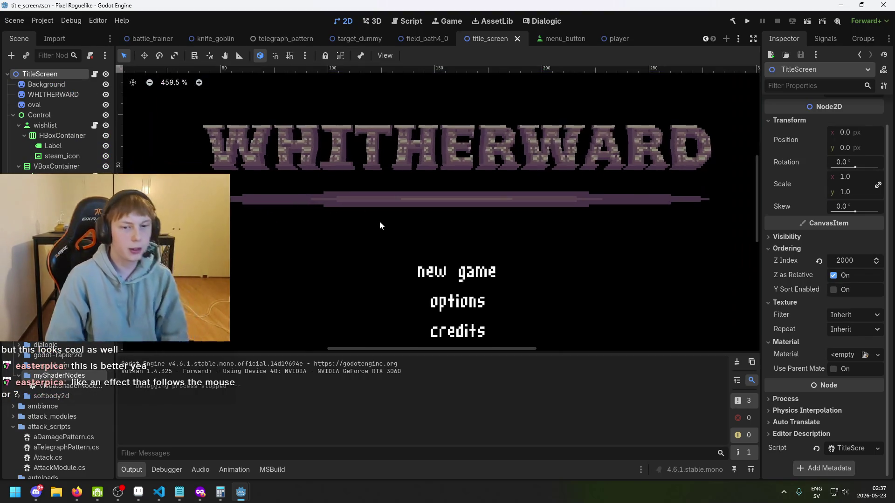
scroll(321, 245, "down", 2)
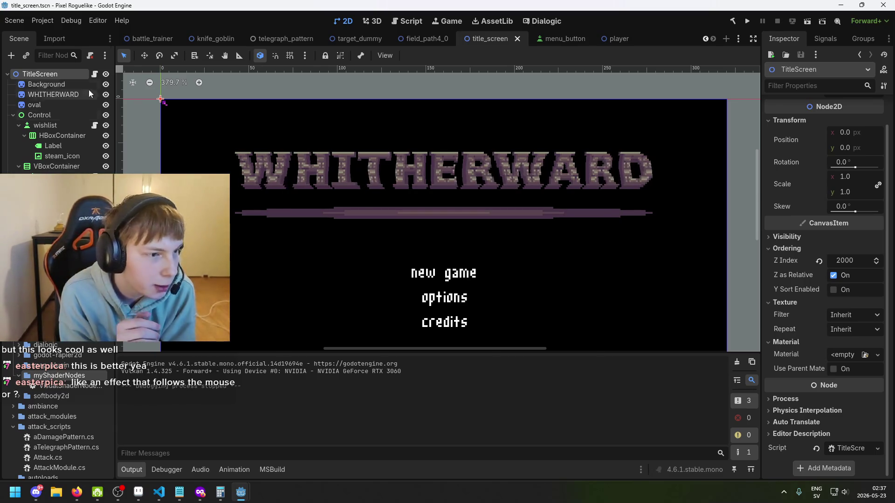
left_click(165, 104)
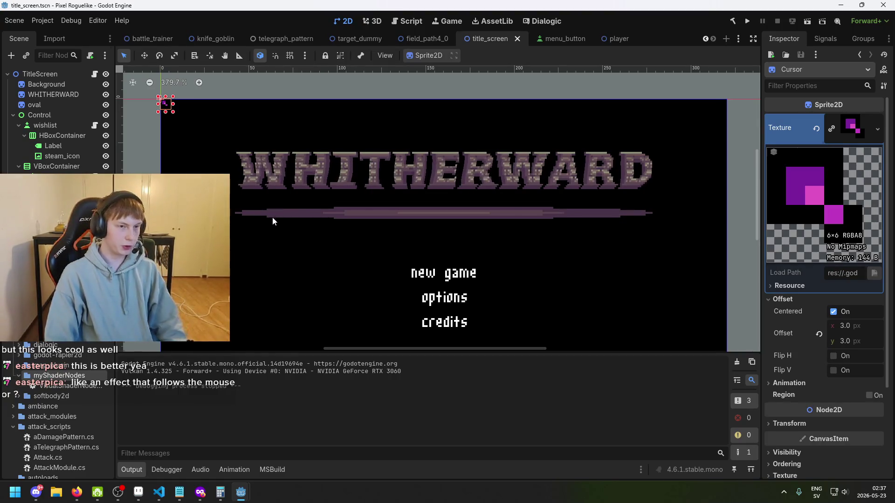
scroll(345, 203, "up", 1)
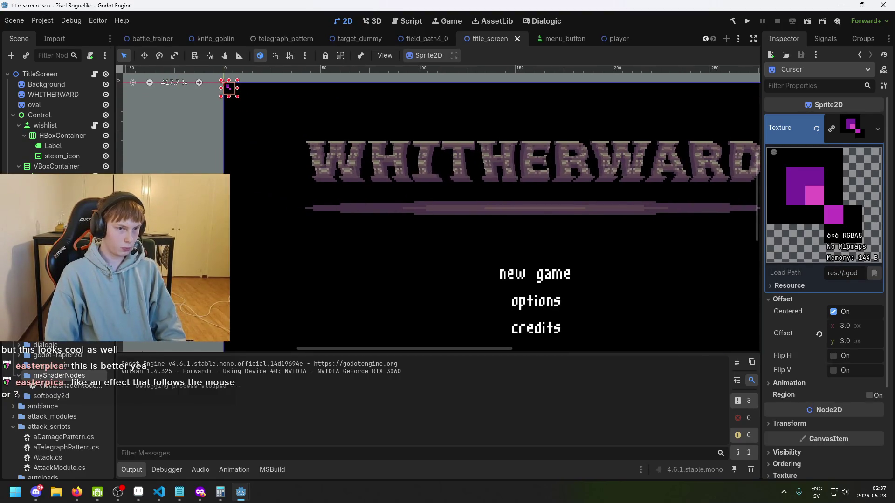
Step: Add a CPUParticles2D child node via a 'particle' search, undoing an accidental Background move
right_click(65, 343)
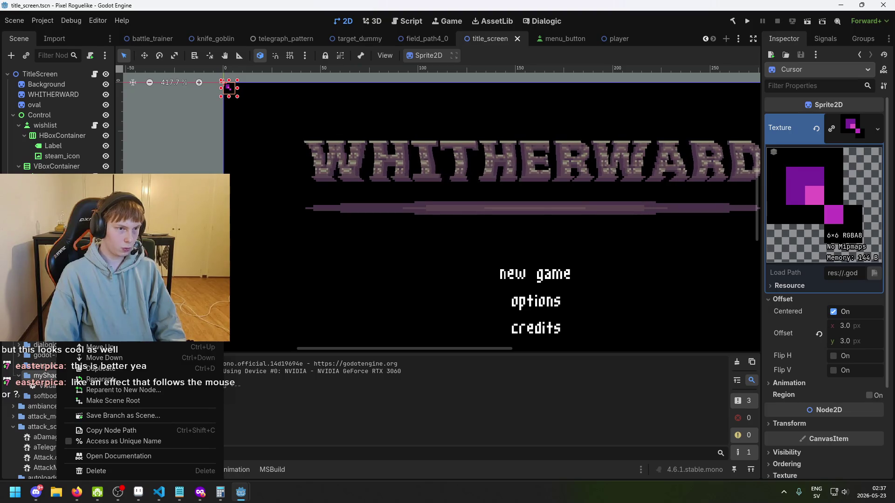
left_click(124, 390)
type("par")
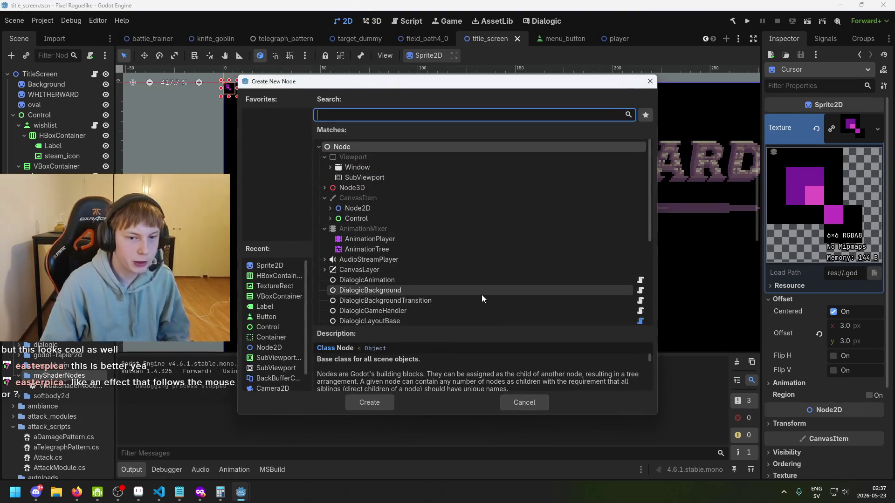
type("ticle")
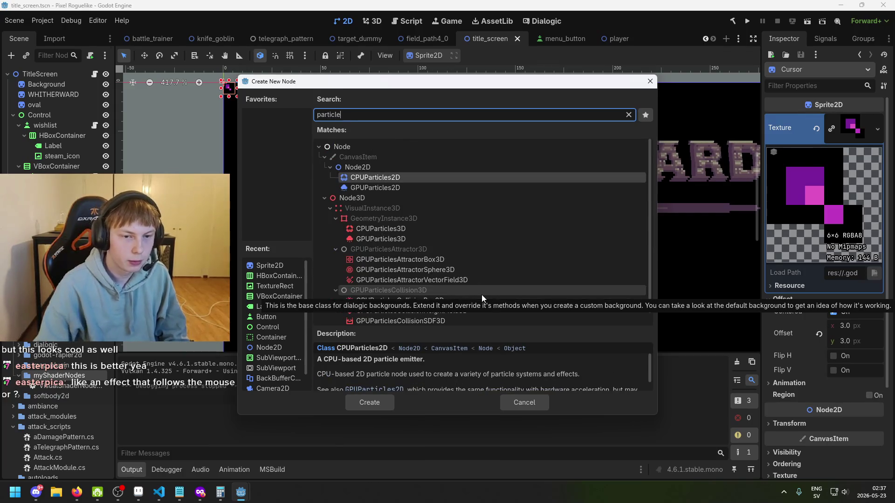
double_click(387, 179)
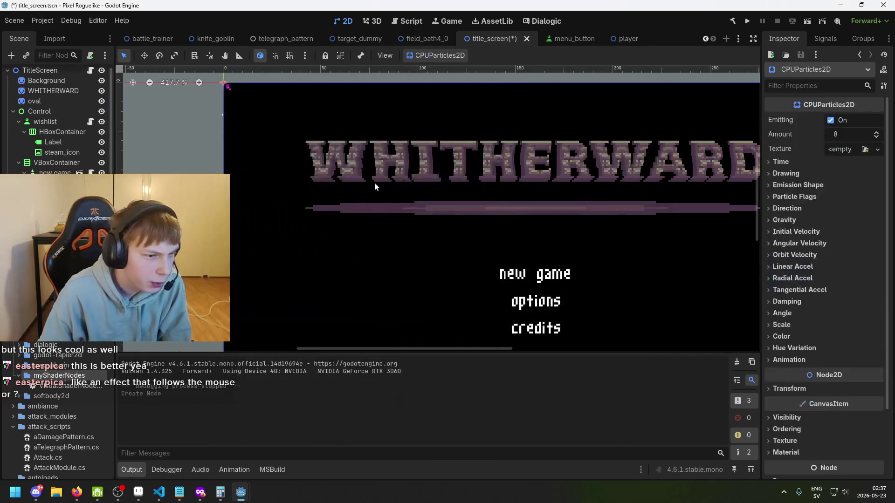
scroll(253, 144, "up", 7)
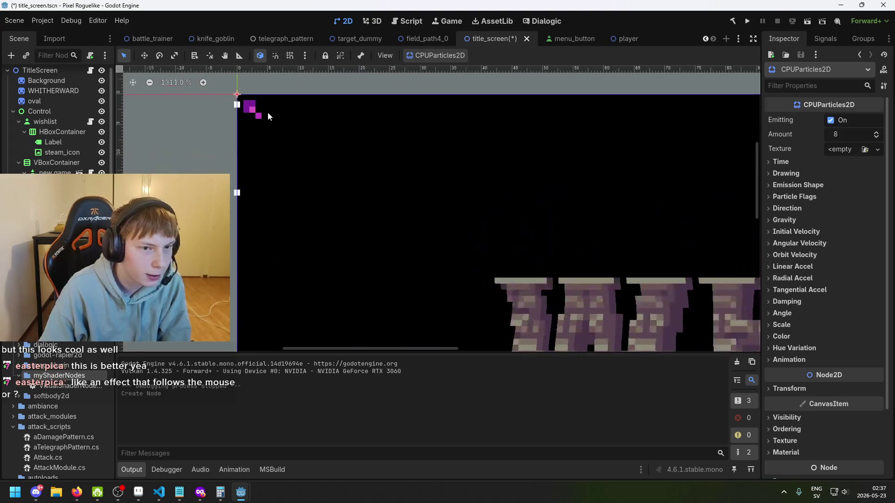
left_click_drag(303, 173, 458, 209)
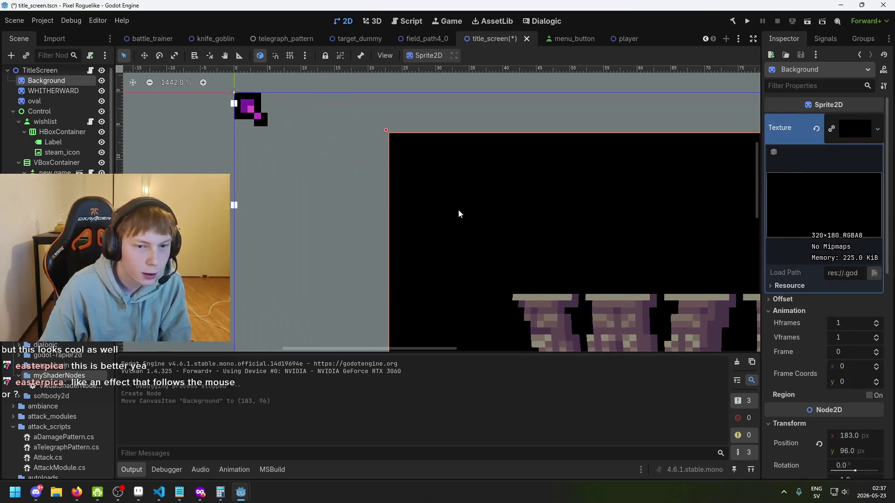
key("ctrl+z")
Step: Move the Cursor sprite to (-13, -1), select the CPUParticles2D node, and save the scene
left_click(250, 108)
left_click_drag(250, 109, 170, 108)
scroll(312, 210, "up", 2)
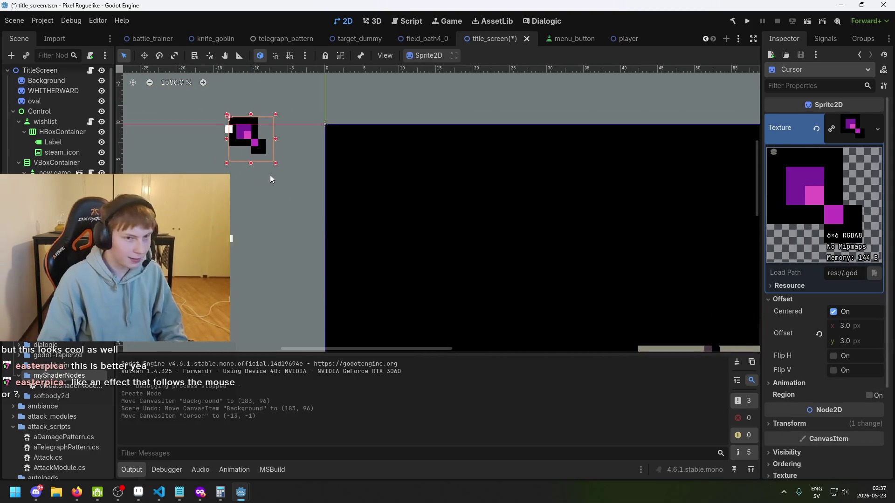
scroll(270, 175, "up", 8)
scroll(324, 163, "down", 5)
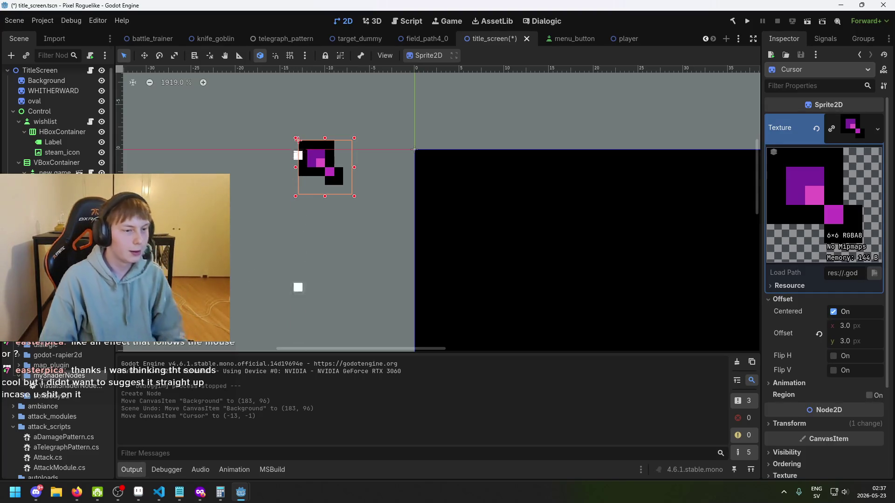
left_click(242, 254)
scroll(243, 242, "down", 1)
key("ctrl+s")
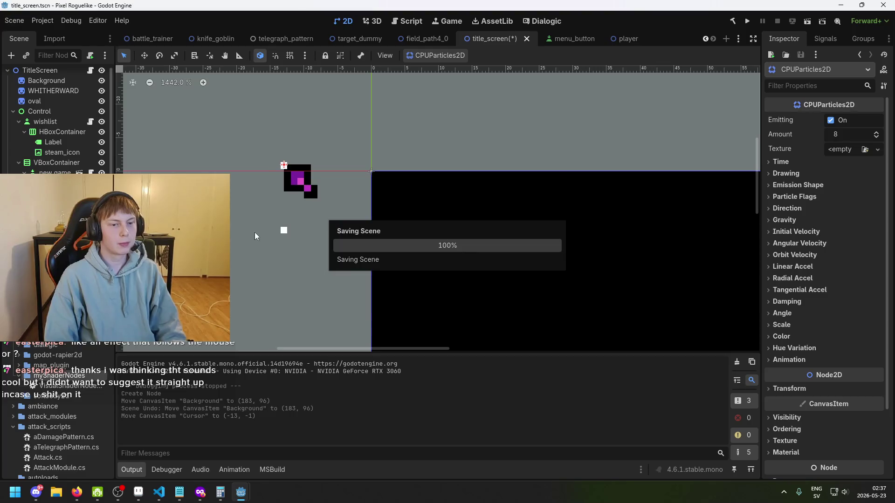
Step: Expand the emitter's Drawing settings and check the texture options, leaving the texture empty
scroll(315, 228, "up", 3)
scroll(437, 195, "up", 3)
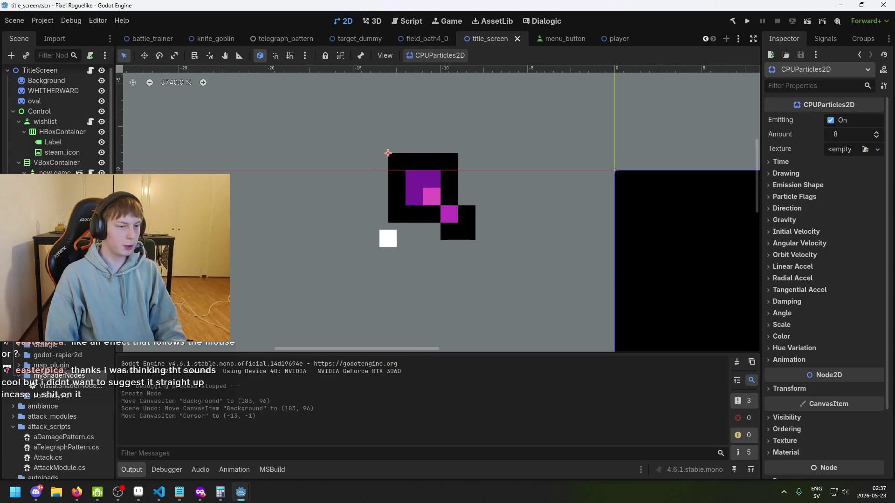
scroll(376, 242, "down", 7)
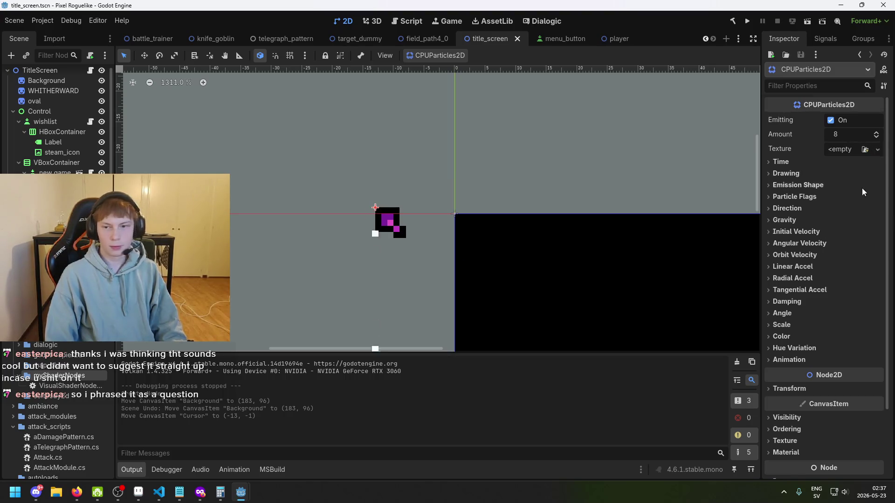
scroll(848, 182, "down", 1)
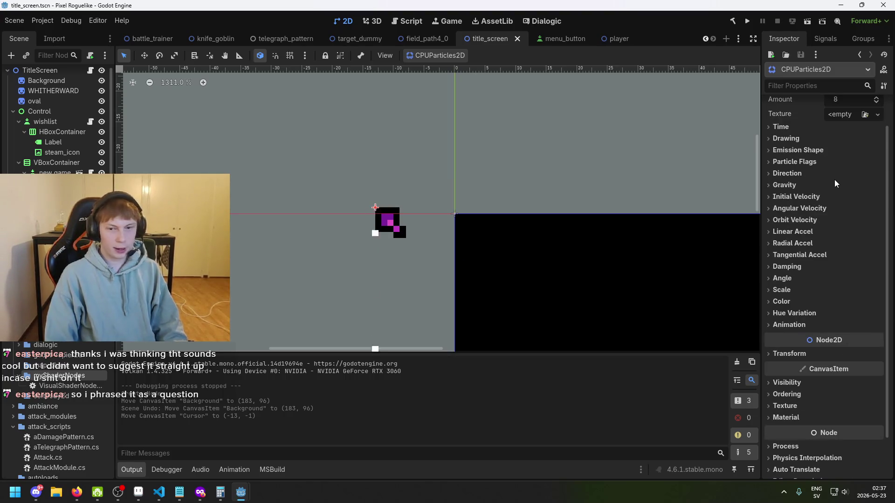
scroll(817, 162, "up", 1)
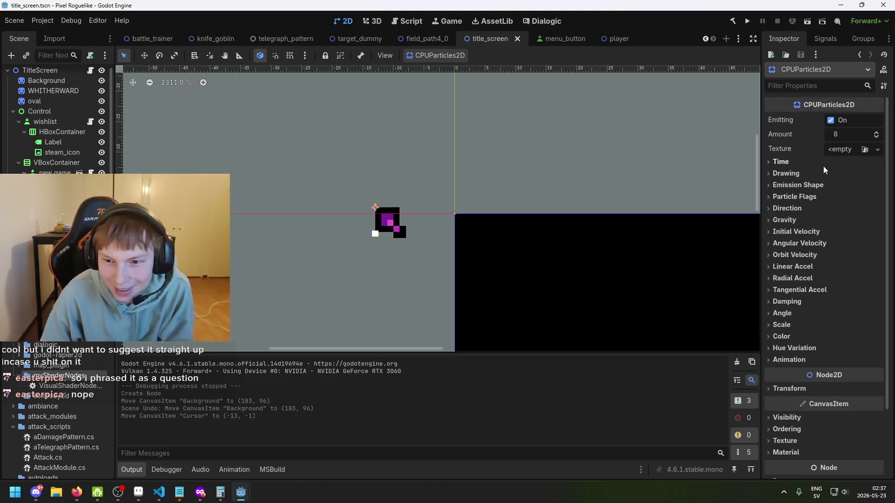
left_click(797, 175)
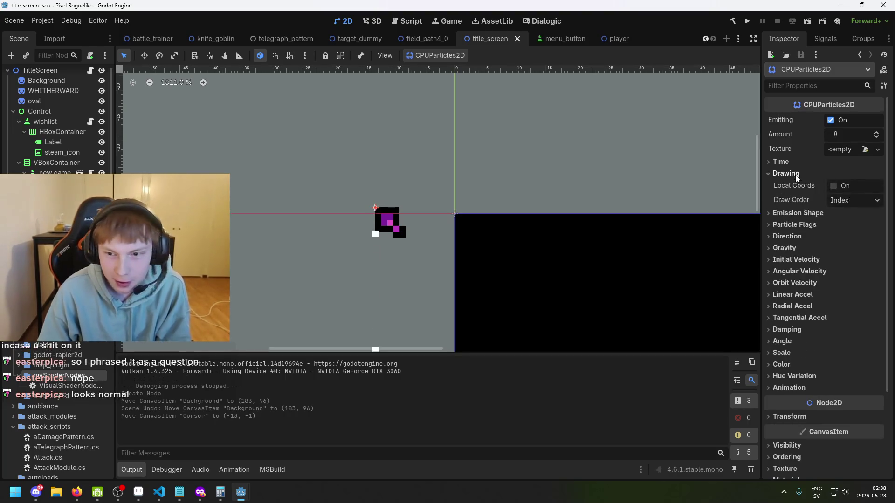
scroll(807, 189, "down", 3)
scroll(808, 199, "up", 2)
scroll(806, 211, "up", 1)
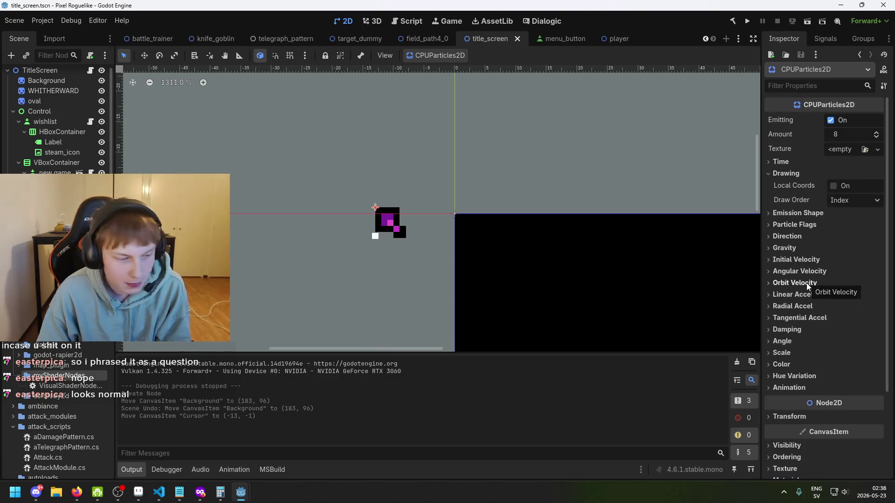
left_click(843, 149)
left_click(843, 149)
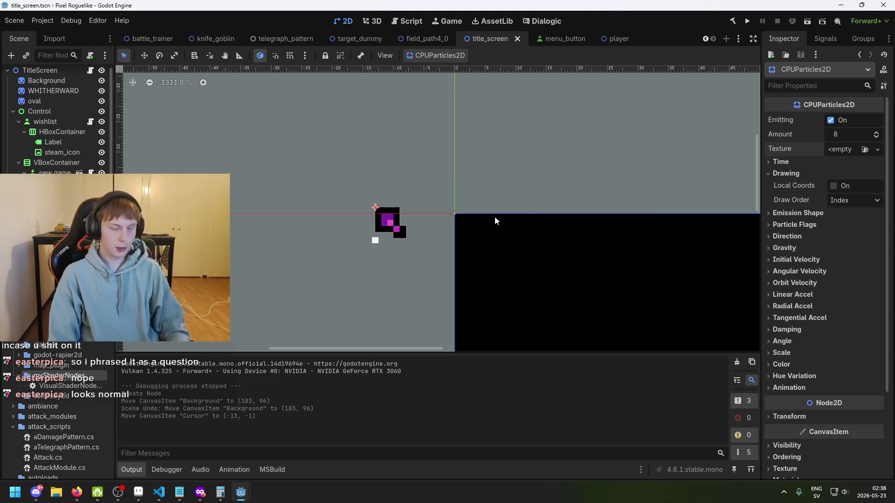
scroll(380, 212, "up", 6)
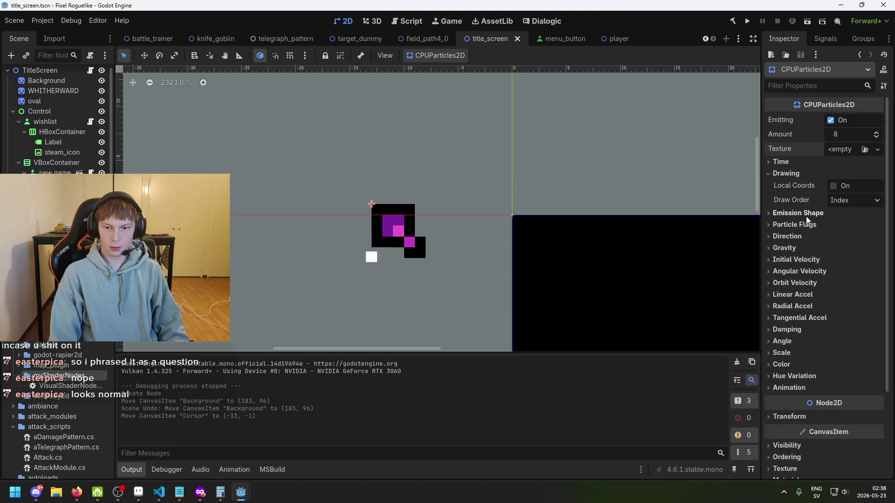
left_click(805, 248)
left_click(805, 250)
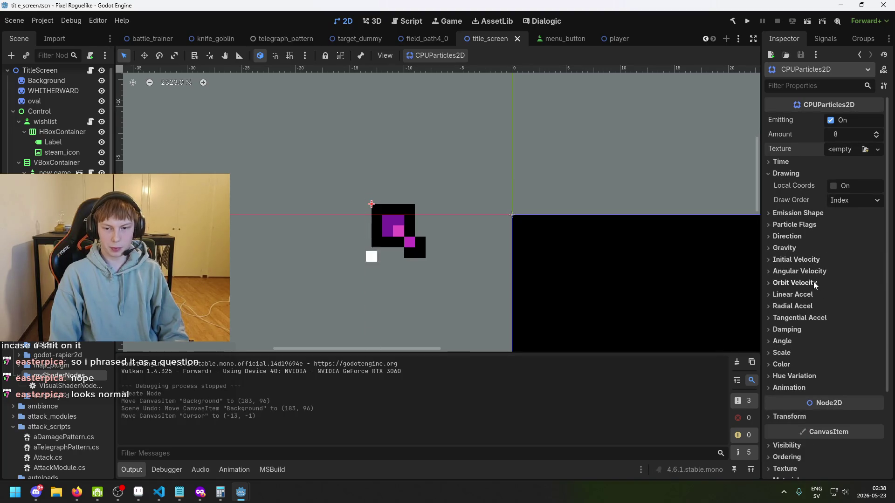
Step: Expand Emission Shape and Particle Flags, and check the Shape list while leaving it at Point
scroll(811, 337, "down", 2)
scroll(811, 337, "up", 2)
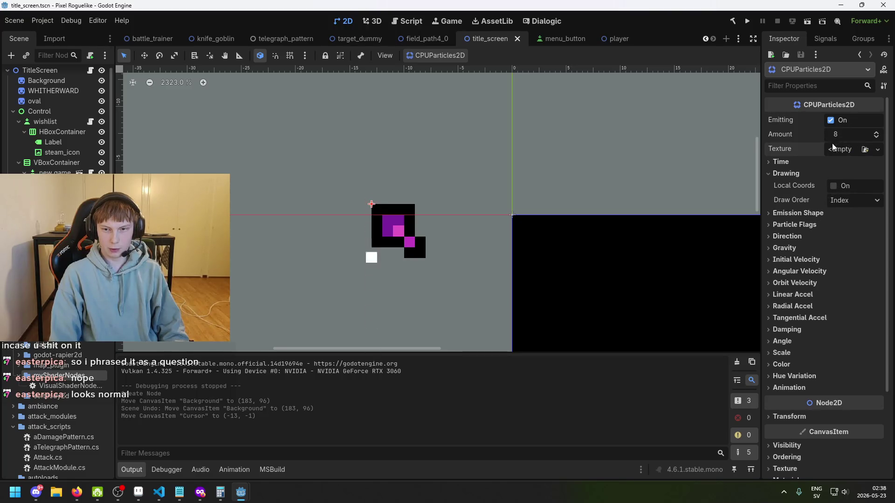
left_click(824, 213)
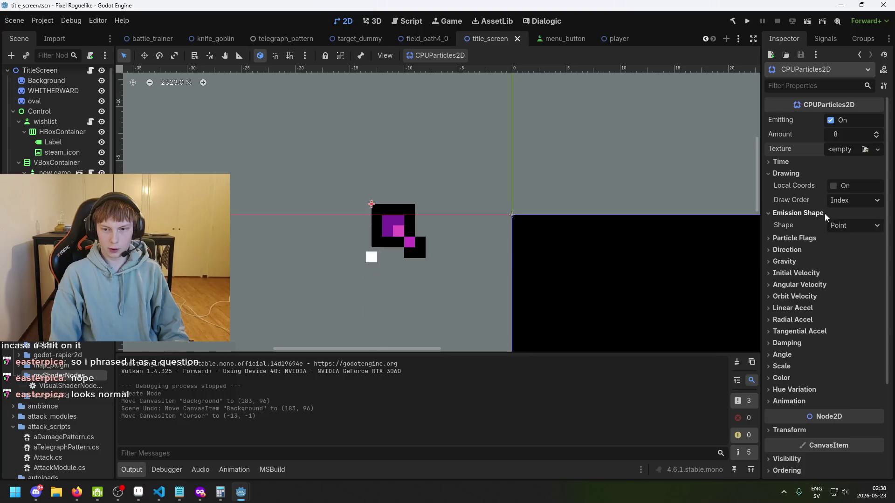
left_click(824, 239)
left_click(848, 228)
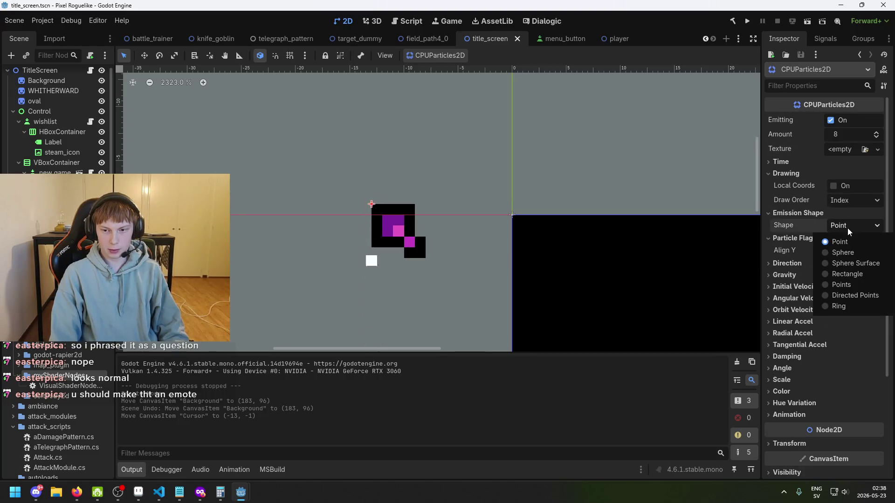
left_click(847, 228)
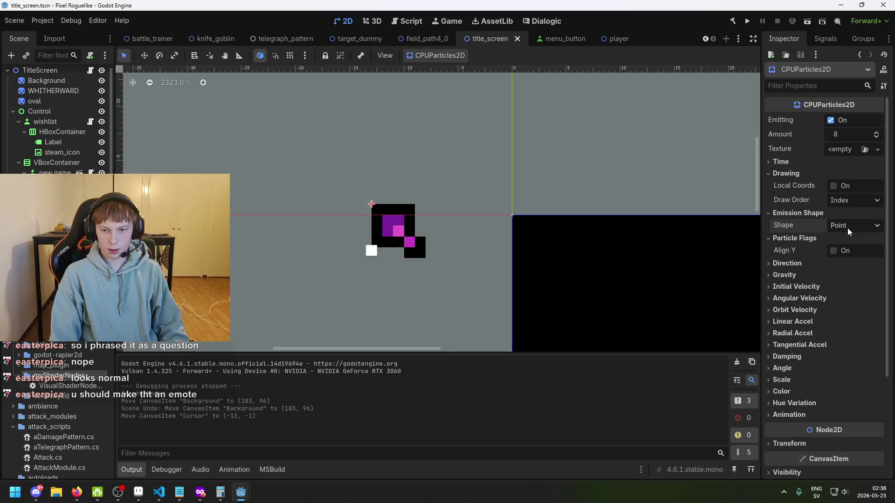
Step: Set the emission shape to Sphere with a 10 px radius and save the scene
left_click(846, 229)
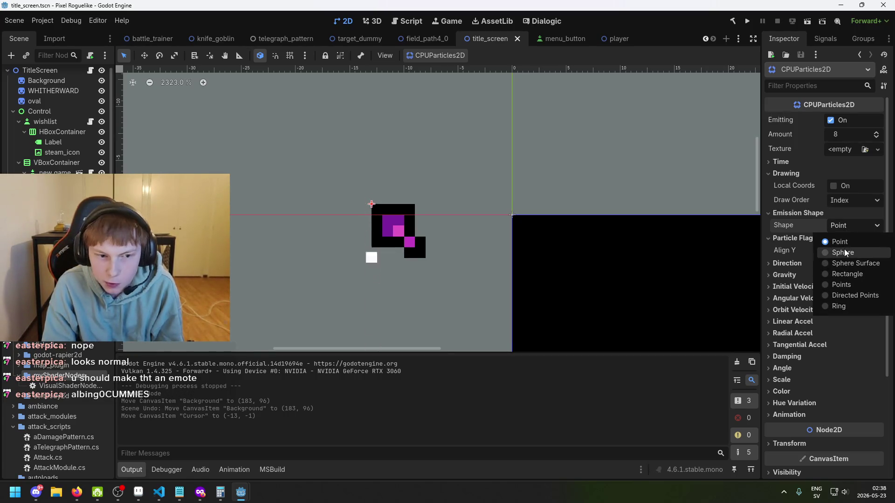
left_click(844, 252)
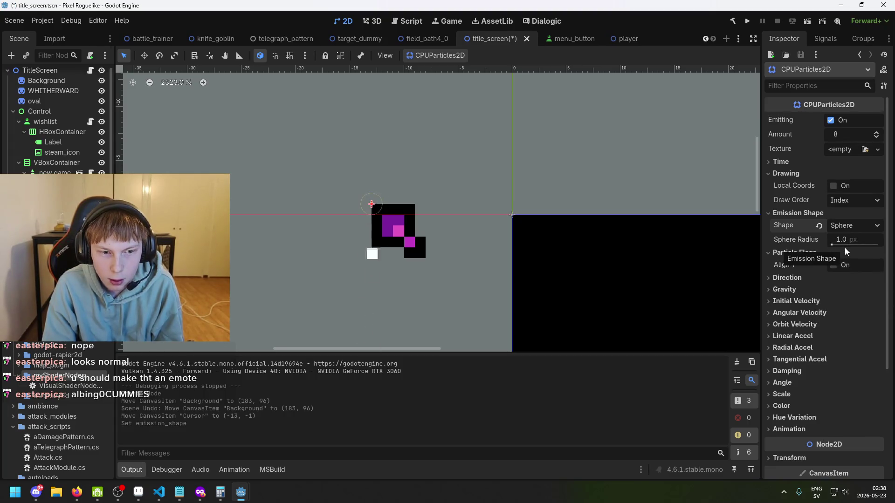
left_click_drag(831, 245, 835, 246)
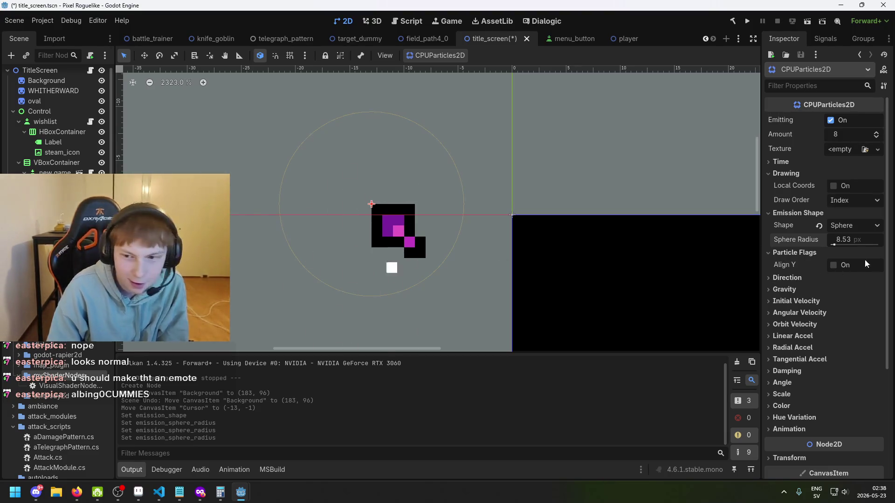
left_click(864, 239)
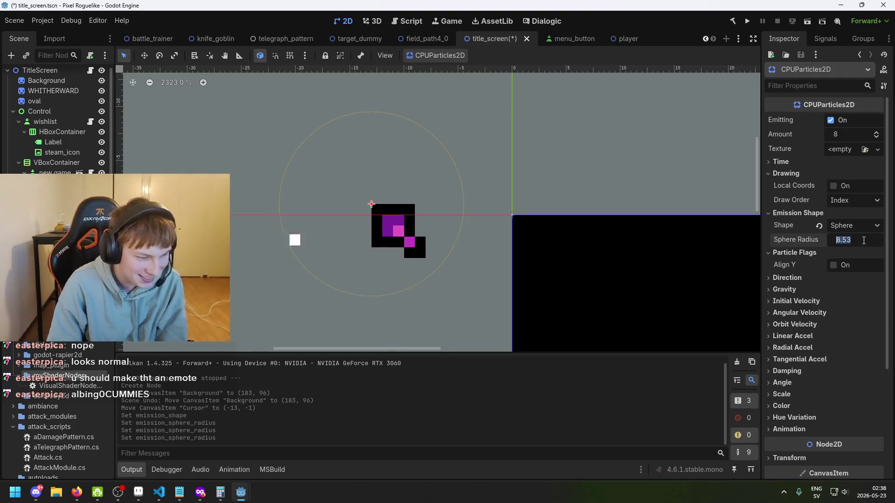
type("10")
key("Return")
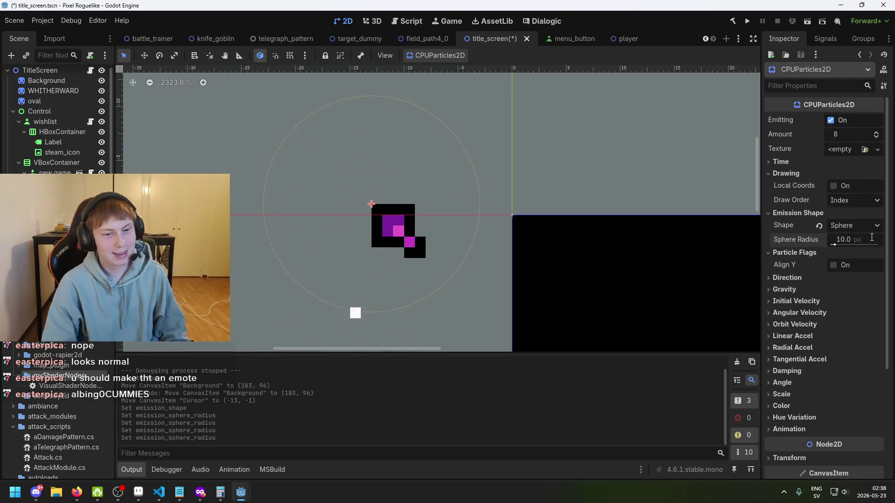
key("ctrl+s")
Step: Try a larger emission direction along x, then undo it, keeping direction (1, 0), and save
left_click(789, 279)
left_click(787, 278)
left_click(787, 280)
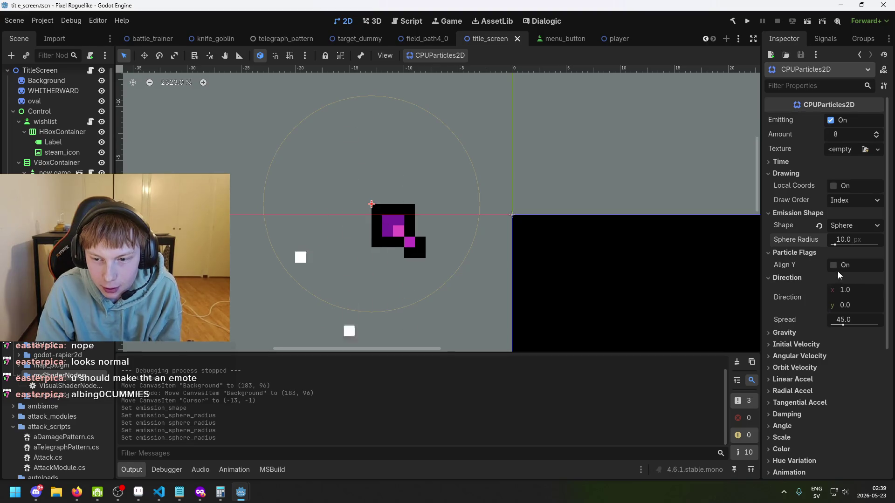
left_click_drag(846, 291, 883, 292)
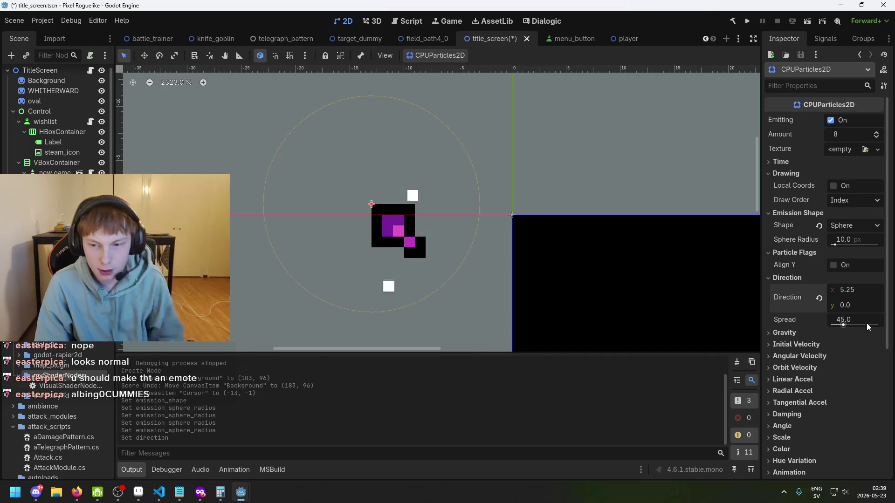
key("ctrl+z")
key("ctrl+s")
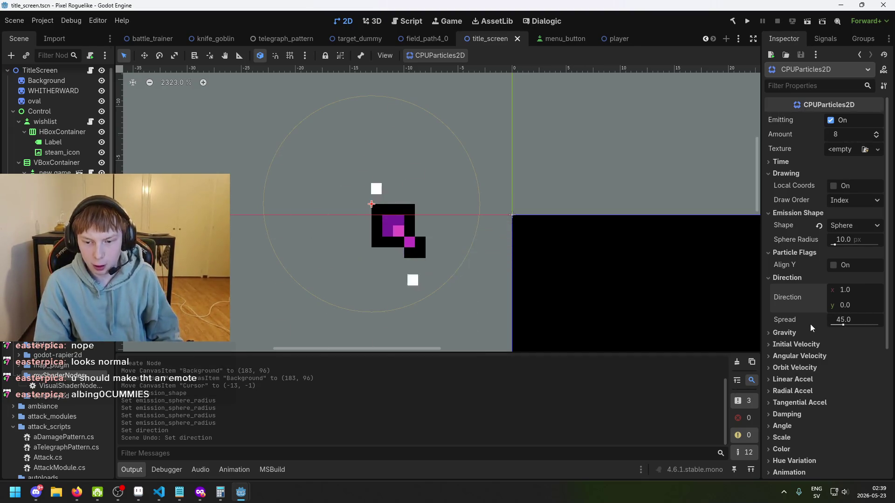
left_click(787, 277)
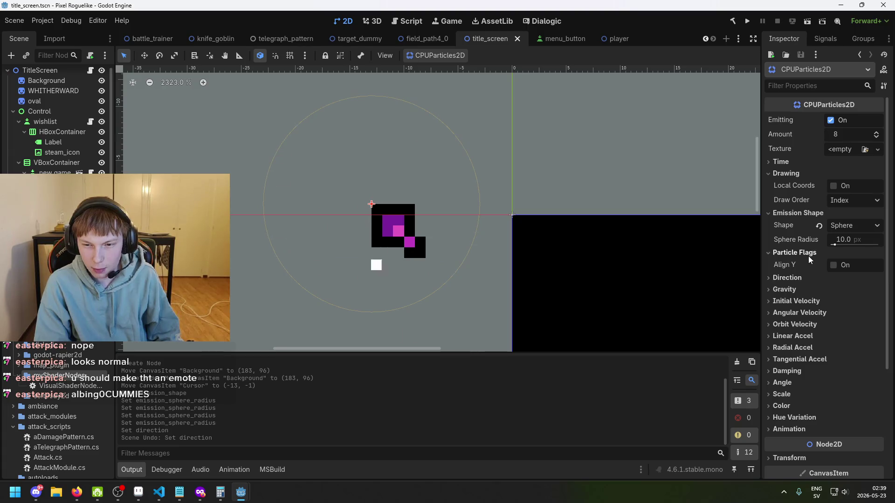
scroll(814, 267, "down", 2)
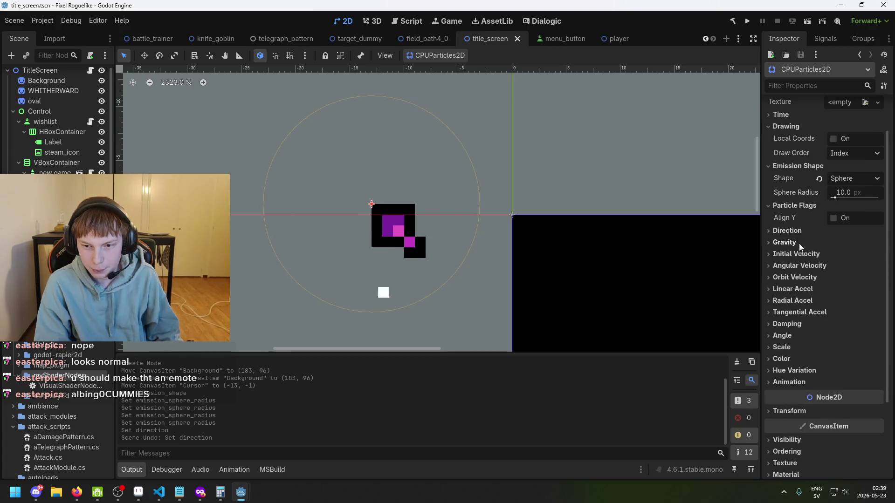
left_click(799, 243)
Step: Raise the initial velocity to about 274.51–284.31 px/s
left_click(799, 243)
left_click(807, 253)
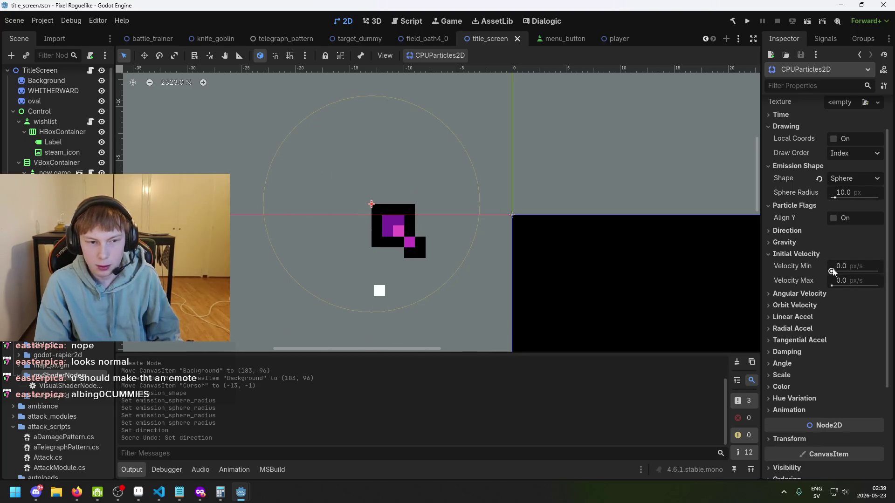
mouse_move(832, 271)
left_mouse_down()
mouse_move(843, 269)
mouse_move(848, 278)
mouse_move(825, 269)
mouse_move(845, 265)
mouse_move(848, 282)
left_mouse_up()
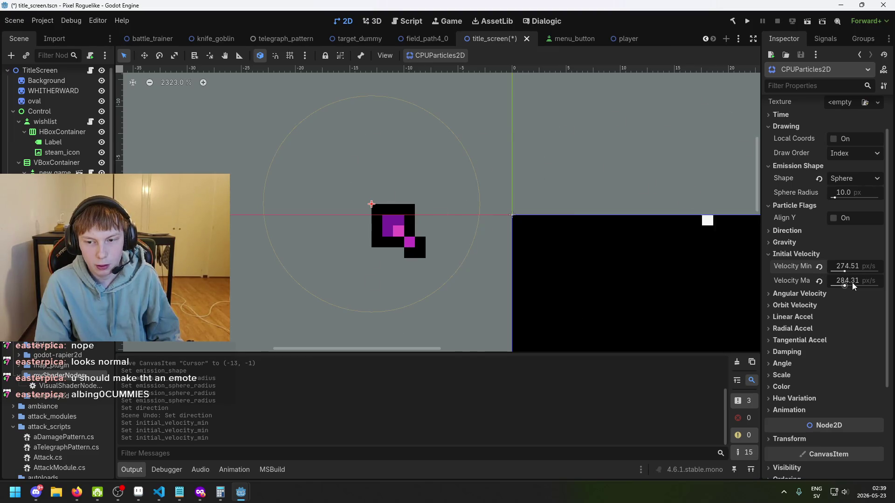
scroll(569, 224, "down", 6)
scroll(550, 219, "down", 1)
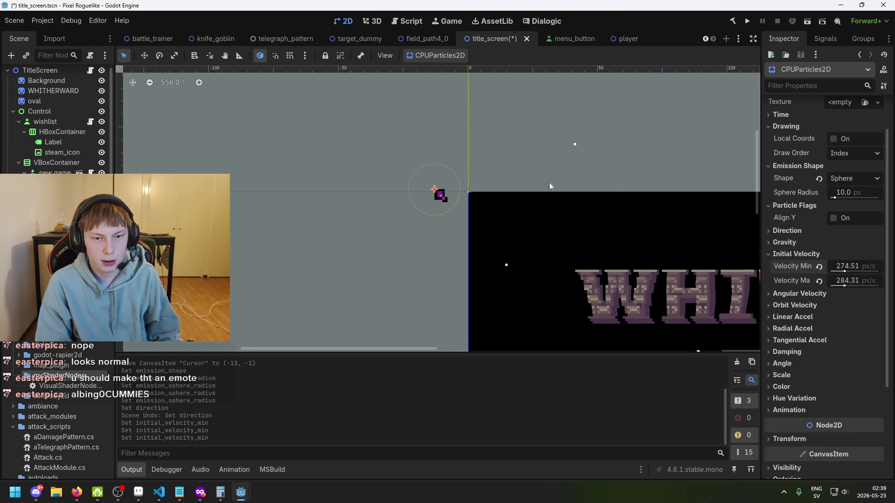
Step: Set the Direction spread to 180.0 so particles fly out in every direction
left_click(770, 230)
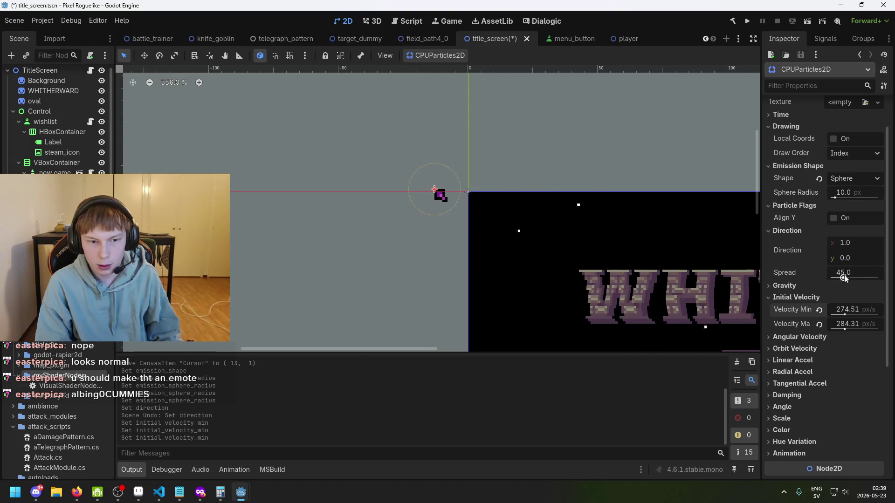
left_click_drag(844, 278, 886, 279)
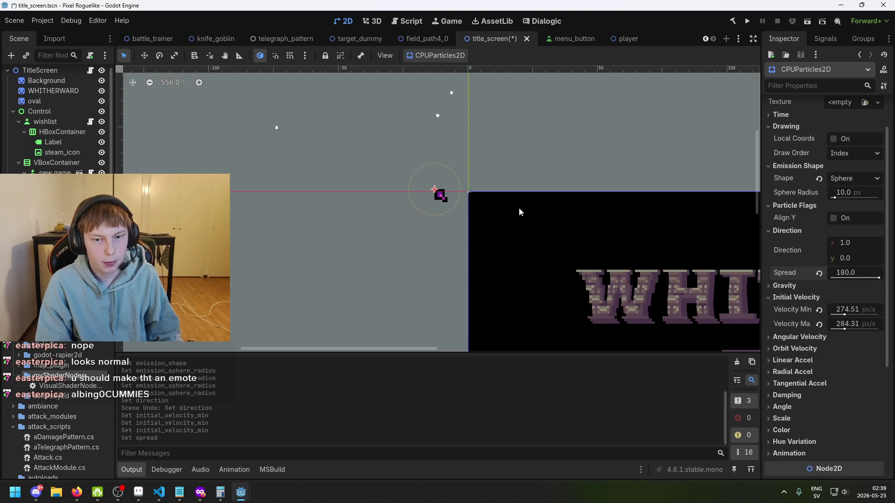
scroll(516, 206, "down", 5)
left_click_drag(525, 244, 472, 197)
scroll(447, 158, "up", 7)
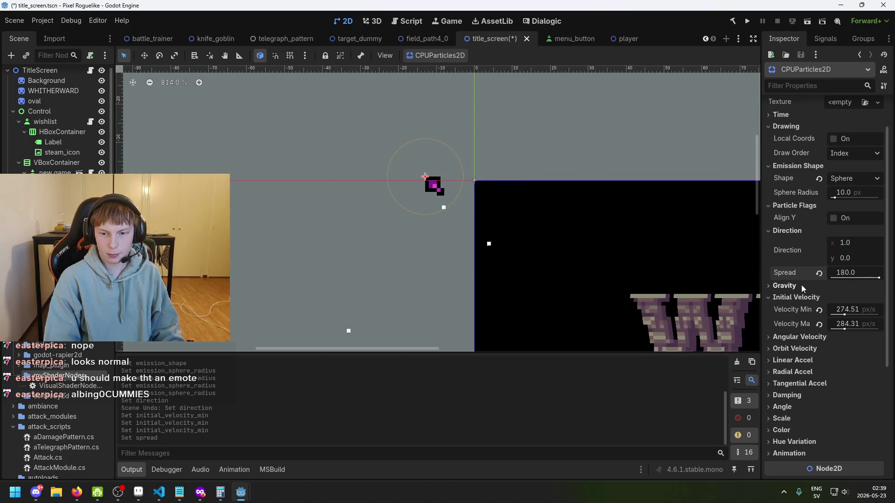
scroll(811, 298, "down", 3)
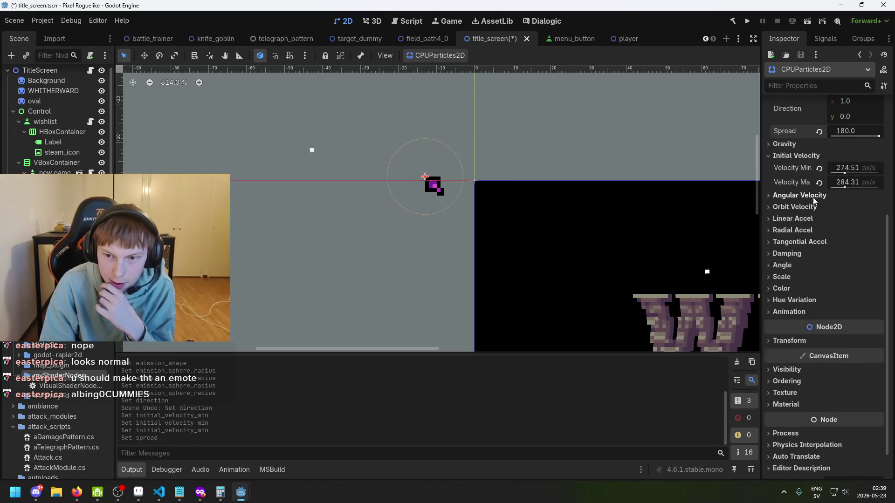
left_click(804, 252)
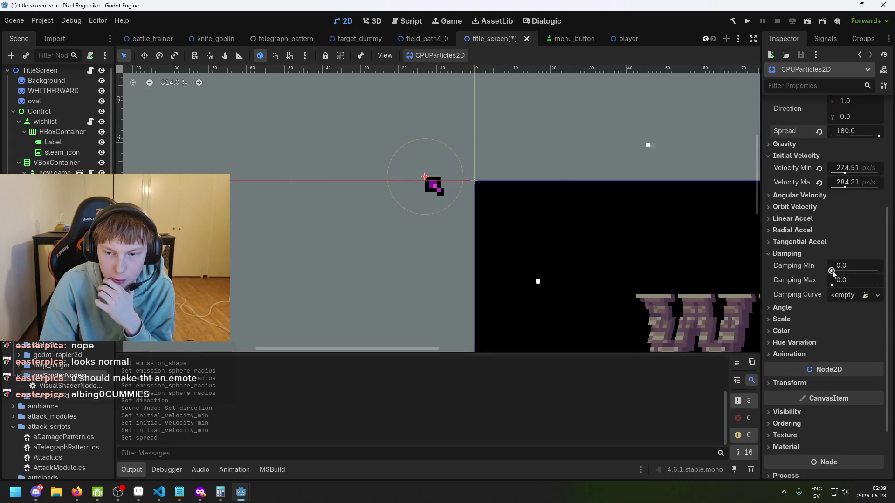
Step: Try raising the damping to 100, then revert Damping Min and Max back to 0
mouse_move(832, 272)
left_mouse_down()
mouse_move(845, 268)
mouse_move(799, 256)
left_mouse_up()
scroll(588, 209, "down", 5)
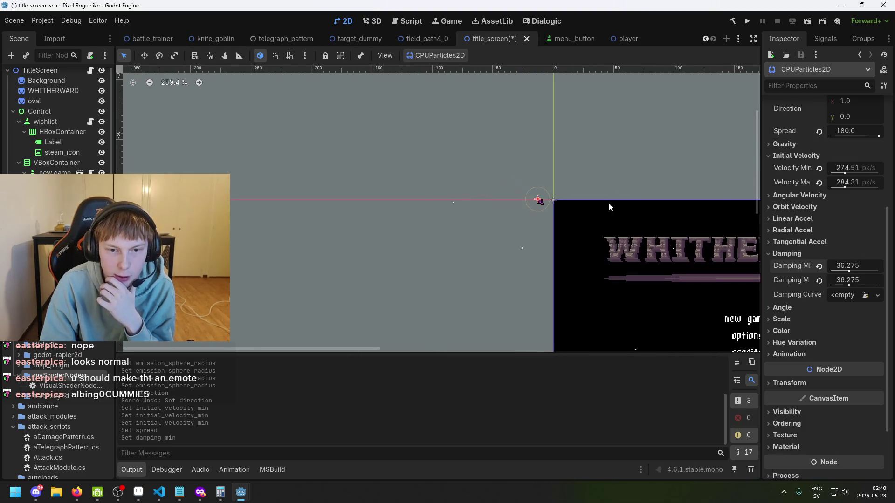
left_click_drag(848, 270, 878, 271)
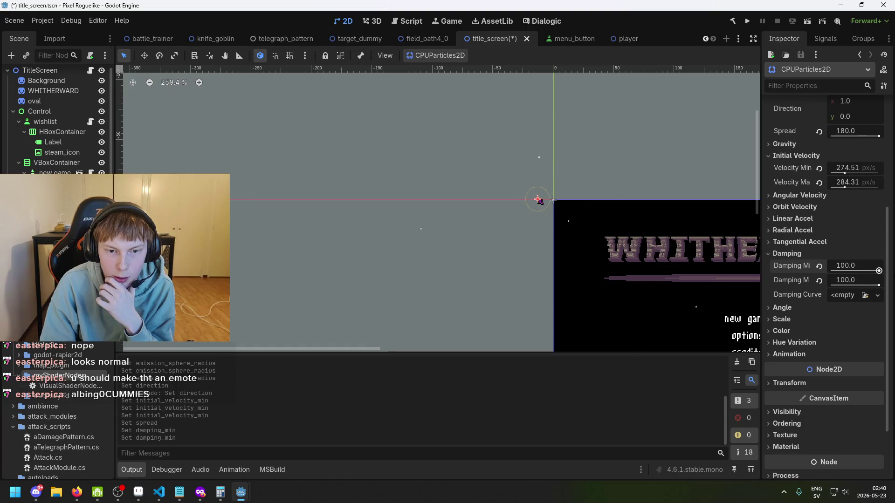
left_click(819, 267)
scroll(839, 300, "down", 2)
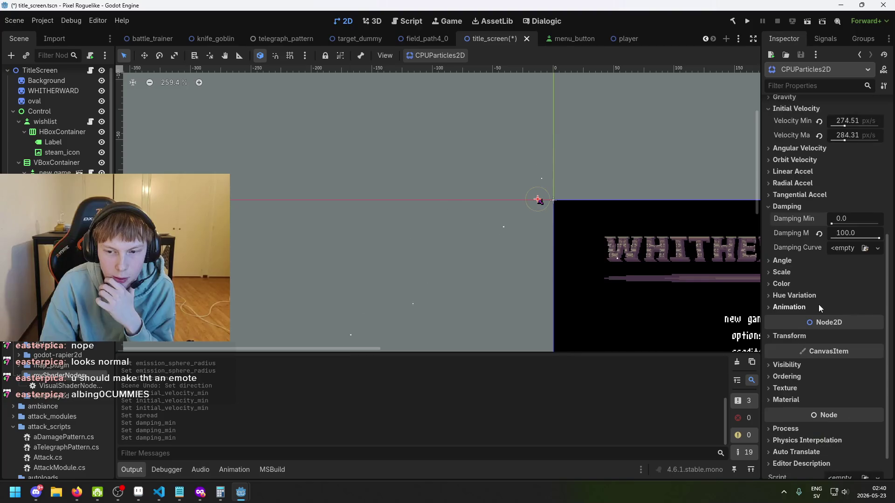
left_click(794, 275)
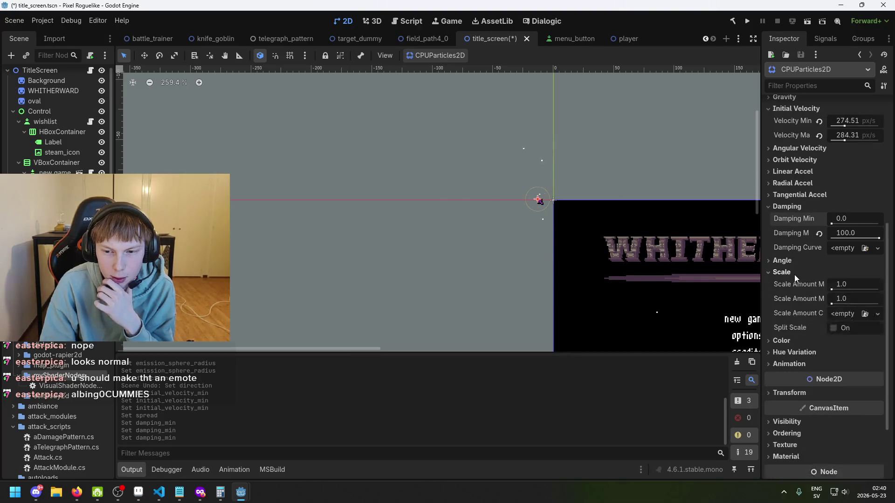
left_click(794, 275)
left_click(800, 284)
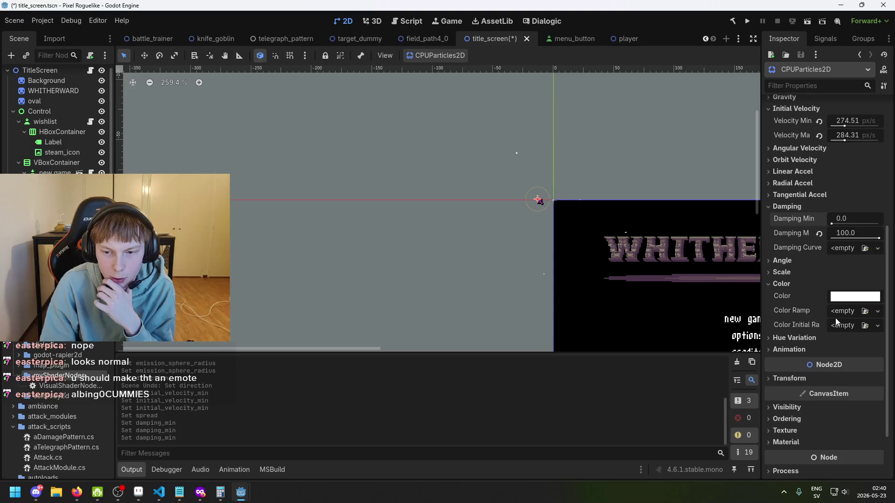
mouse_move(800, 311)
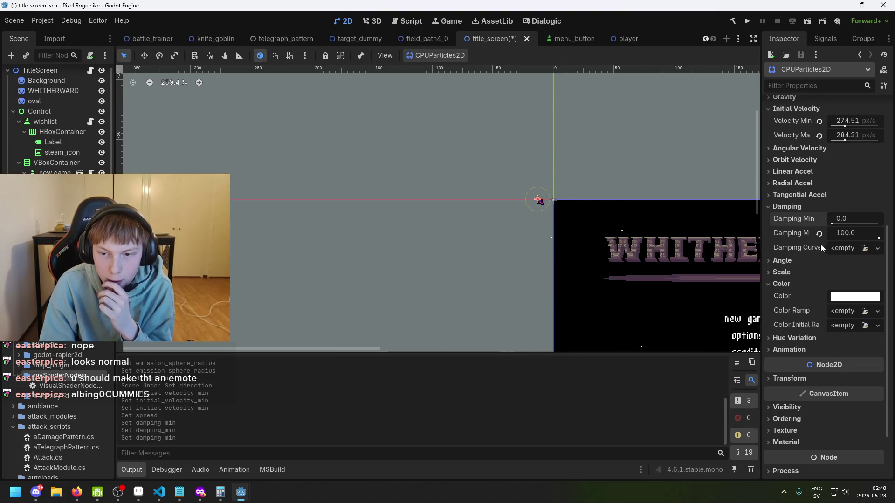
scroll(820, 261, "up", 1)
left_click(819, 281)
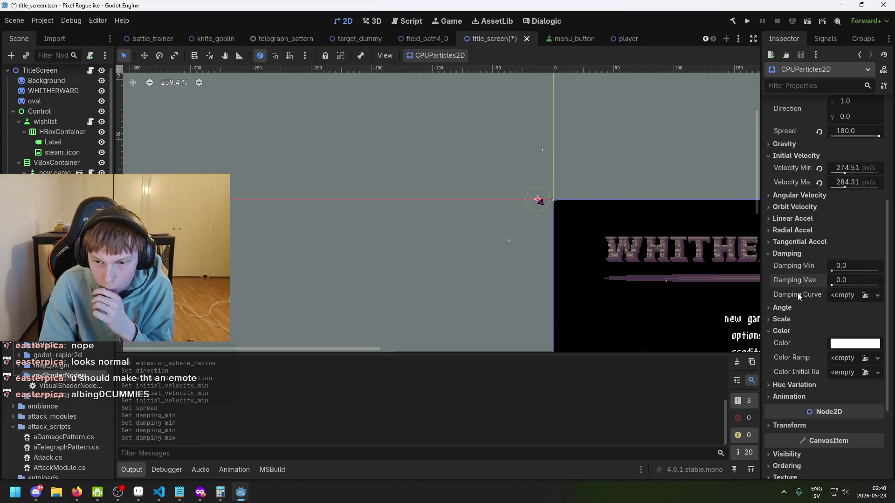
Step: Assign a New Curve as the damping curve and open it for editing
mouse_move(798, 293)
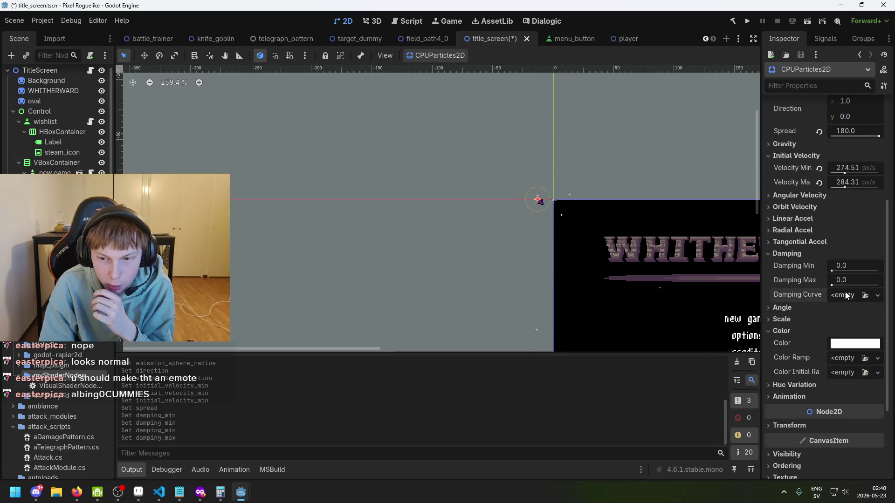
left_click(877, 294)
left_click(844, 323)
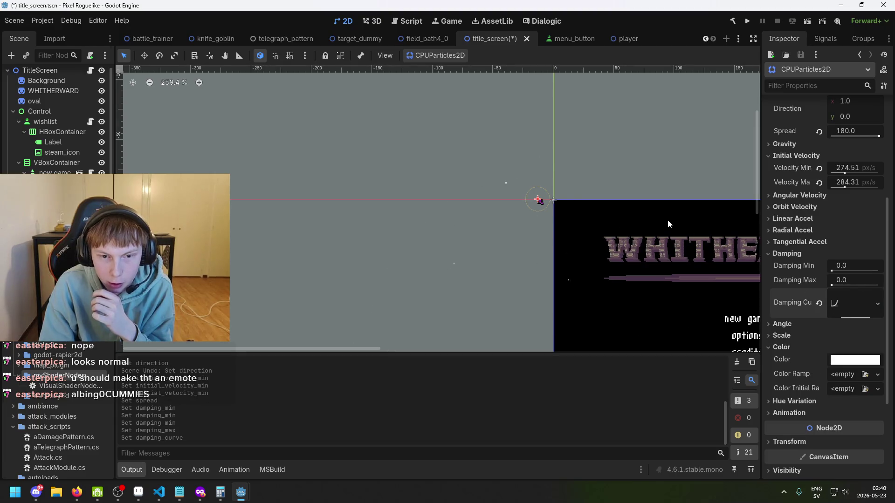
left_click(851, 305)
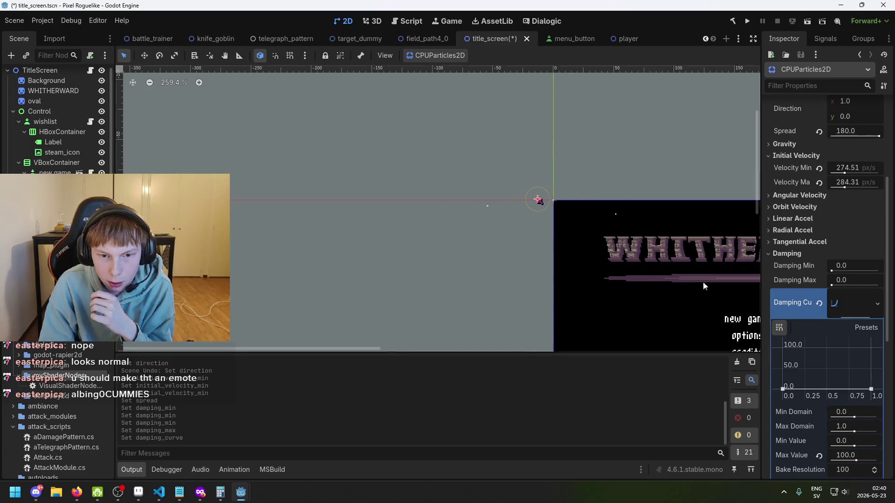
scroll(639, 251, "down", 8)
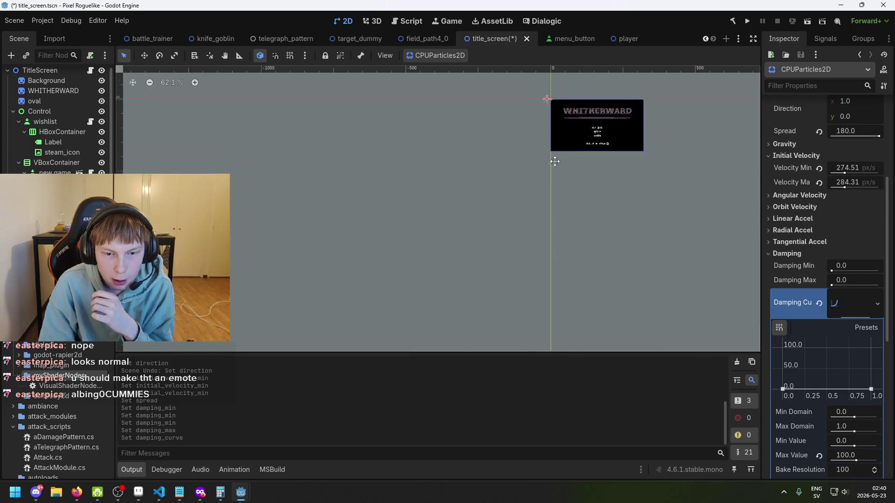
scroll(541, 276, "up", 1)
scroll(482, 217, "up", 11)
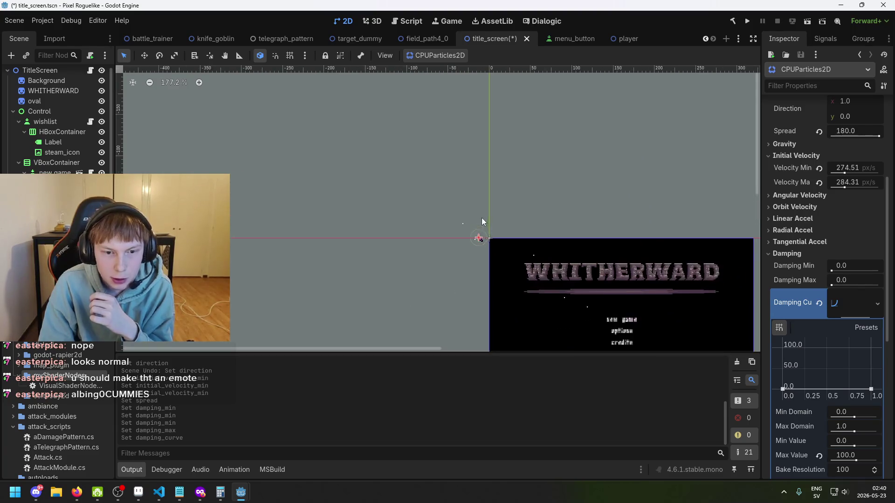
scroll(852, 169, "up", 5)
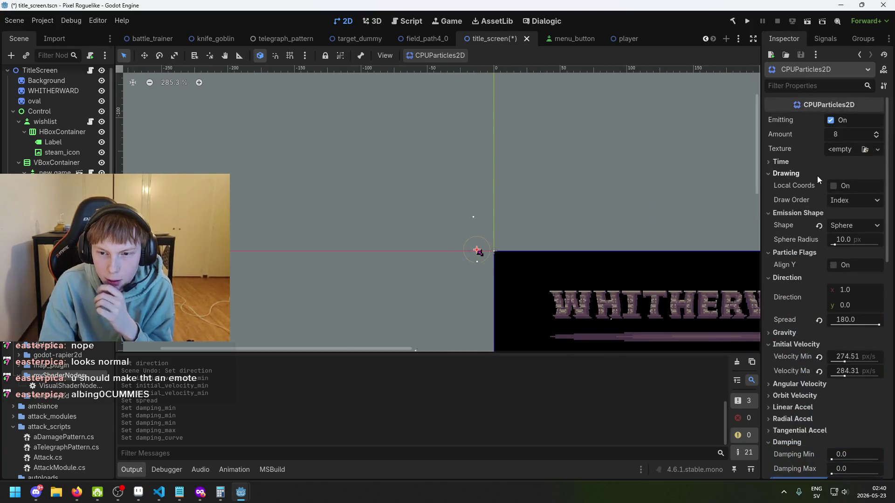
Step: Set the particle Lifetime to 0.2 seconds
left_click(804, 164)
left_click(854, 174)
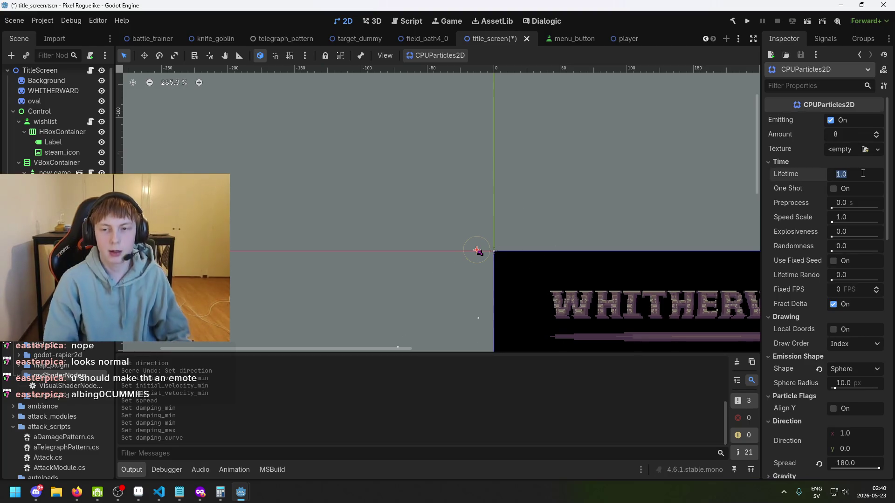
type("0.2")
key("Return")
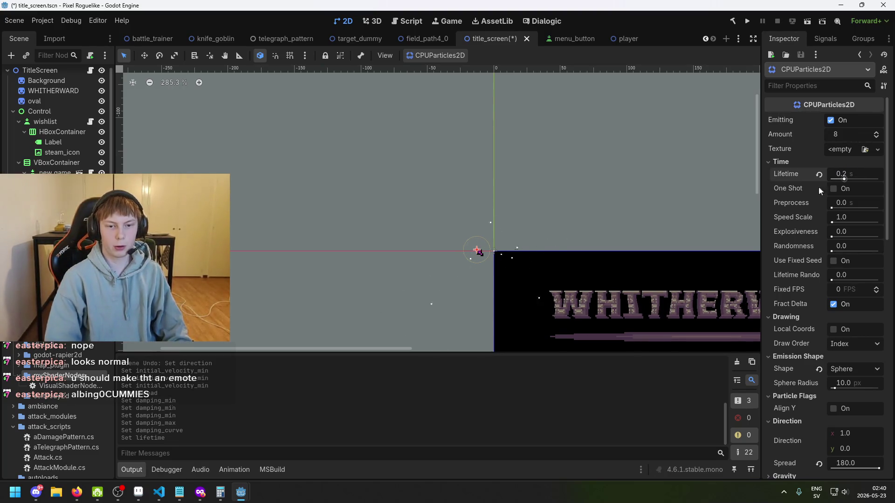
Step: Raise the damping curve's end point to 100
scroll(524, 207, "down", 1)
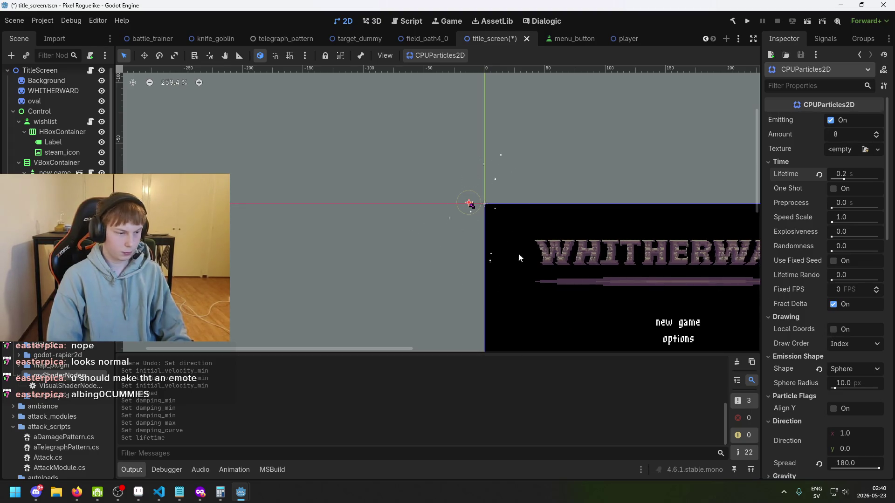
scroll(799, 311, "down", 3)
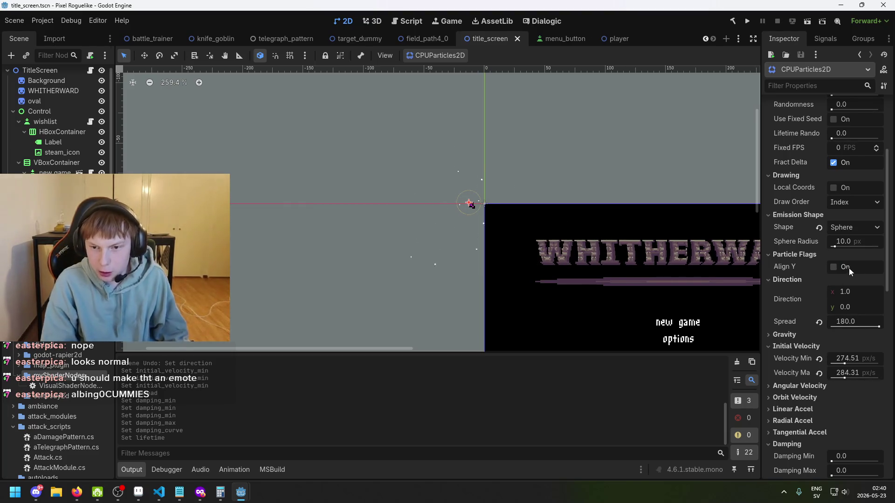
scroll(845, 326, "up", 1)
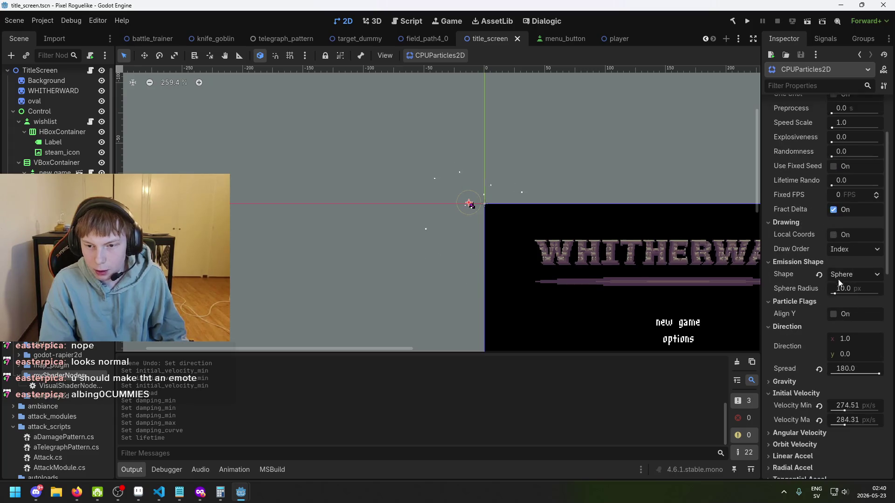
scroll(842, 303, "down", 4)
scroll(849, 335, "down", 4)
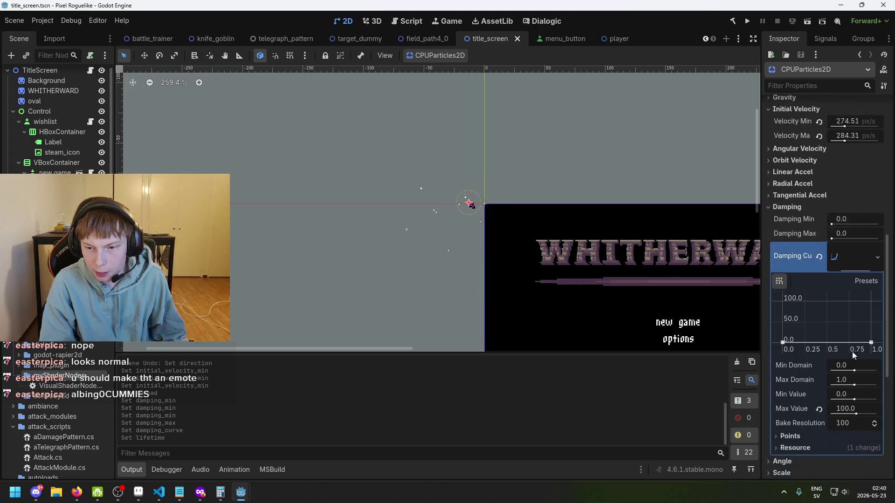
left_click_drag(870, 343, 871, 302)
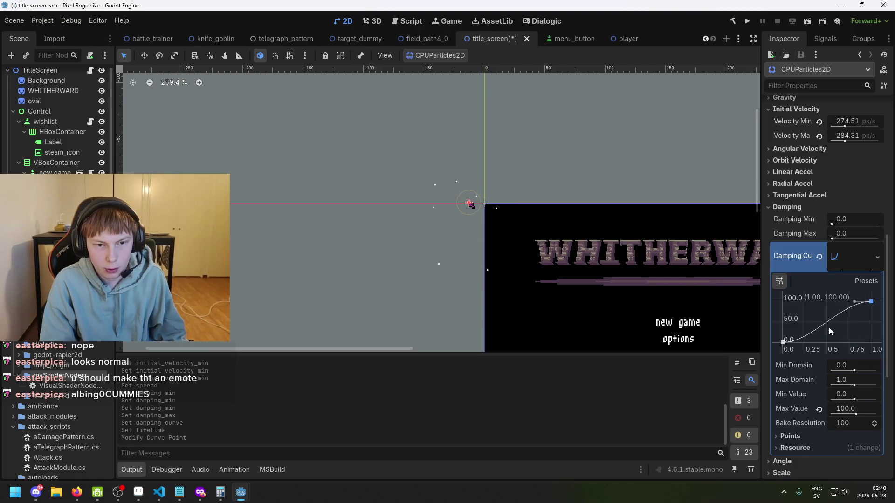
Step: Undo a change to the curve's Max Value, then drag Damping Min and Max to 100
scroll(488, 203, "up", 4)
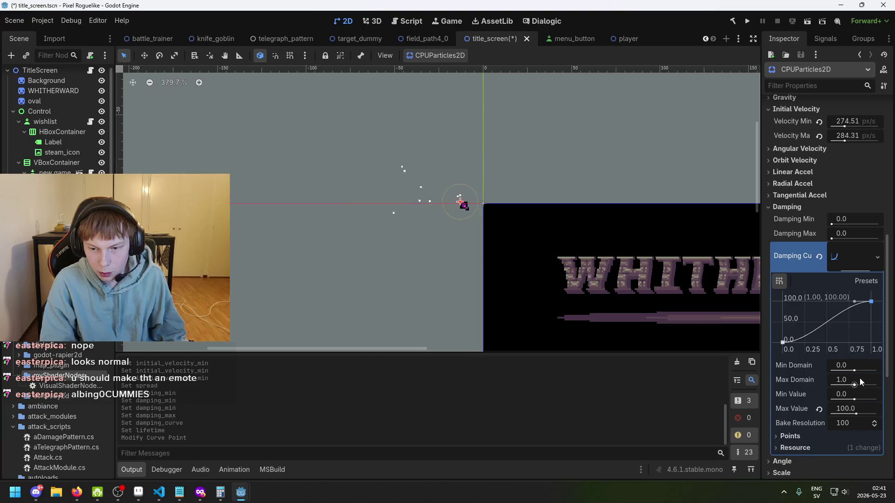
scroll(860, 382, "down", 1)
key("Left")
key("Left")
type("00")
type("0")
key("Return")
key("ctrl+z")
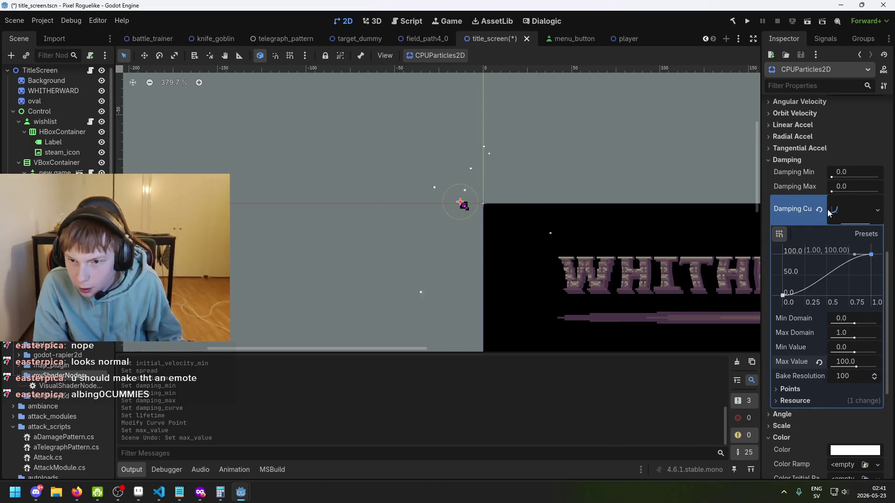
scroll(827, 212, "up", 2)
left_click_drag(834, 222, 881, 220)
scroll(489, 206, "up", 4)
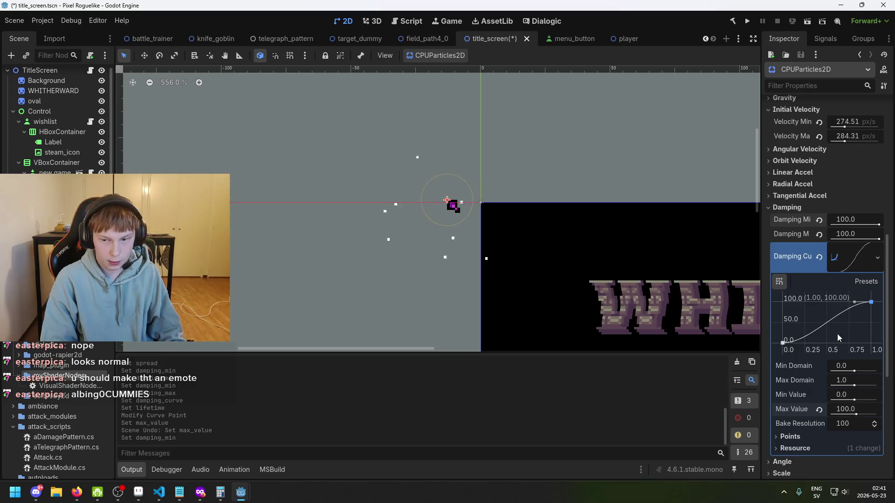
Step: Lower the damping to about 12.746–14.707
left_click(821, 221)
mouse_move(878, 239)
left_mouse_down()
mouse_move(849, 239)
mouse_move(841, 224)
mouse_move(845, 236)
mouse_move(840, 225)
mouse_move(856, 225)
mouse_move(835, 240)
left_mouse_up()
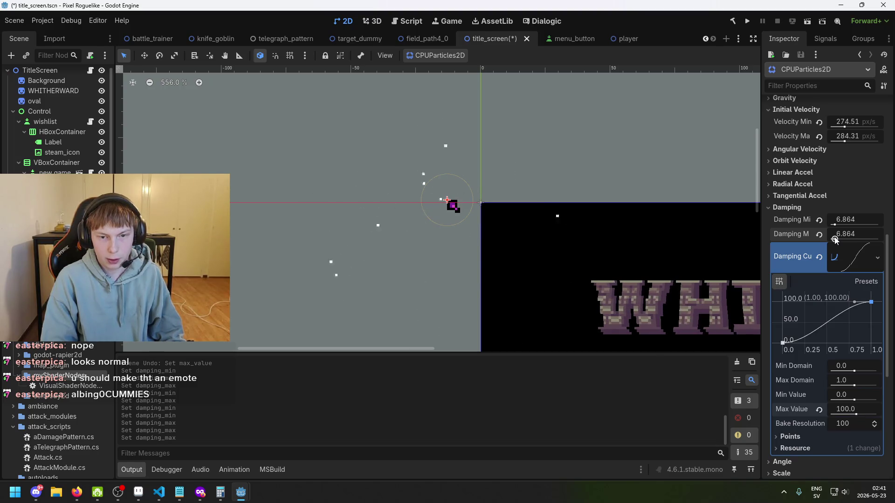
left_click_drag(834, 224, 838, 226)
scroll(856, 191, "up", 10)
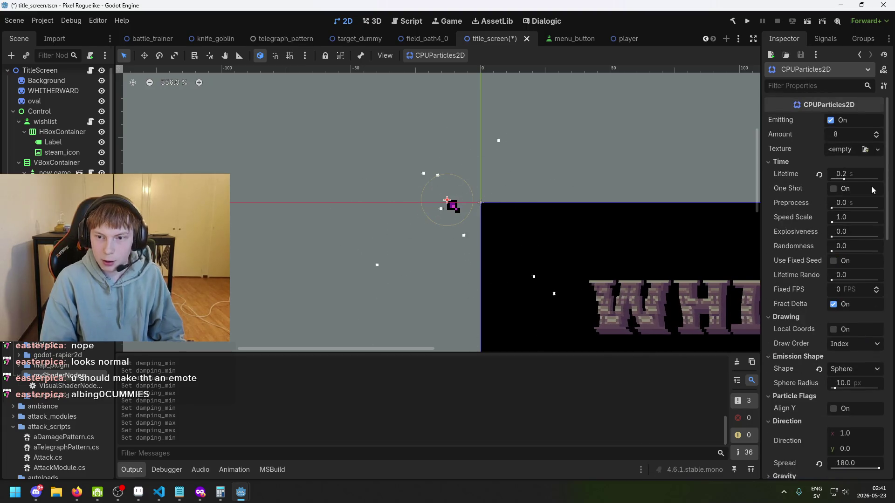
Step: Leave One Shot off, turn Emitting on, and save the title screen scene
left_click(864, 189)
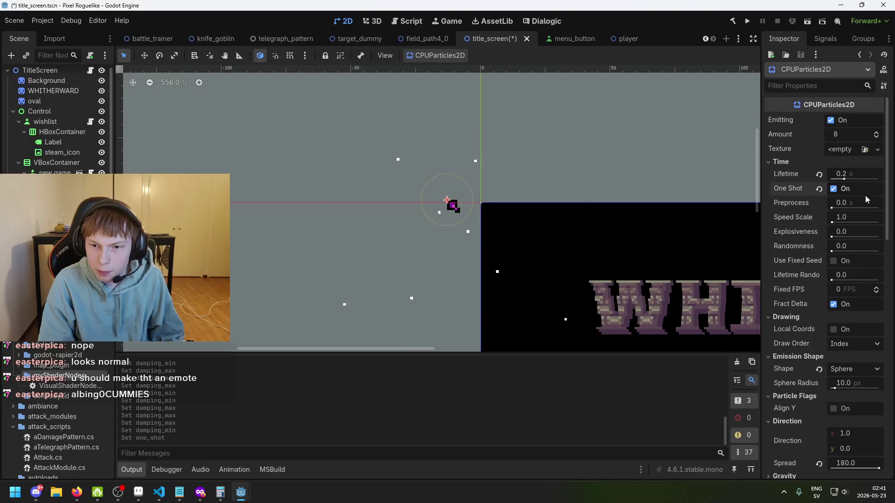
left_click(833, 189)
left_click(832, 120)
key("ctrl+s")
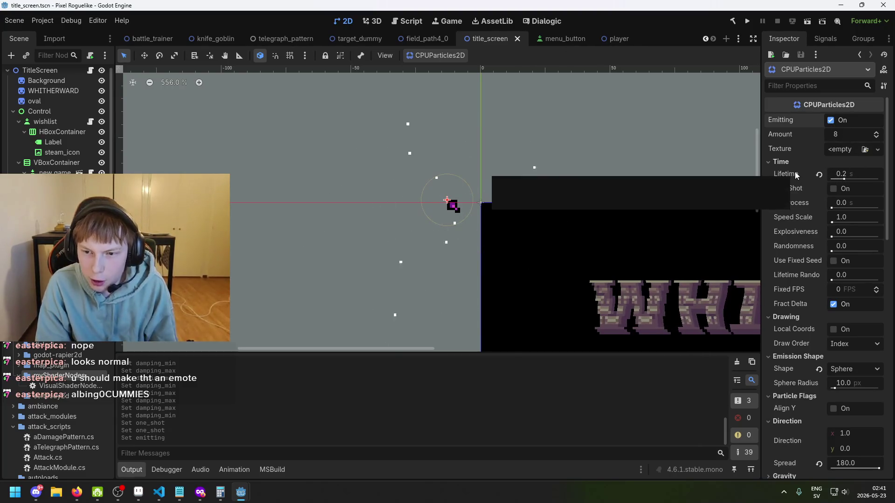
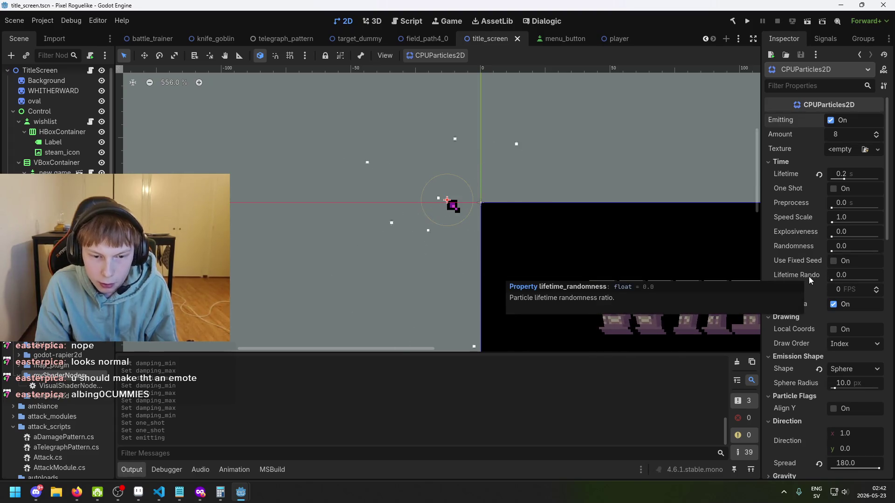
Step: Raise the particles' lifetime randomness to 0.54
left_click(833, 280)
left_click_drag(832, 280, 860, 282)
scroll(652, 206, "down", 2)
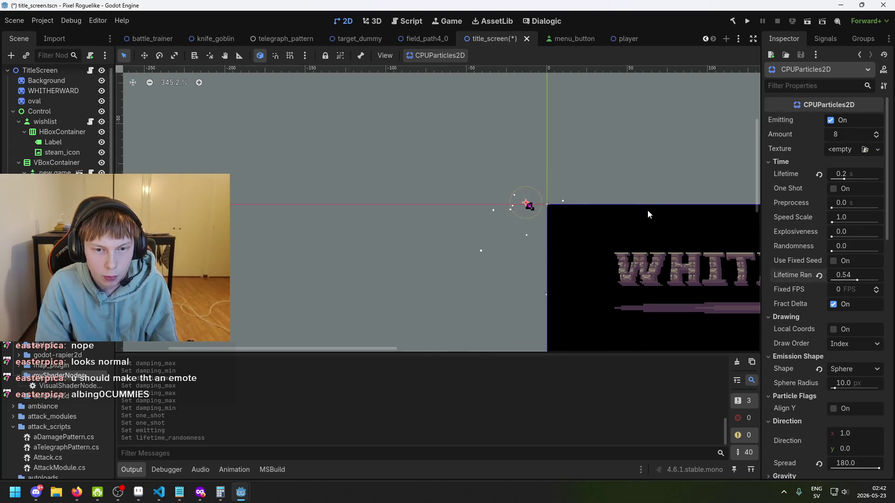
scroll(588, 196, "up", 1)
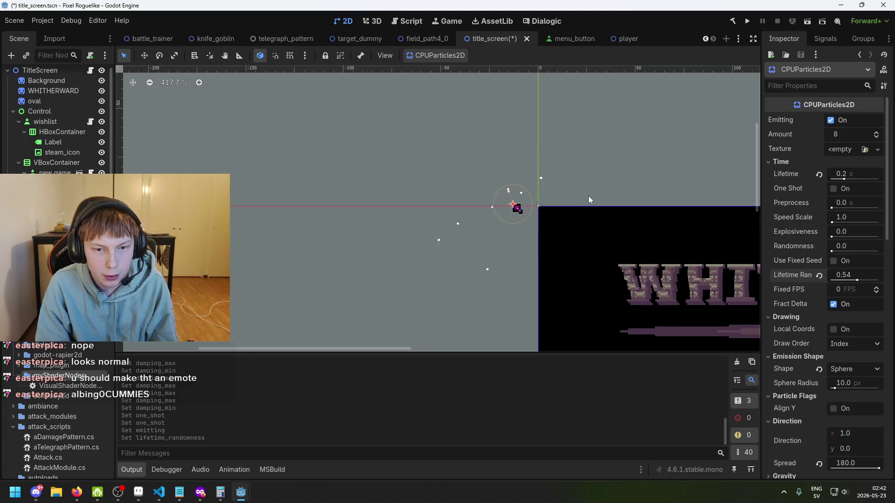
scroll(545, 190, "up", 1)
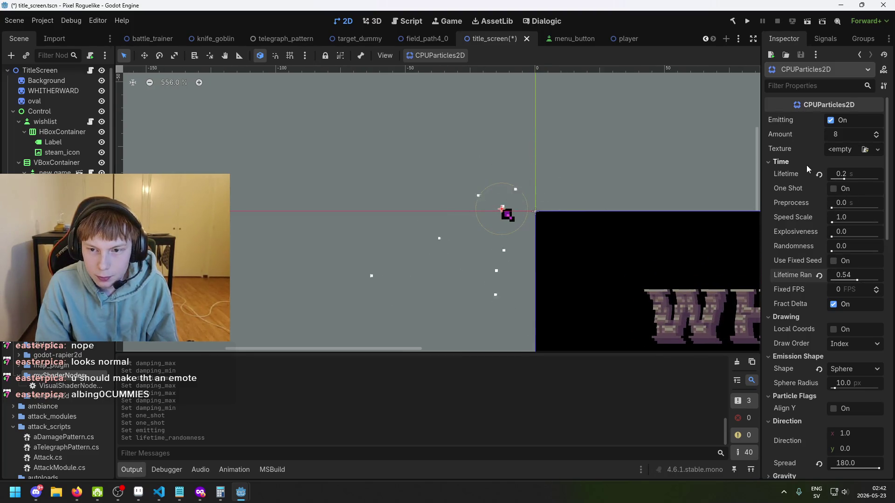
scroll(827, 328, "down", 5)
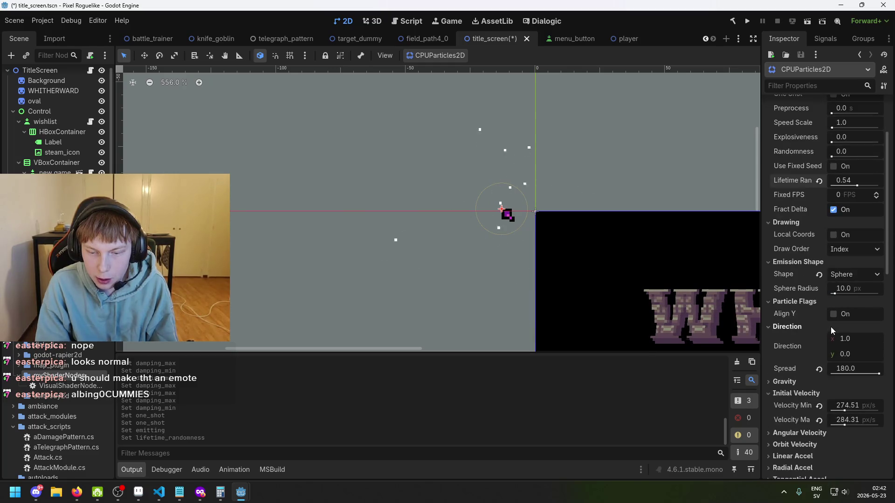
scroll(824, 346, "up", 5)
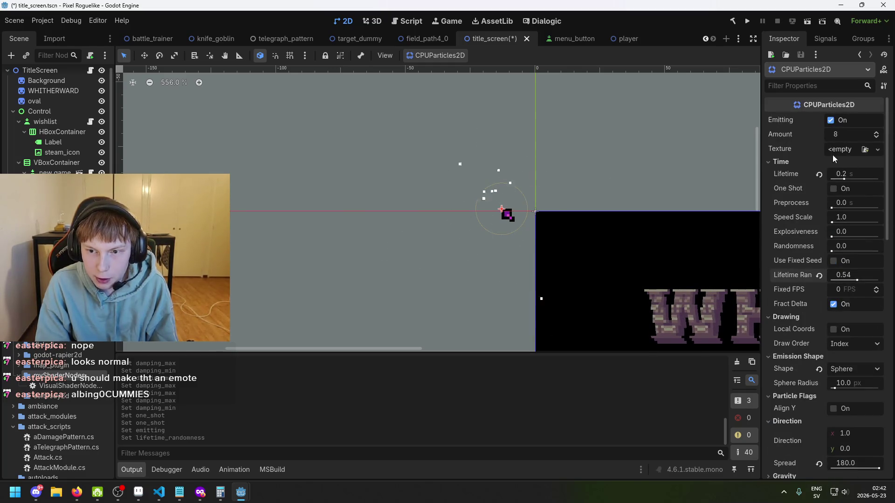
Step: Collapse the Time and Drawing groups and shrink the emission sphere radius from 10 to 3.5 px
left_click(795, 162)
left_click(795, 162)
left_click(791, 166)
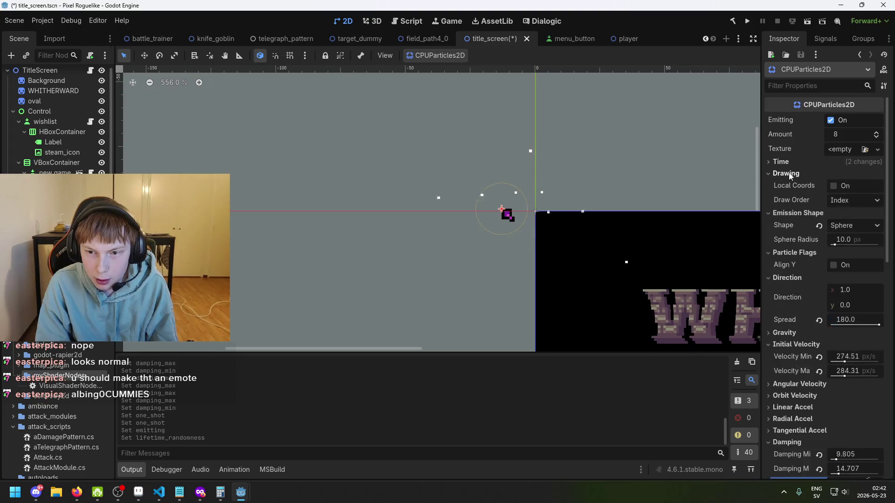
left_click(788, 173)
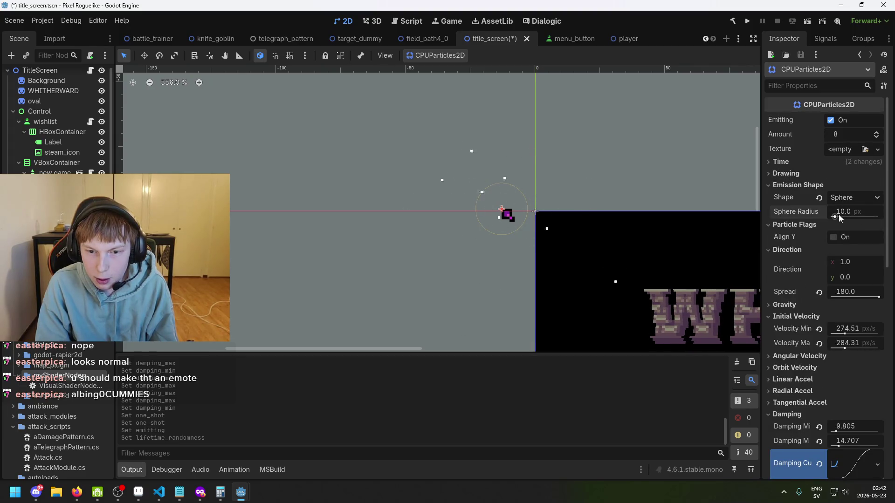
left_click_drag(839, 218, 836, 219)
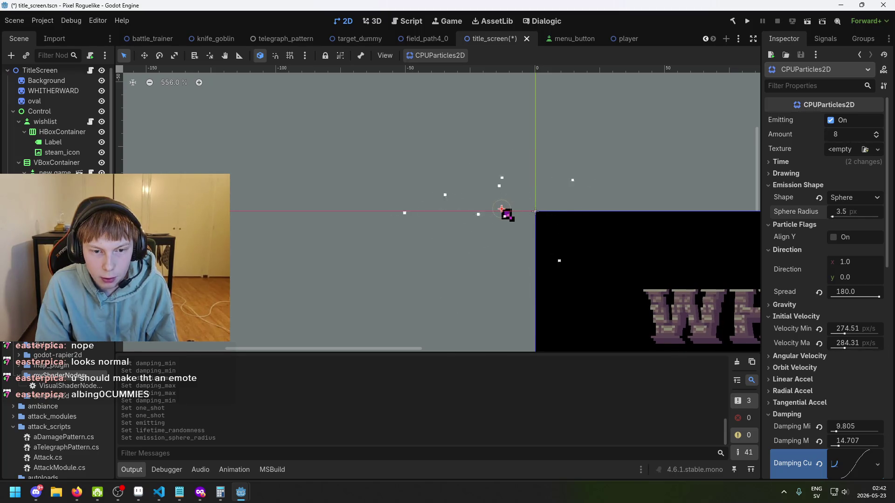
scroll(527, 211, "up", 4)
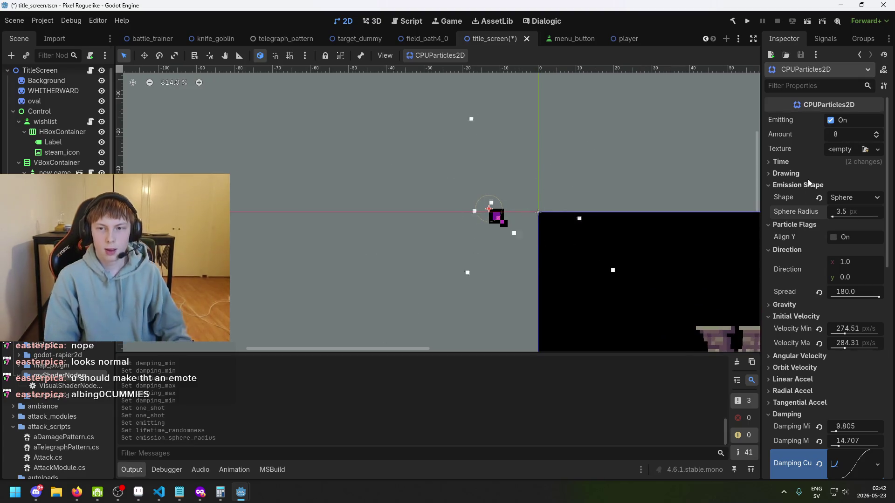
Step: Set the particle amount to 10, after briefly trying 50
left_click(857, 136)
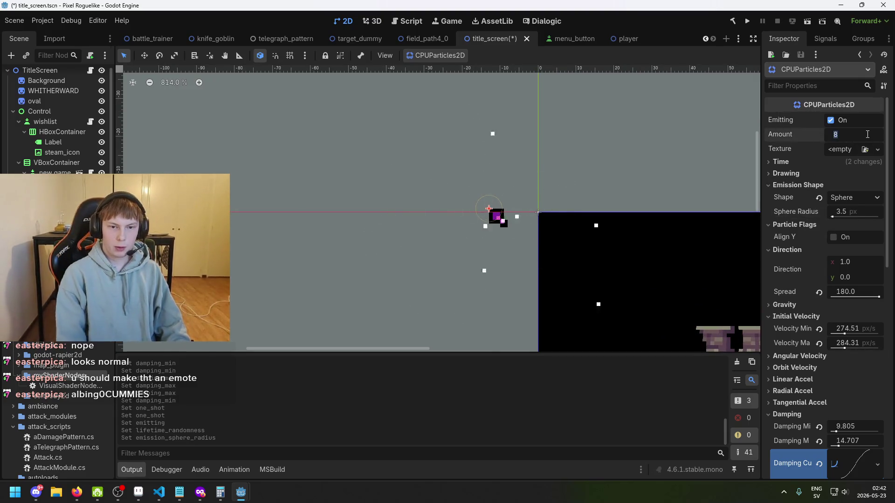
type("10")
key("Return")
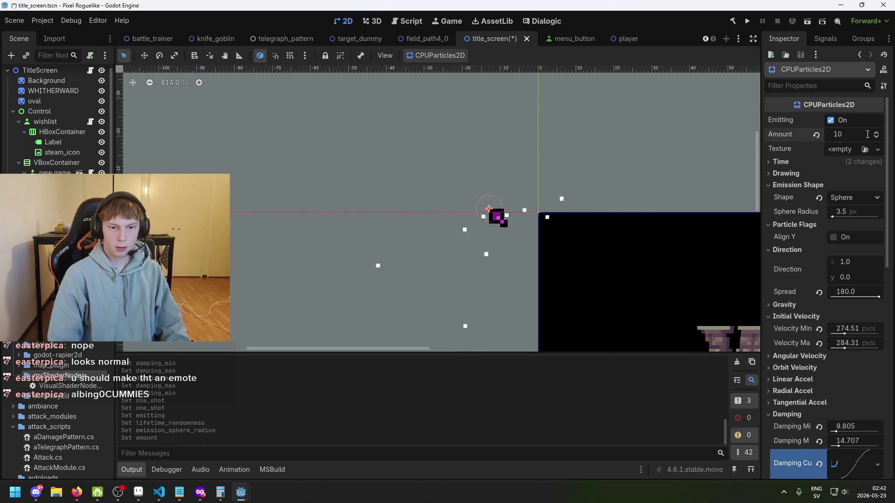
left_click(868, 134)
type("50")
key("Return")
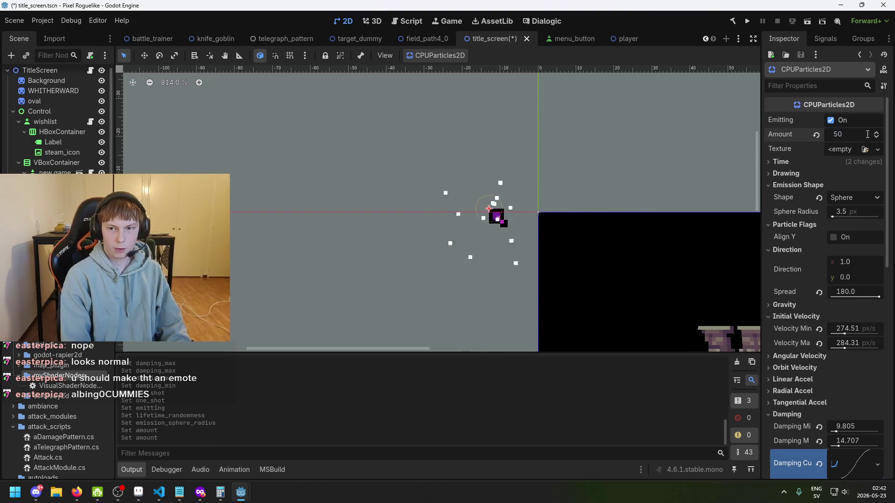
left_click(867, 135)
type("10")
key("Return")
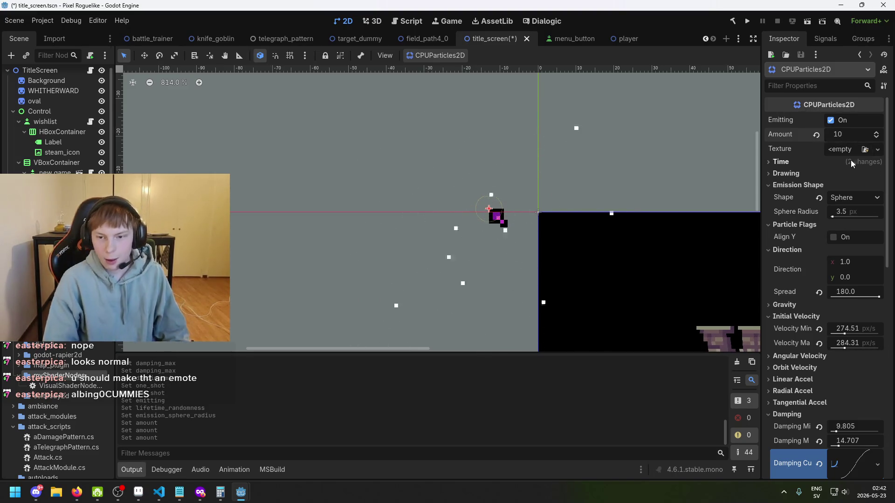
Step: Lower the initial velocity range to about 39.21–78.43 px/s
left_click(796, 163)
left_click(796, 163)
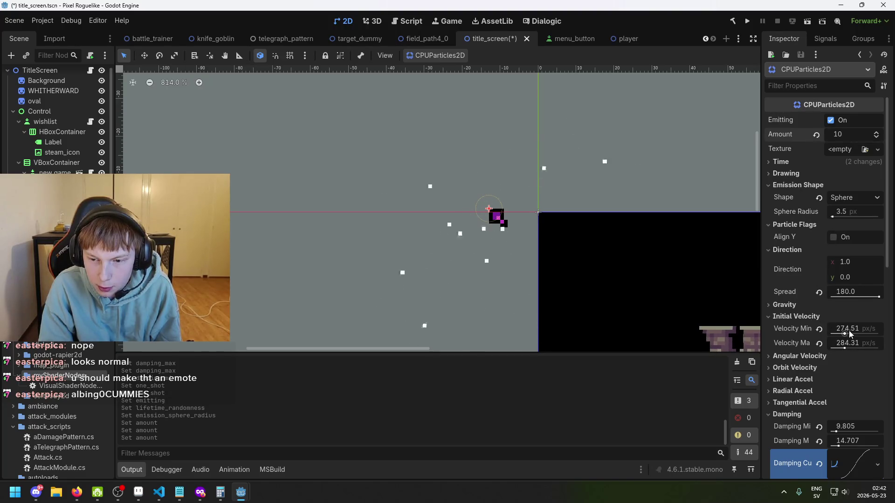
mouse_move(844, 347)
left_mouse_down()
mouse_move(830, 347)
mouse_move(839, 333)
mouse_move(842, 347)
mouse_move(834, 335)
left_mouse_up()
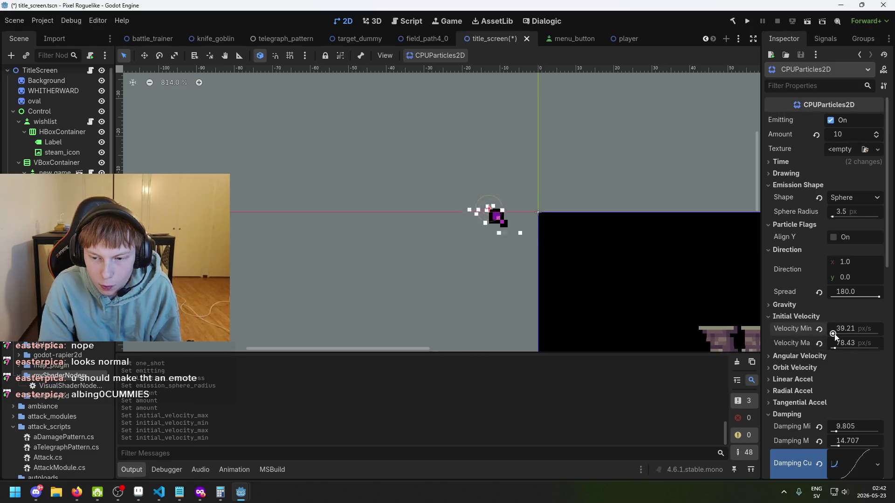
Step: Expand the Damping section and try new damping and minimum velocity values, then undo them
left_click(852, 463)
scroll(850, 383, "down", 1)
left_click_drag(838, 399, 831, 384)
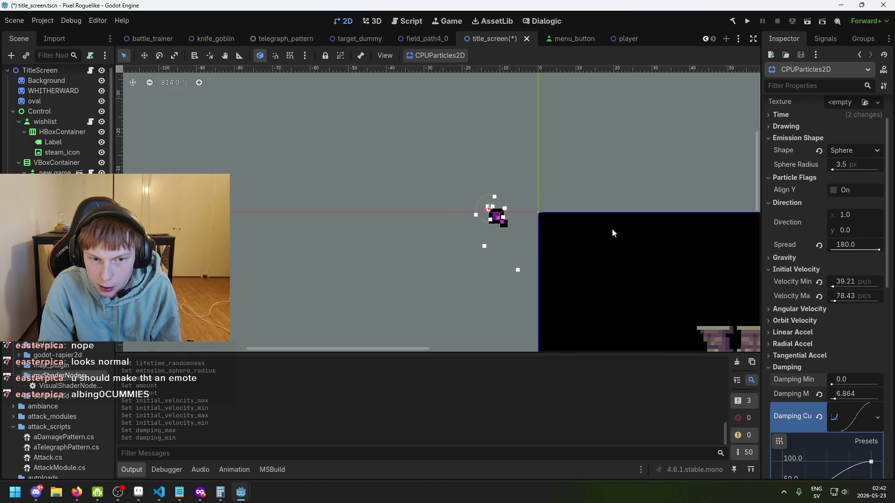
scroll(601, 230, "down", 4)
scroll(600, 230, "up", 1)
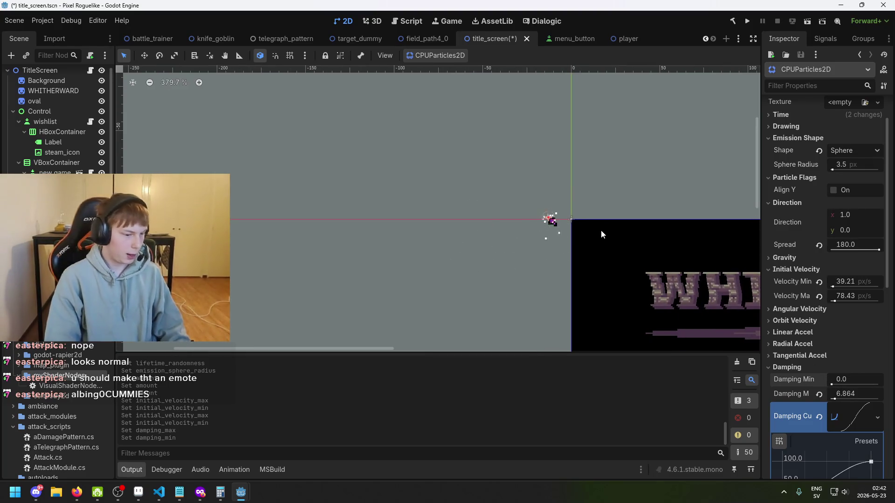
scroll(600, 231, "up", 5)
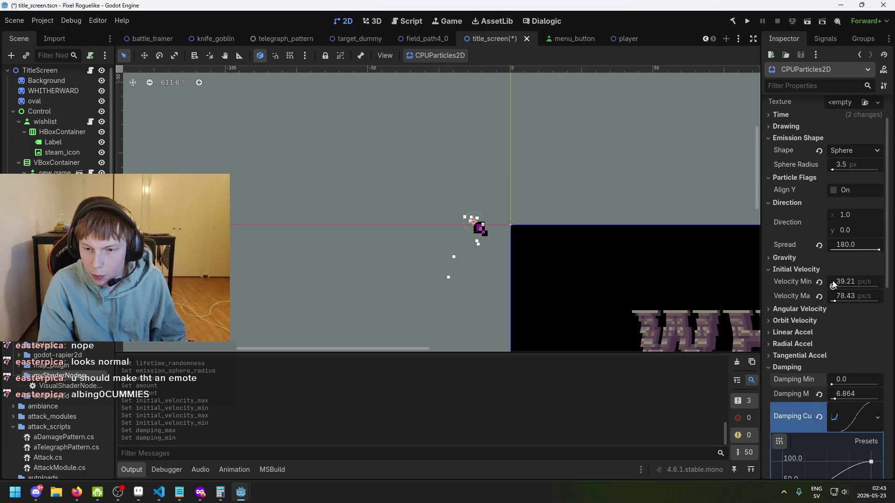
left_click_drag(833, 286, 844, 287)
left_click_drag(833, 384, 865, 386)
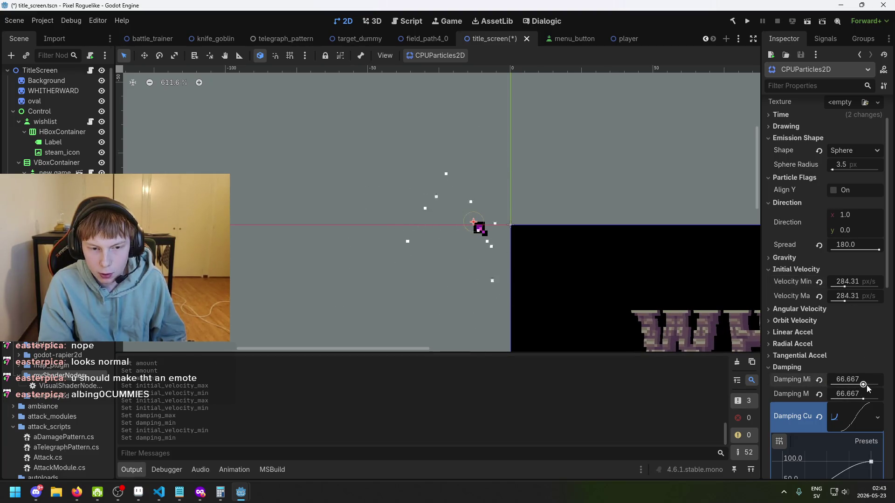
key("ctrl+z")
key("ctrl+z")
Step: Set damping to about 15.7–21.6 and maximum initial velocity to 166.66 px/s
left_click_drag(832, 385, 841, 400)
left_click_drag(844, 301, 839, 302)
left_click(800, 256)
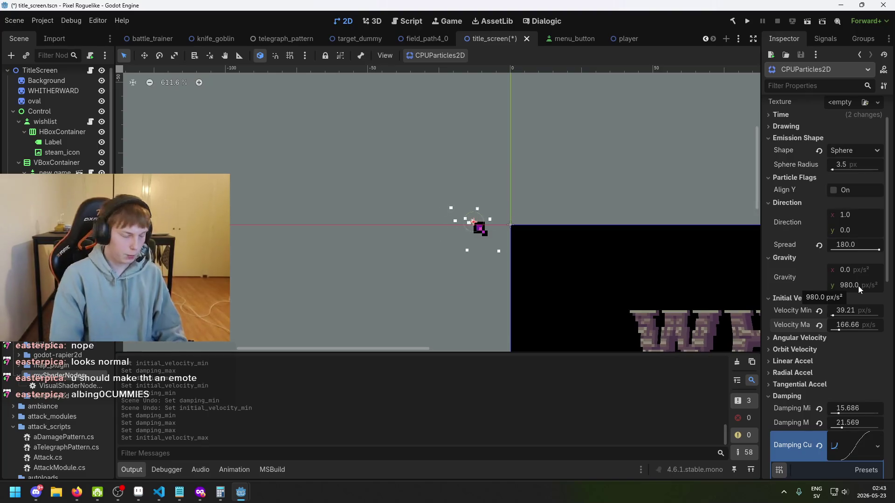
Step: Reduce the vertical gravity to 200 px/s²
scroll(858, 286, "up", 2)
scroll(857, 286, "down", 2)
left_click_drag(858, 284, 856, 284)
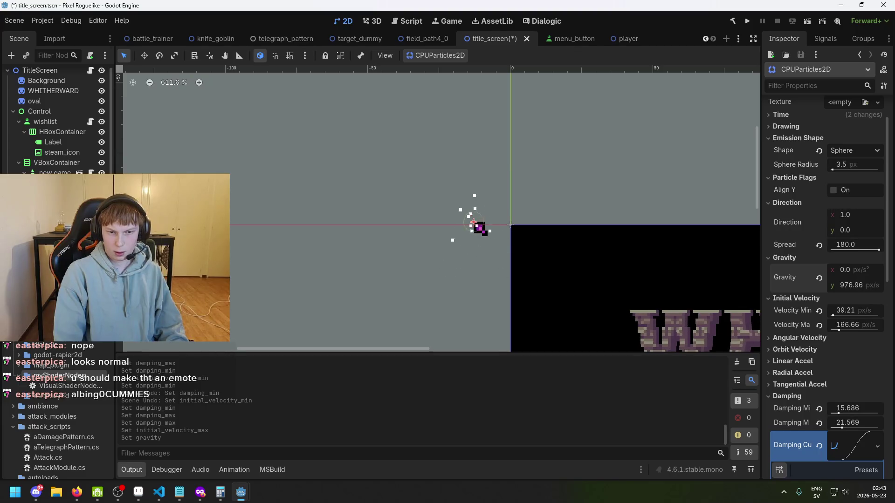
left_click_drag(855, 284, 855, 284)
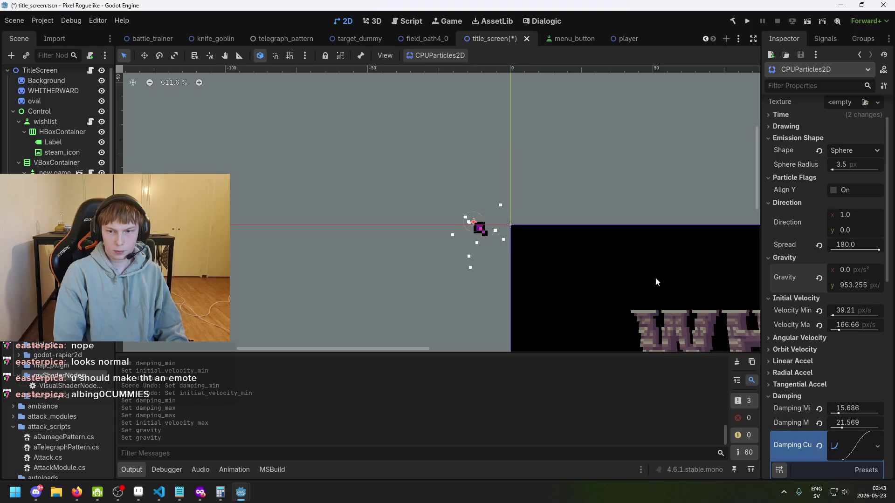
left_click(852, 282)
type("200")
key("Return")
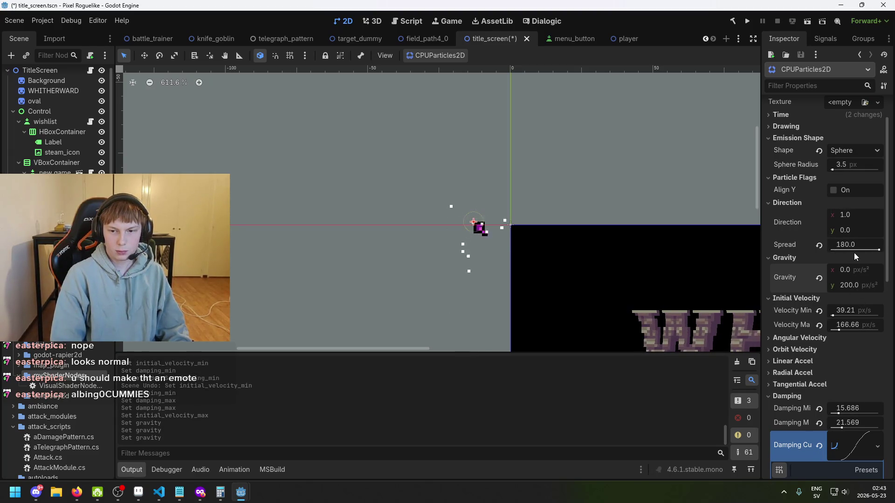
Step: Raise minimum initial velocity to 147.05 px/s and lower damping to 11.764
scroll(594, 250, "up", 2)
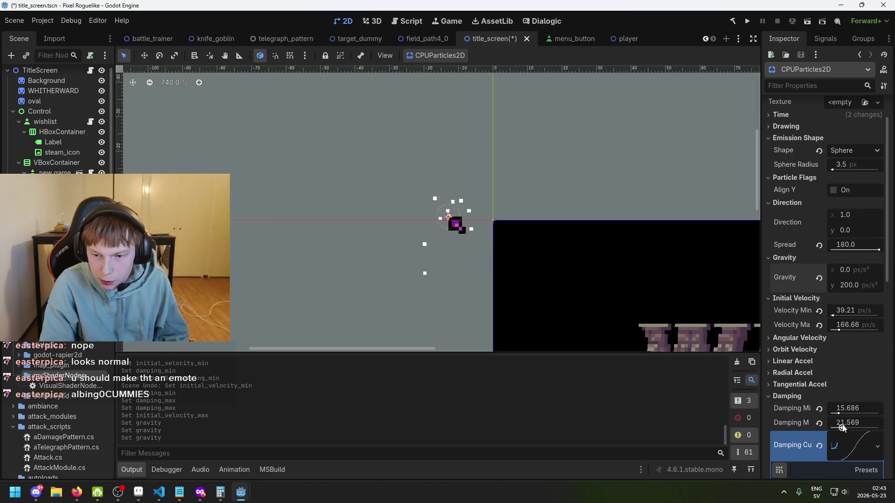
left_click_drag(833, 315, 838, 316)
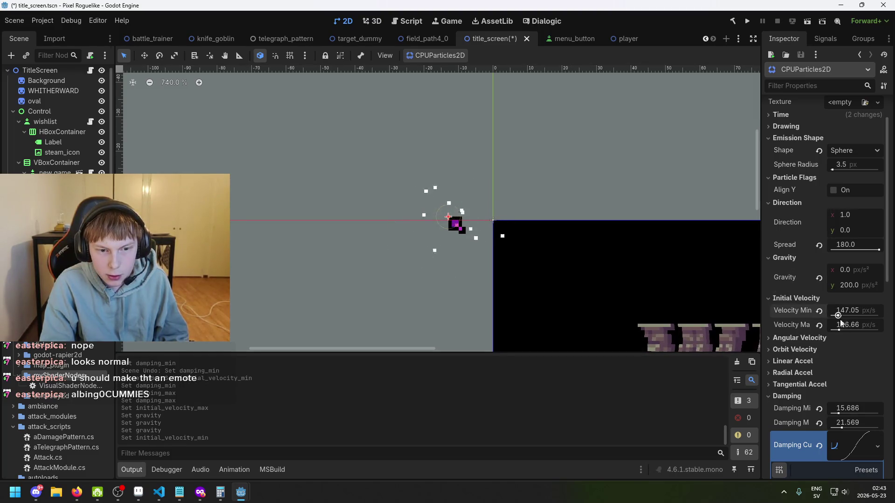
mouse_move(840, 413)
left_mouse_down()
mouse_move(840, 428)
mouse_move(837, 414)
left_mouse_up()
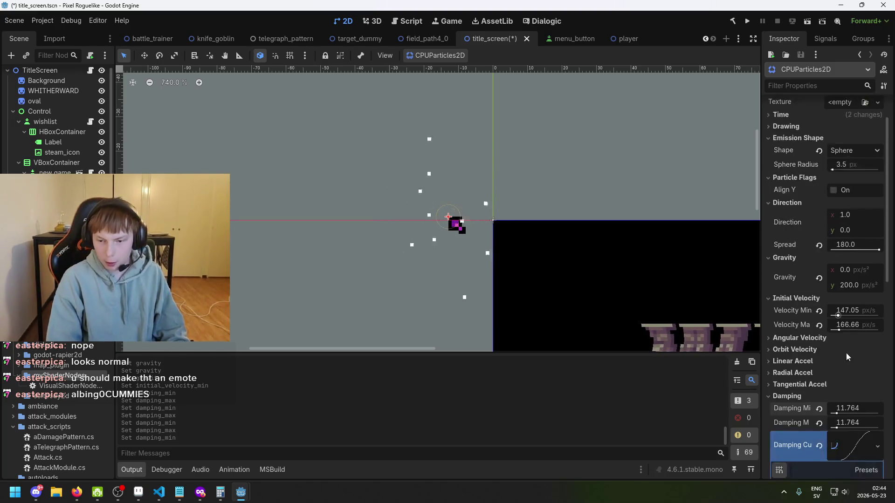
scroll(846, 353, "down", 3)
left_click_drag(838, 221, 834, 221)
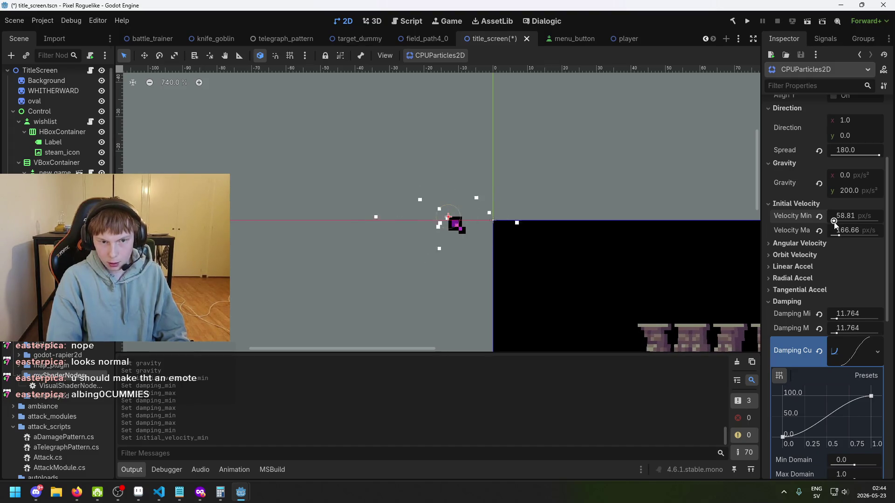
left_click_drag(833, 222, 832, 222)
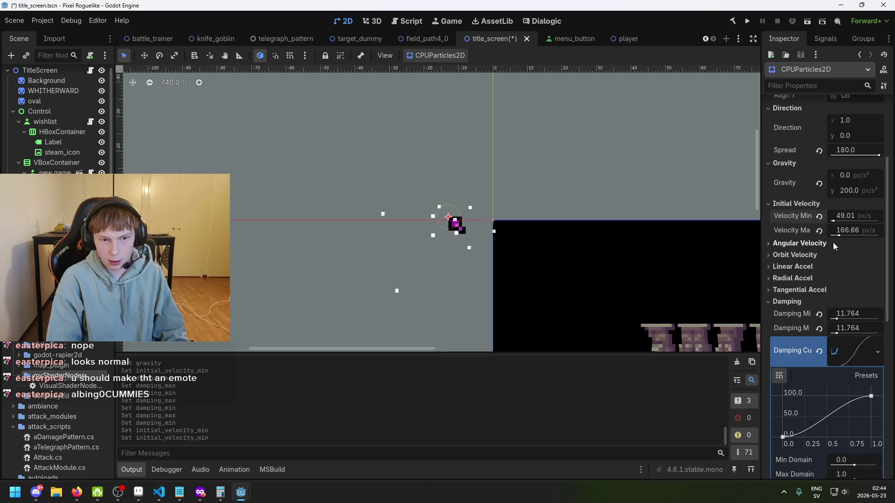
scroll(512, 219, "down", 2)
scroll(512, 219, "down", 2)
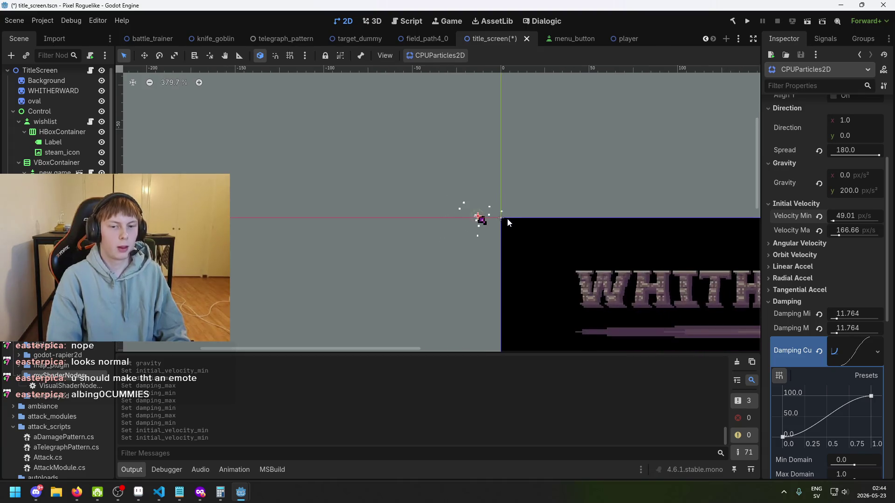
scroll(498, 223, "up", 5)
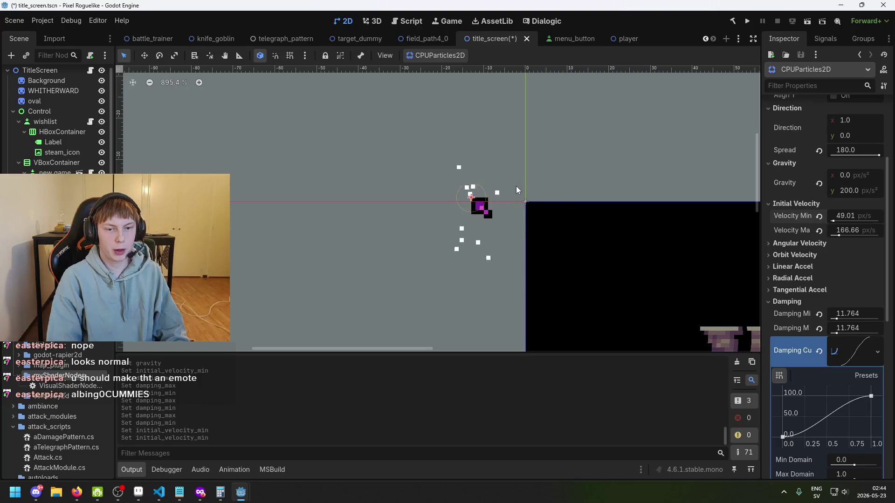
scroll(646, 219, "down", 3)
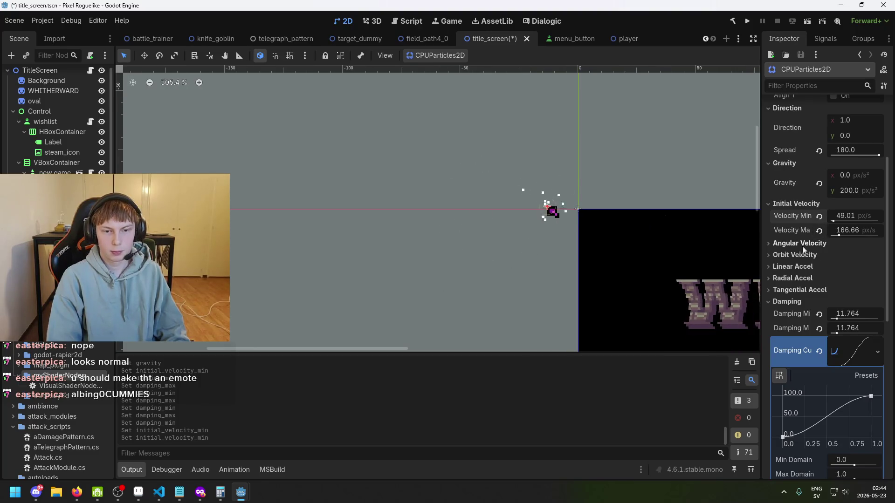
scroll(832, 290, "down", 5)
scroll(831, 364, "down", 3)
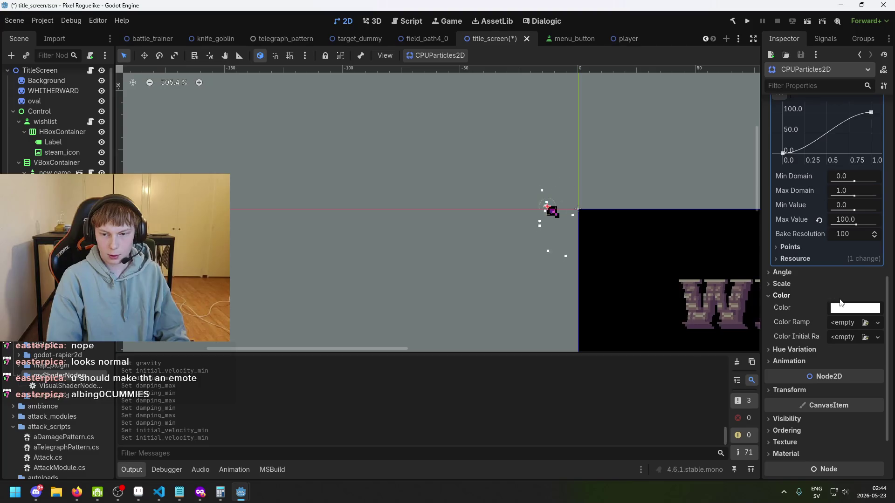
scroll(826, 347, "up", 3)
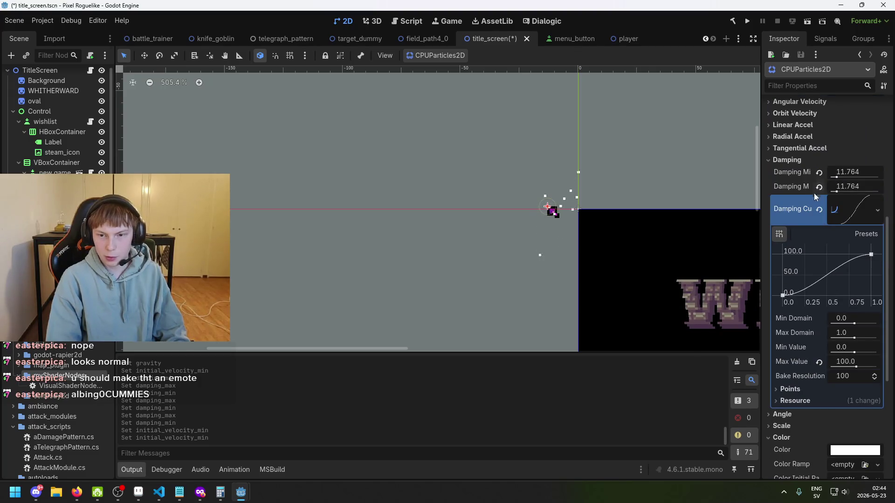
left_click(787, 176)
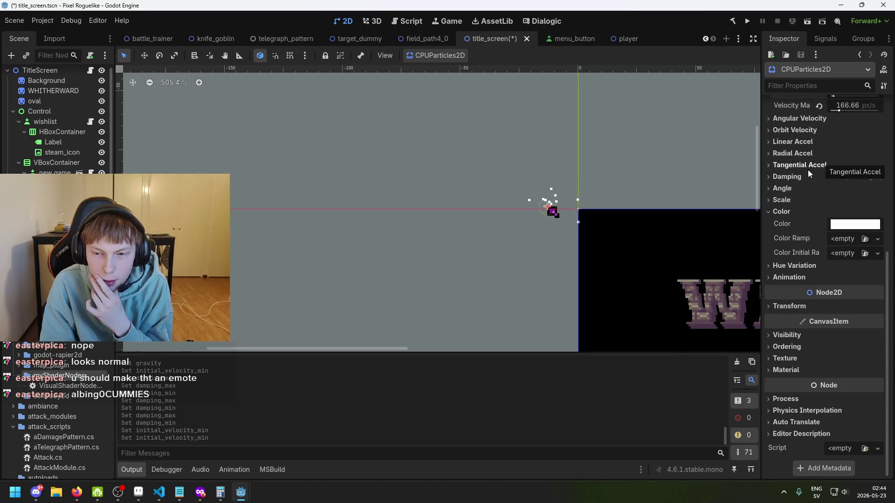
scroll(626, 198, "up", 2)
scroll(809, 154, "up", 2)
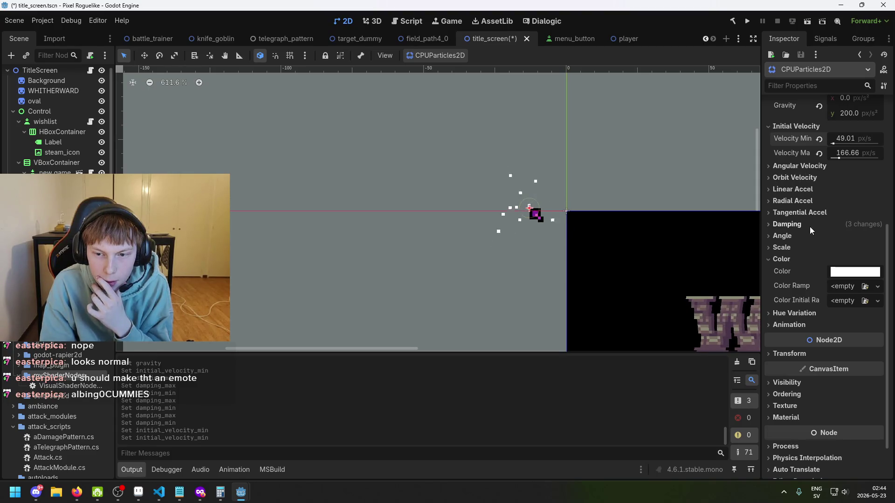
left_click(783, 247)
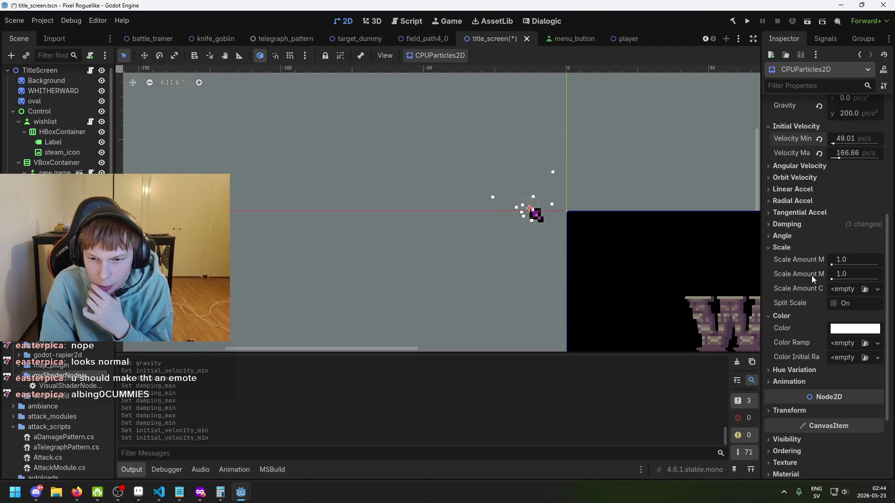
left_click(799, 248)
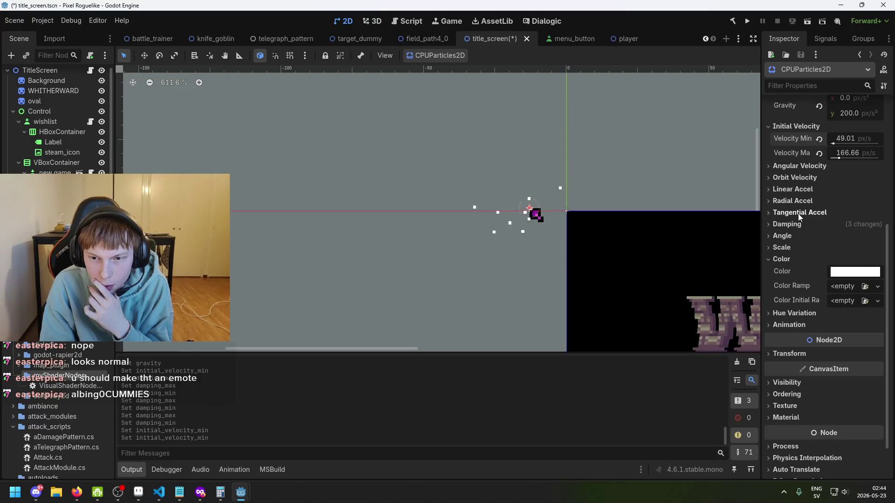
scroll(808, 313, "up", 2)
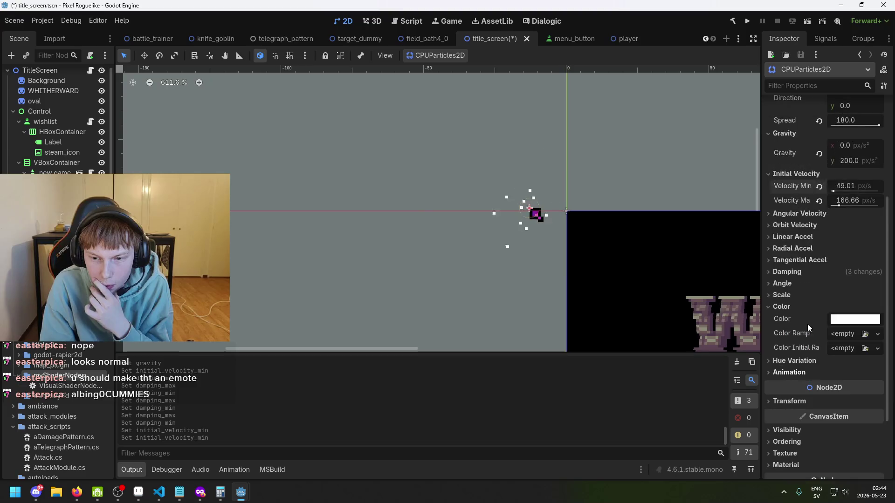
left_click(794, 306)
scroll(796, 301, "up", 5)
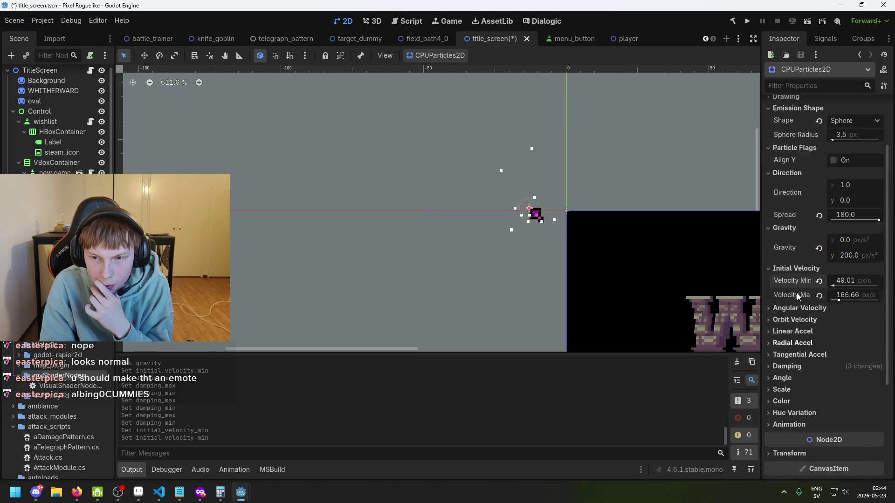
scroll(808, 192, "up", 1)
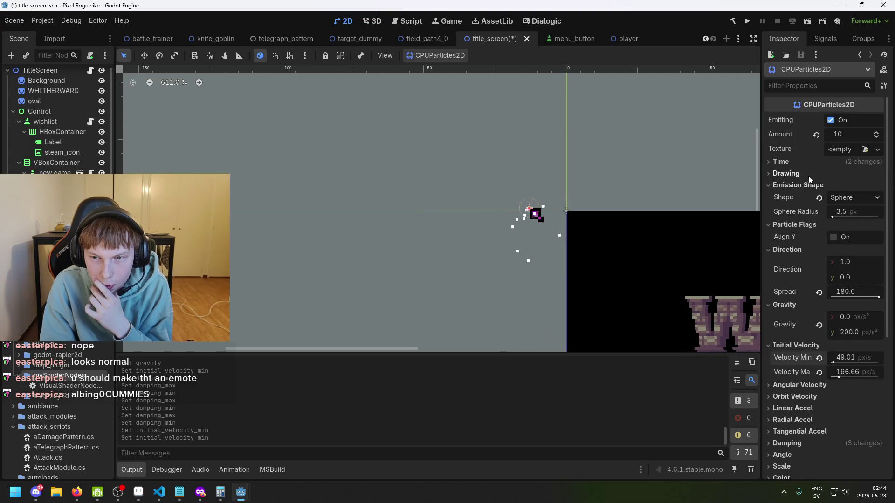
left_click(786, 173)
left_click(803, 174)
left_click(801, 163)
left_click(800, 163)
left_click(800, 163)
left_click(800, 164)
left_click(799, 163)
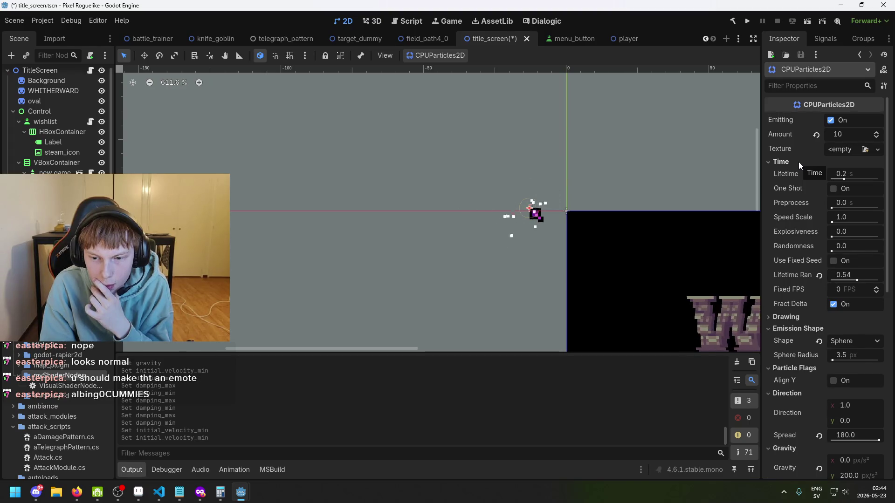
left_click(799, 163)
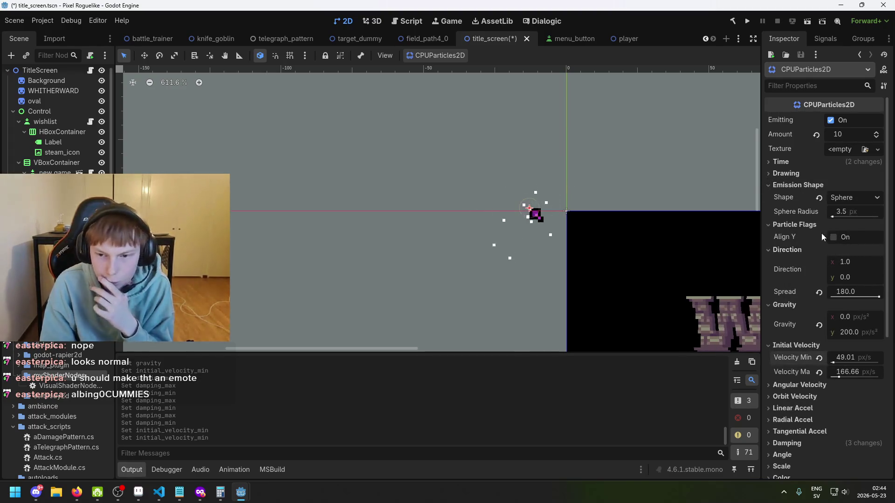
scroll(828, 247, "down", 1)
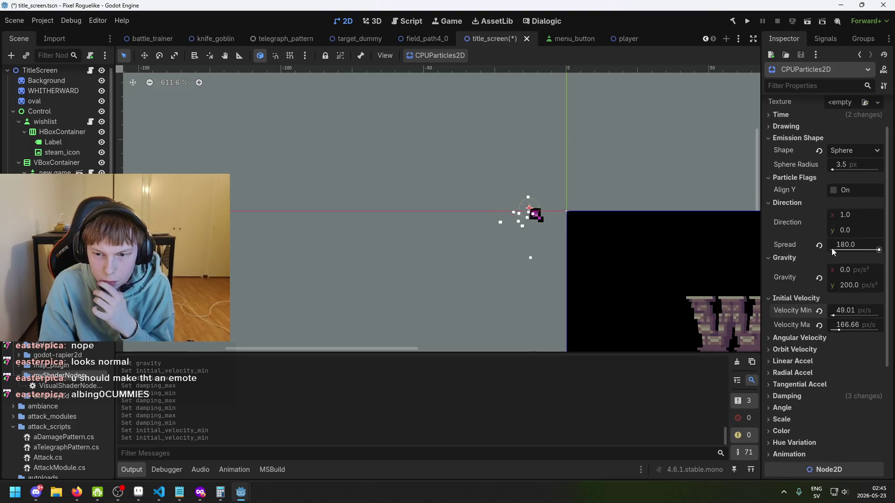
scroll(816, 294, "down", 1)
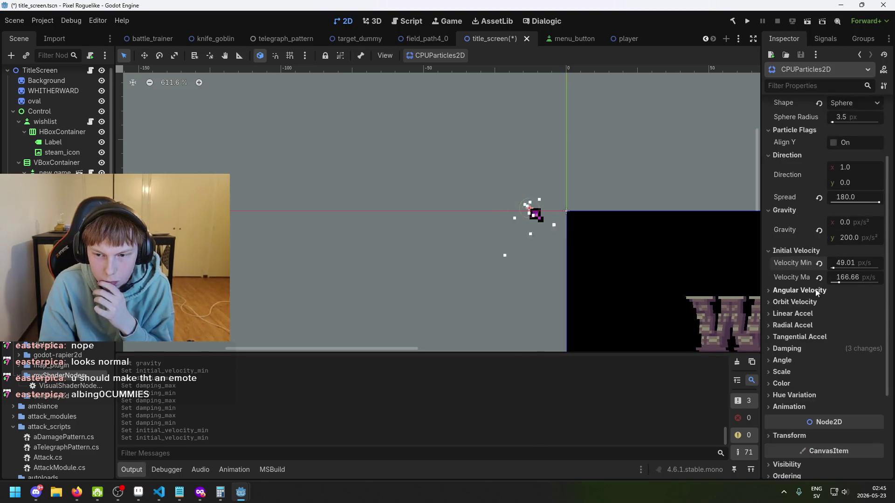
left_click(811, 291)
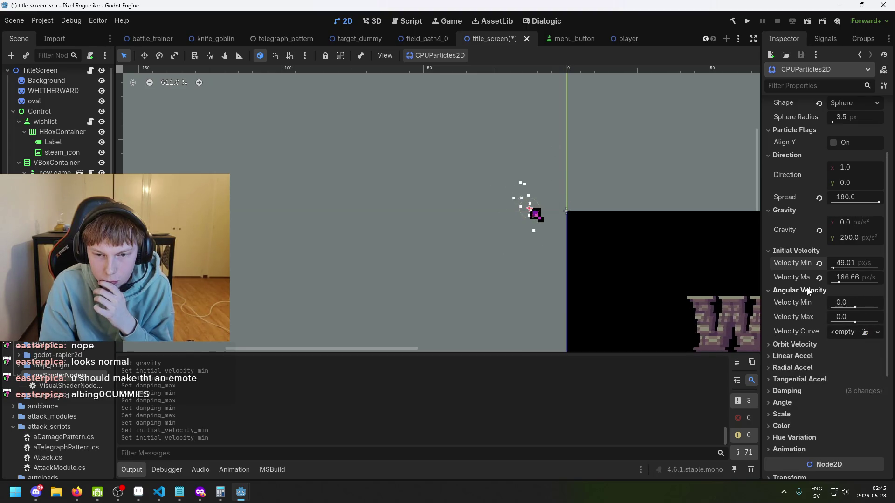
left_click(808, 291)
Step: Try several orbit velocity values (117.65, 39.22, 19.61, 2.0), resetting the maximum each time
left_click(809, 303)
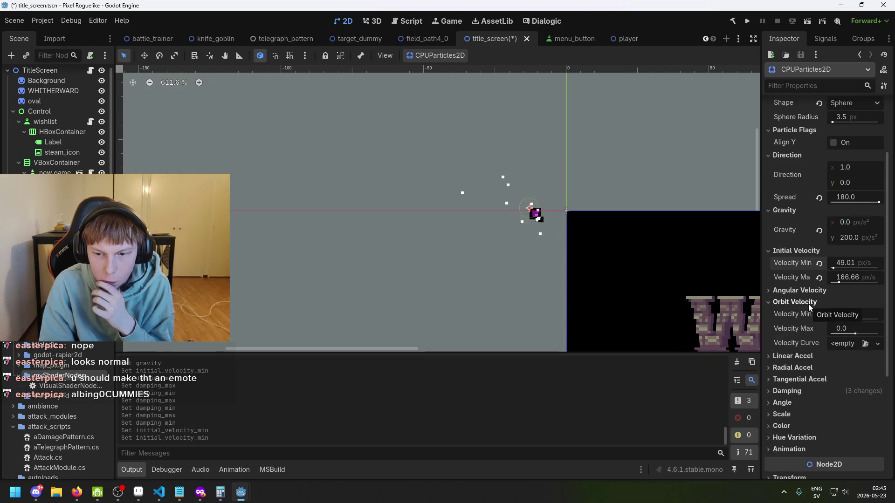
left_click_drag(845, 321, 853, 321)
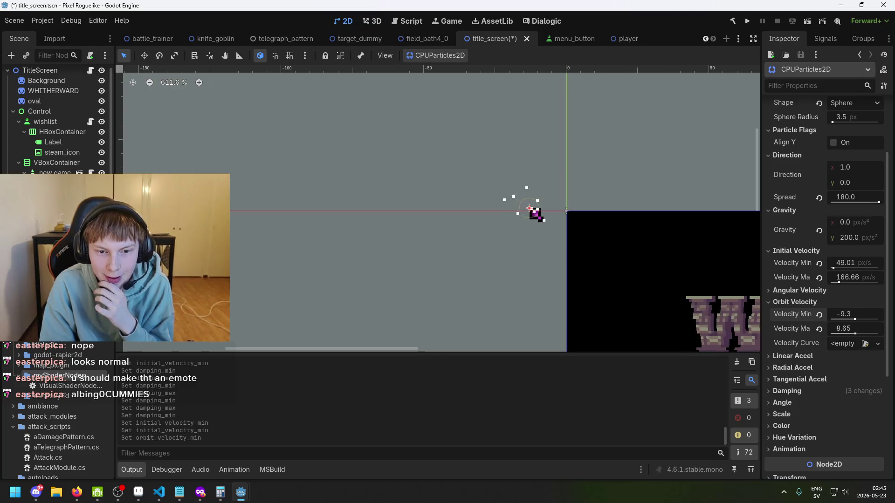
left_click_drag(854, 331, 844, 320)
left_click(819, 329)
left_click_drag(857, 322, 861, 321)
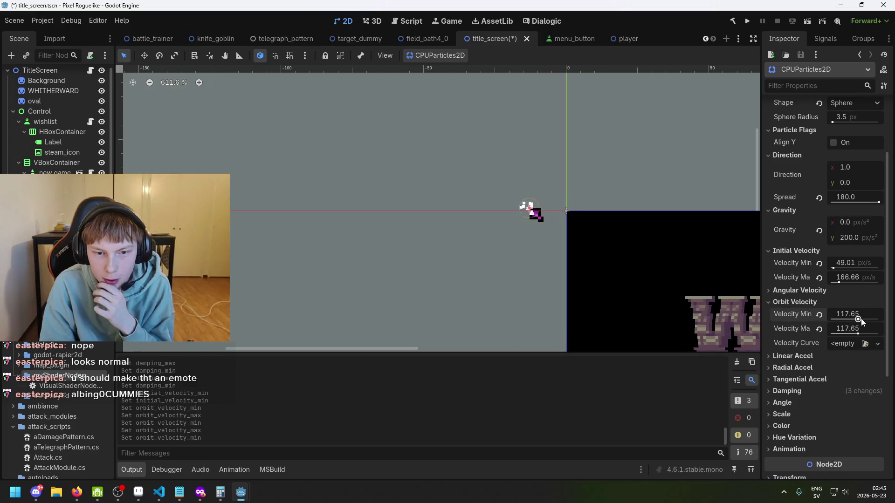
left_click(819, 329)
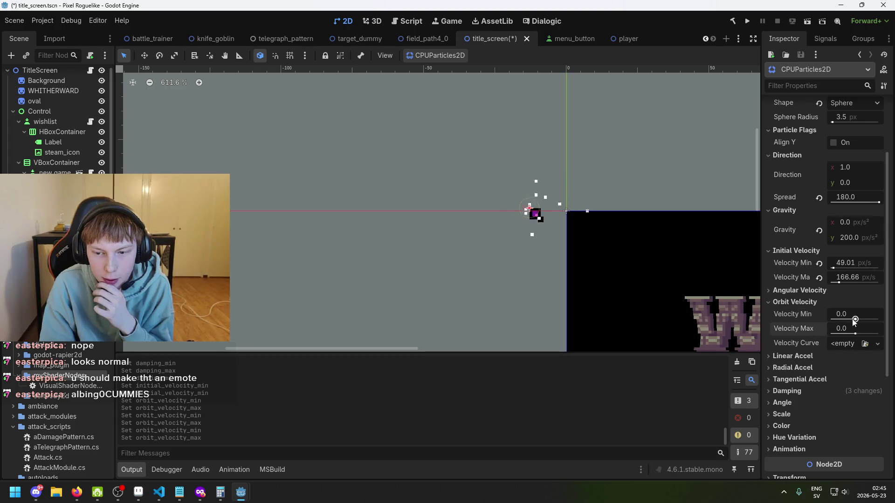
left_click_drag(855, 321, 857, 321)
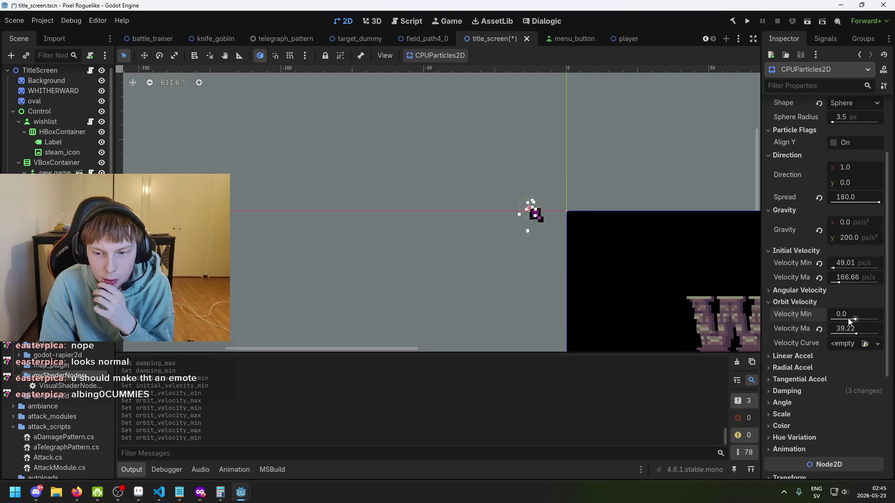
left_click(818, 329)
left_click_drag(856, 323, 843, 320)
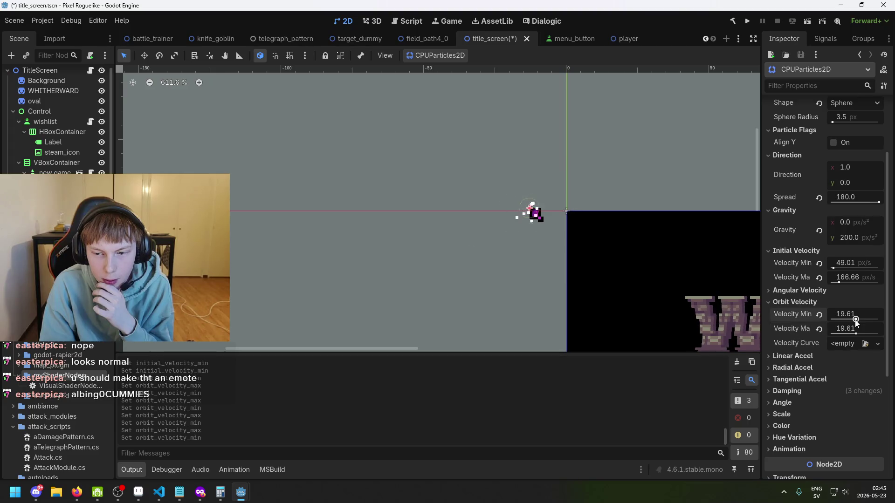
left_click(838, 314)
type("2")
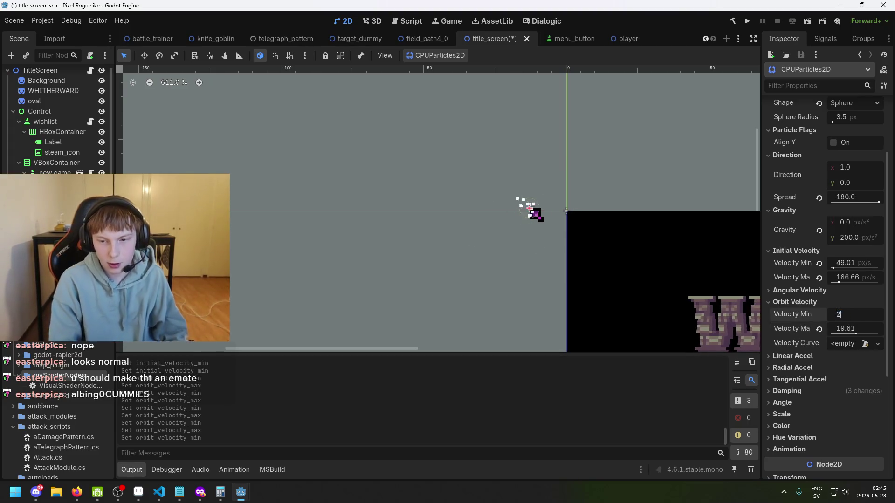
left_click(819, 329)
left_click_drag(835, 331, 839, 329)
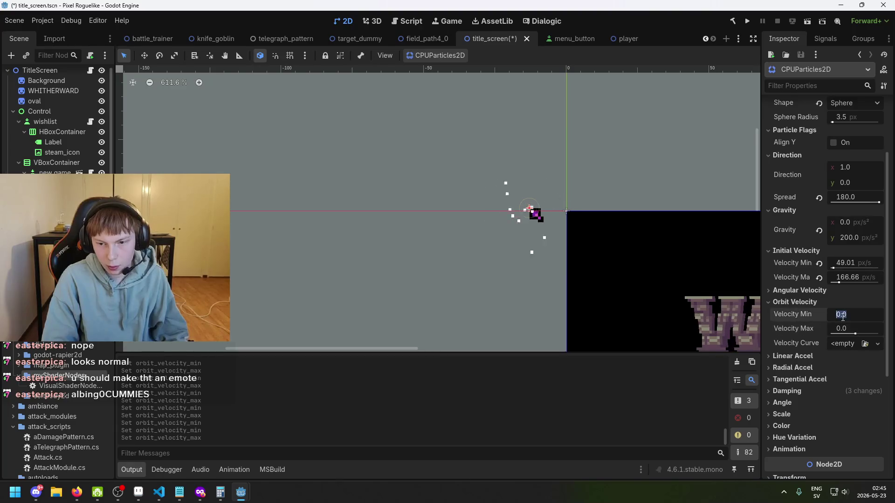
type("2")
Step: Set the minimum orbit velocity to -2.0
left_click(852, 315)
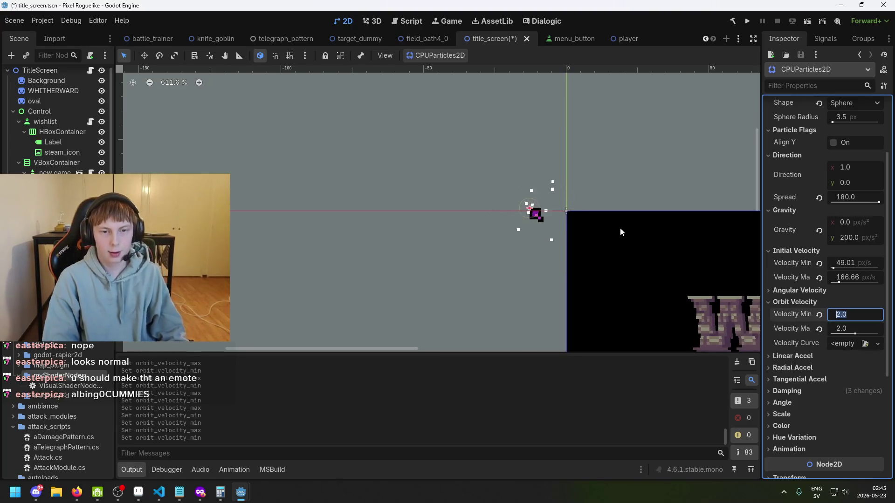
scroll(609, 217, "up", 1)
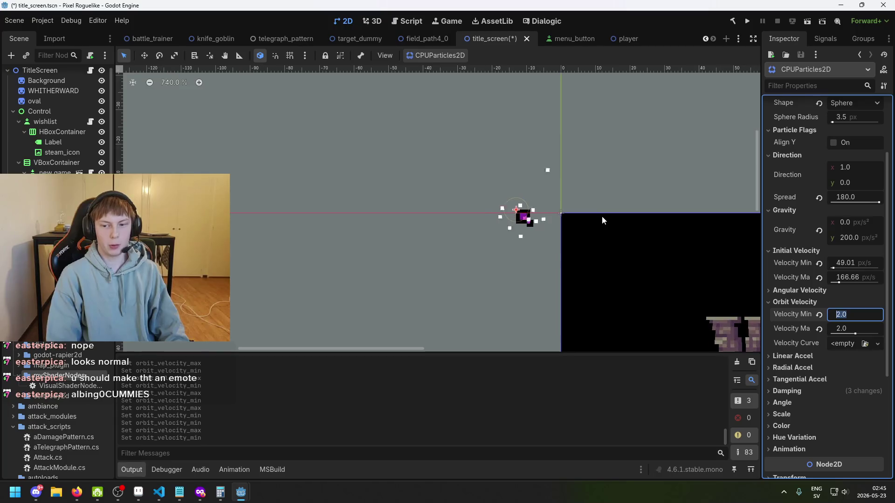
type("-2")
key("Return")
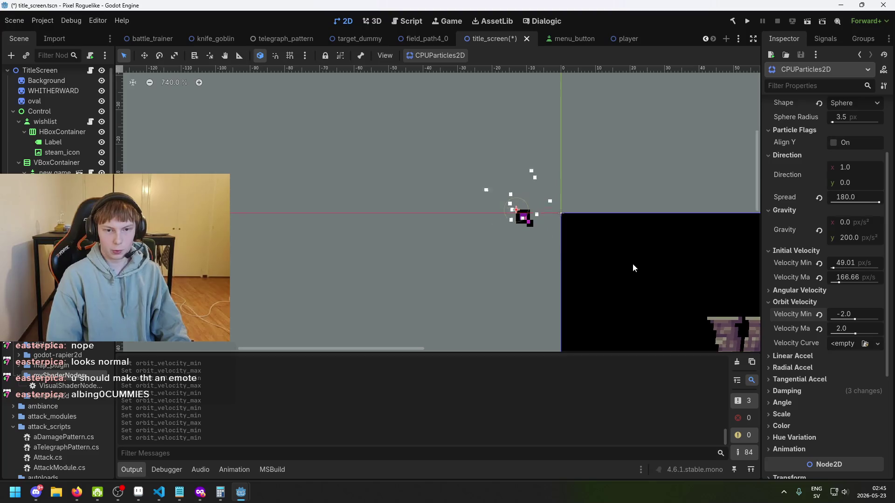
scroll(616, 259, "down", 2)
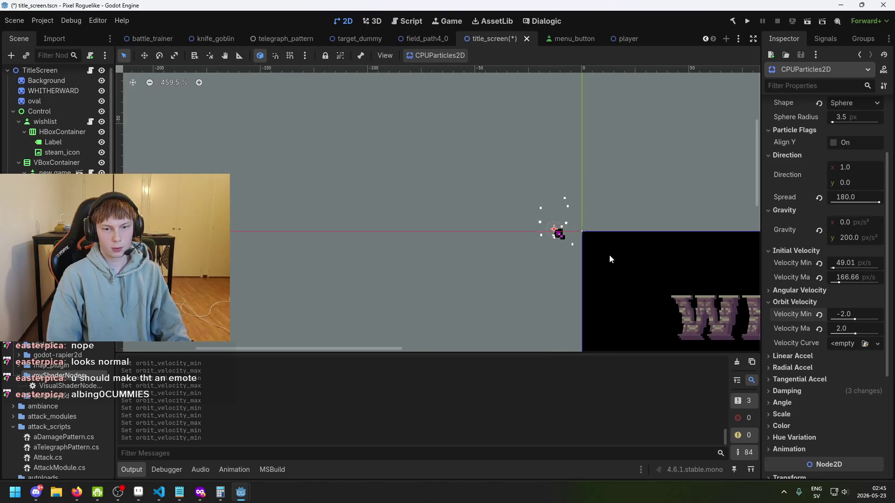
scroll(578, 240, "up", 4)
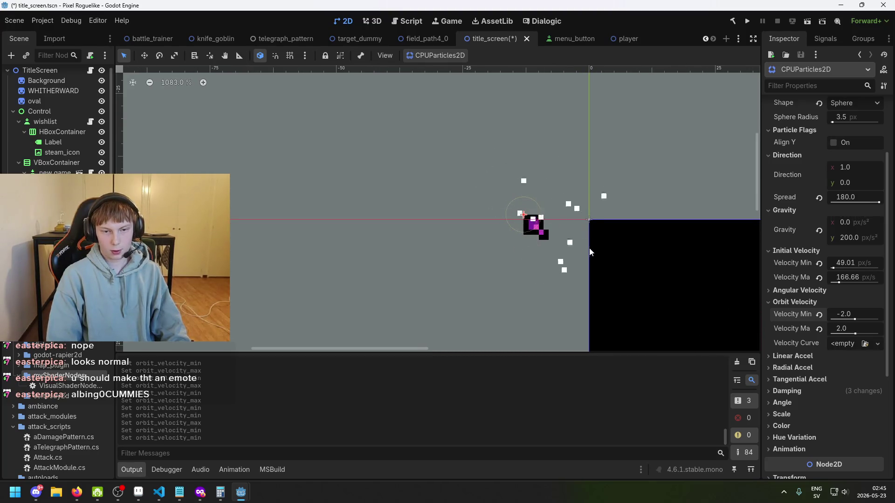
mouse_move(786, 340)
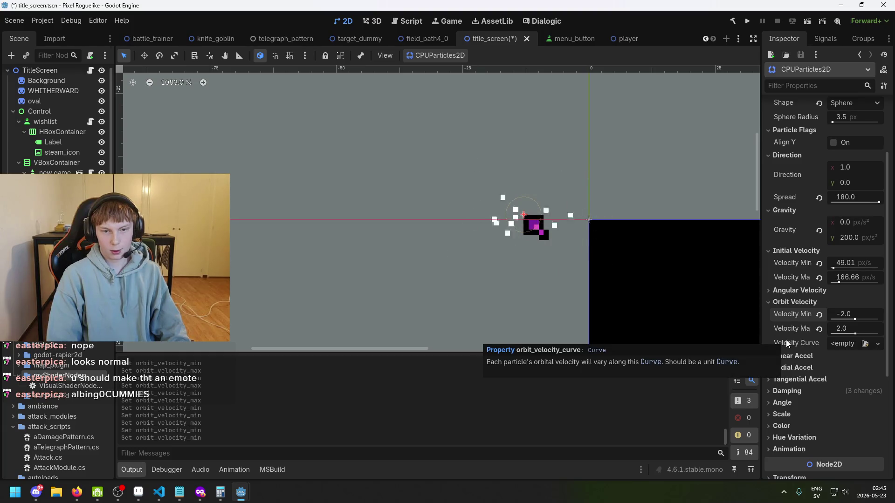
scroll(652, 256, "down", 5)
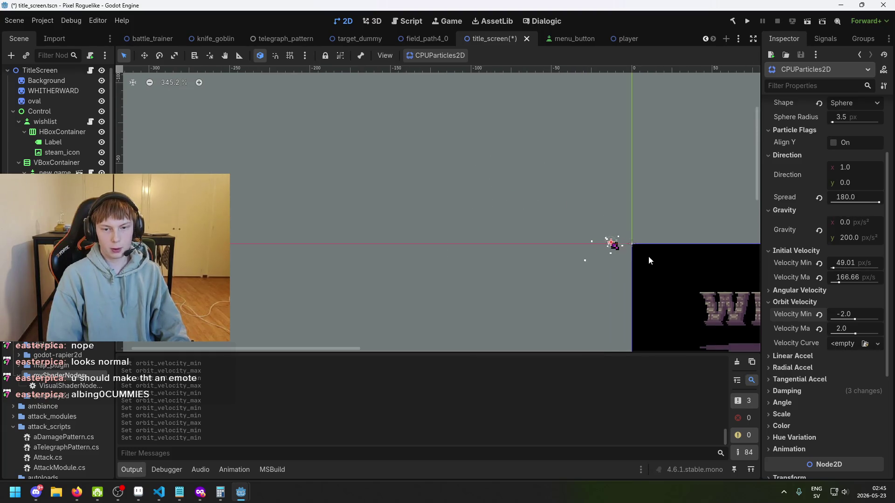
scroll(639, 244, "up", 4)
Step: Set orbit velocity minimum to -1.0 and maximum to 1.0
left_click(848, 315)
type("-1")
key("Return")
left_click(848, 328)
type("1")
key("Return")
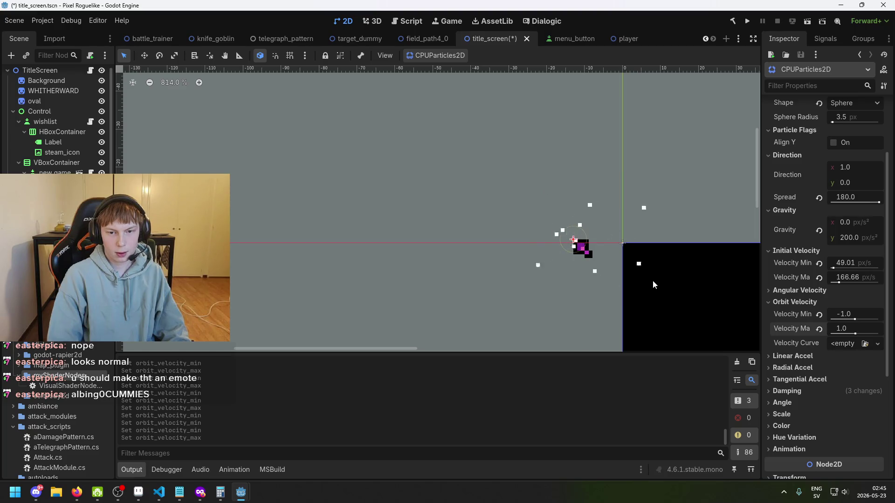
left_click(857, 314)
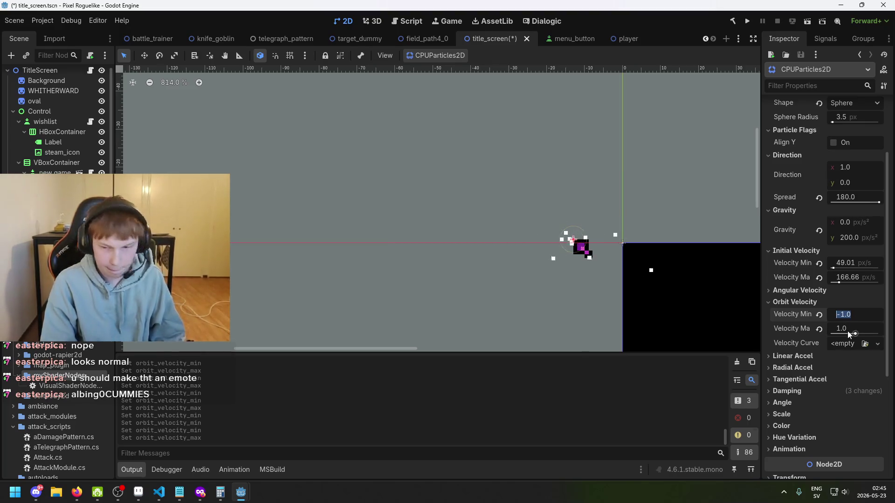
scroll(847, 331, "down", 4)
left_click(781, 262)
left_click(782, 262)
left_click(783, 273)
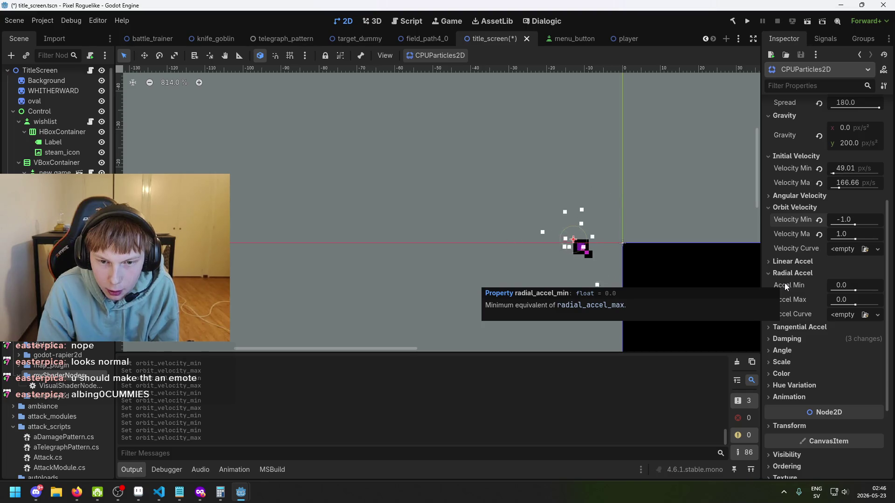
left_click(793, 273)
left_click(808, 285)
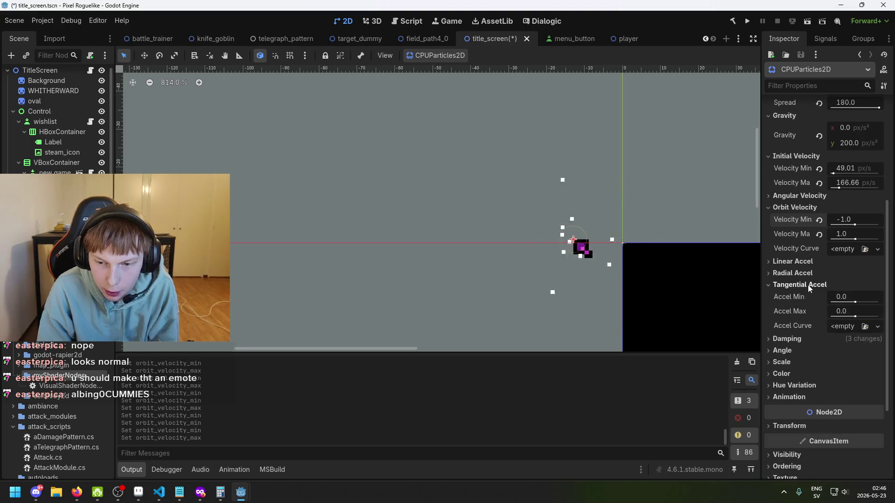
left_click(807, 284)
left_click(808, 297)
left_click(808, 297)
left_click(793, 319)
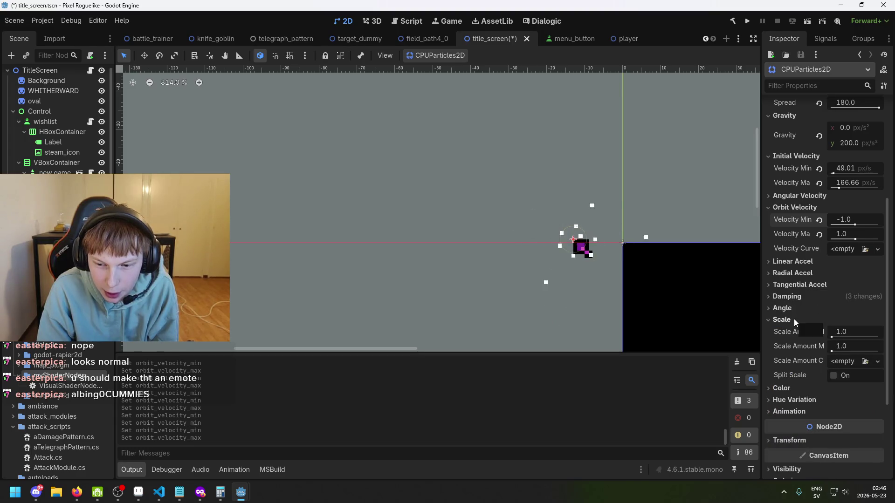
mouse_move(795, 377)
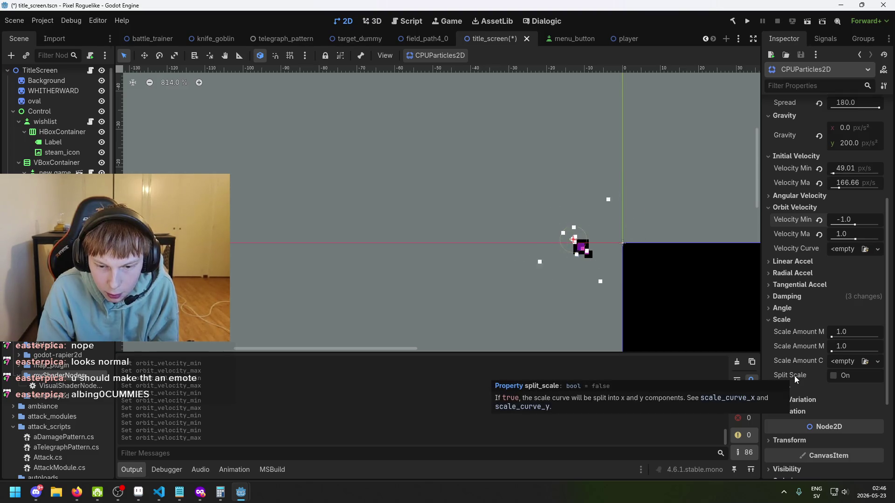
scroll(794, 375, "down", 2)
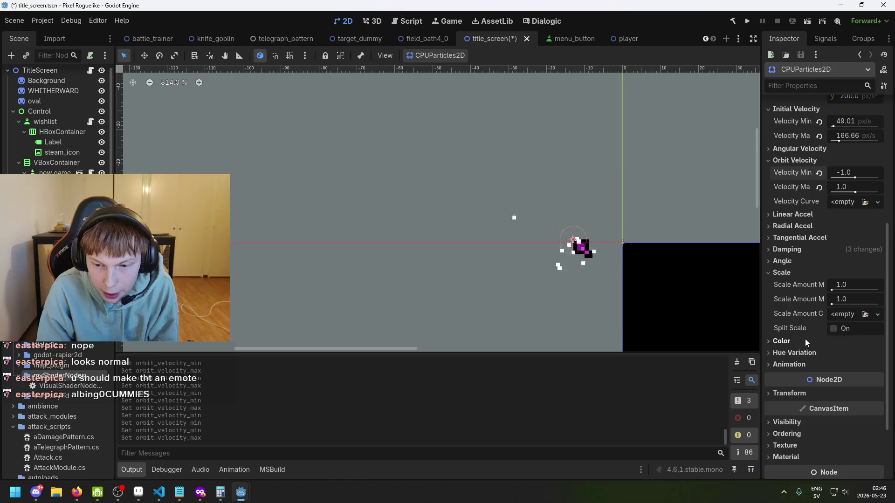
scroll(810, 350, "down", 3)
scroll(823, 360, "up", 4)
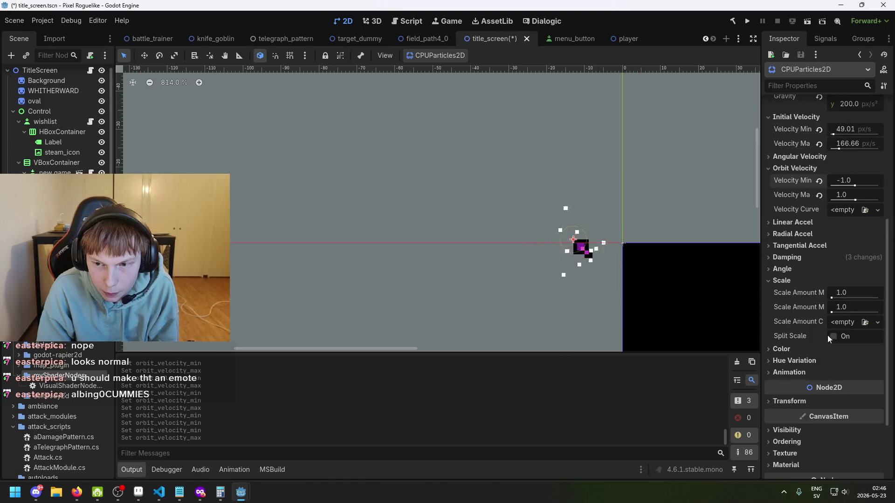
scroll(819, 292, "up", 5)
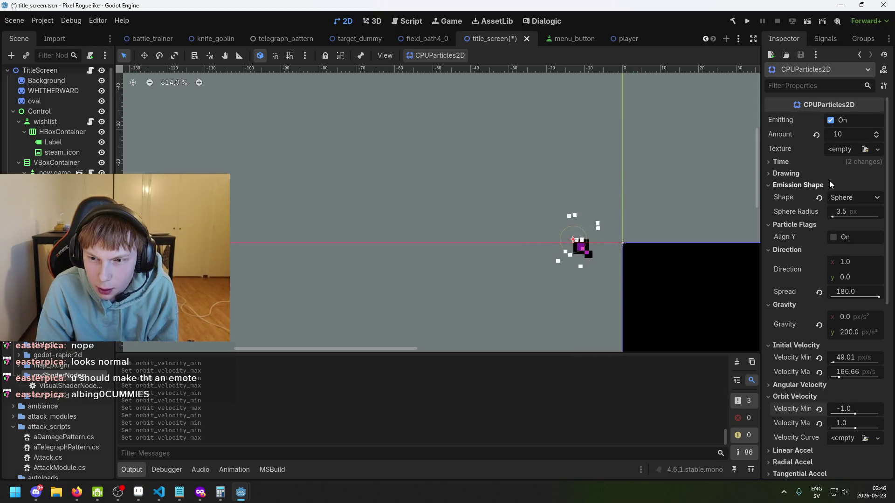
left_click(786, 163)
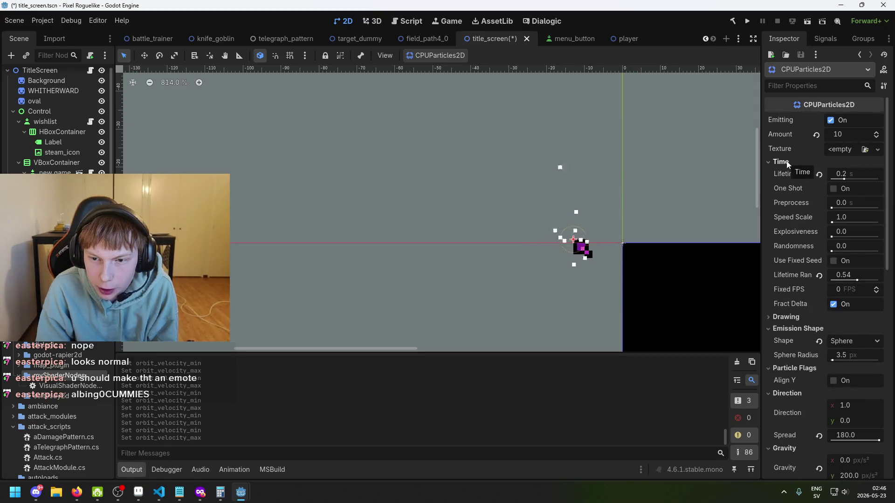
left_click(787, 163)
left_click(789, 173)
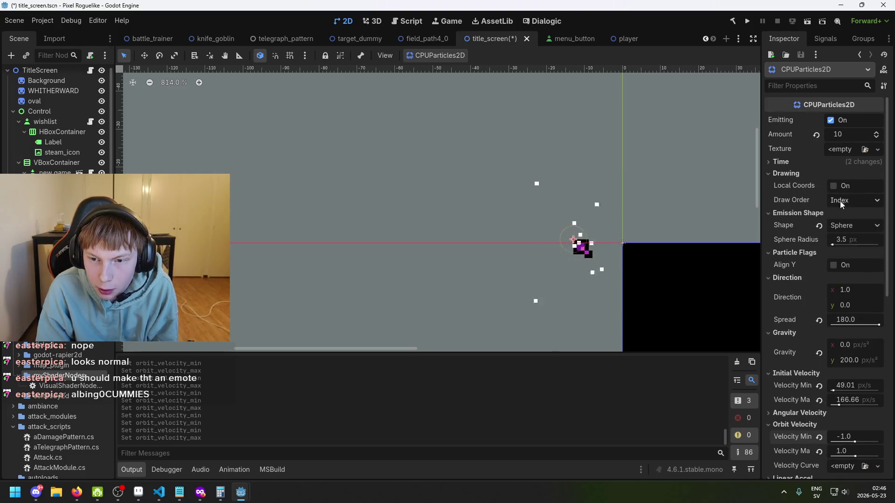
scroll(805, 281, "down", 1)
left_click(796, 285)
left_click(793, 296)
left_click(792, 296)
left_click(792, 296)
left_click(791, 310)
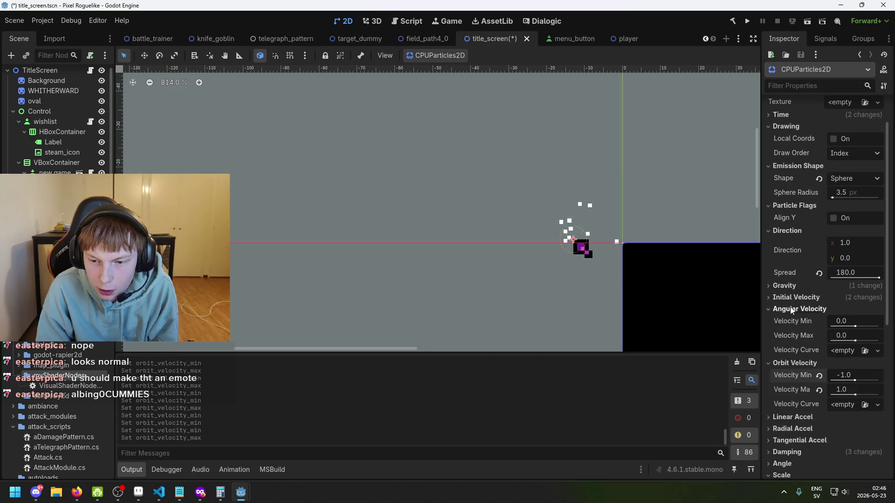
left_click(791, 309)
scroll(813, 297, "down", 1)
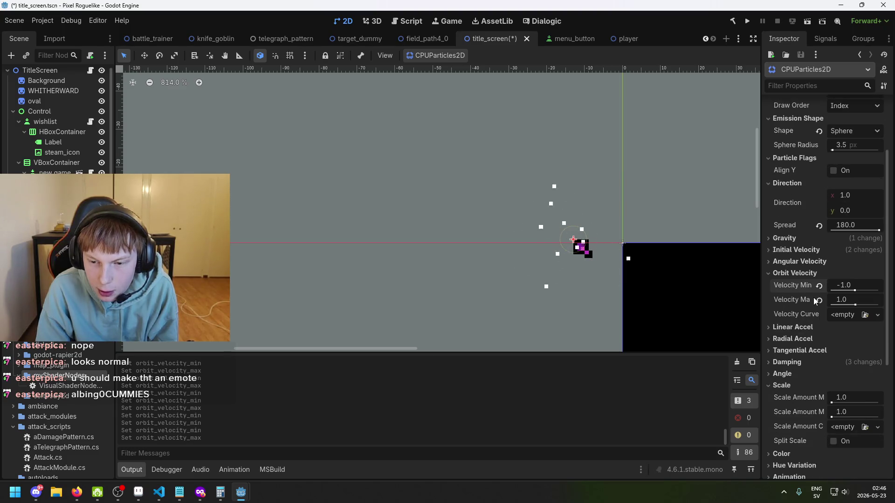
left_click(794, 327)
left_click(795, 327)
left_click(804, 340)
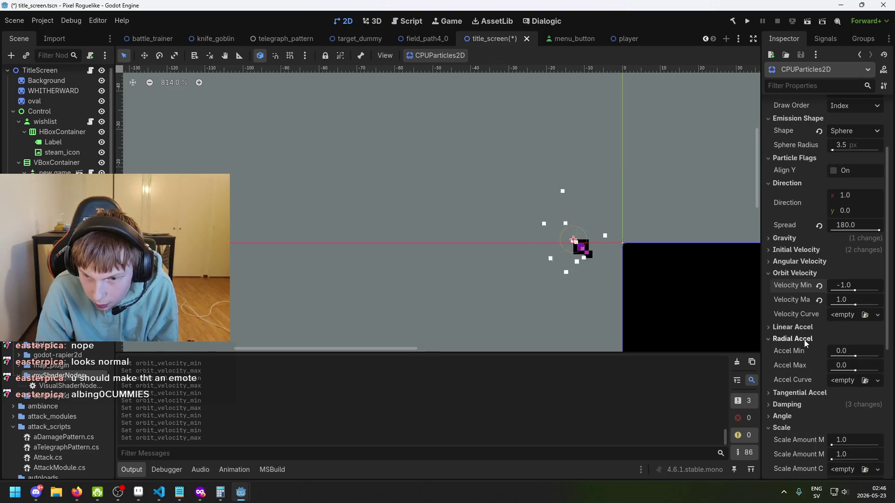
left_click(804, 340)
scroll(801, 343, "down", 1)
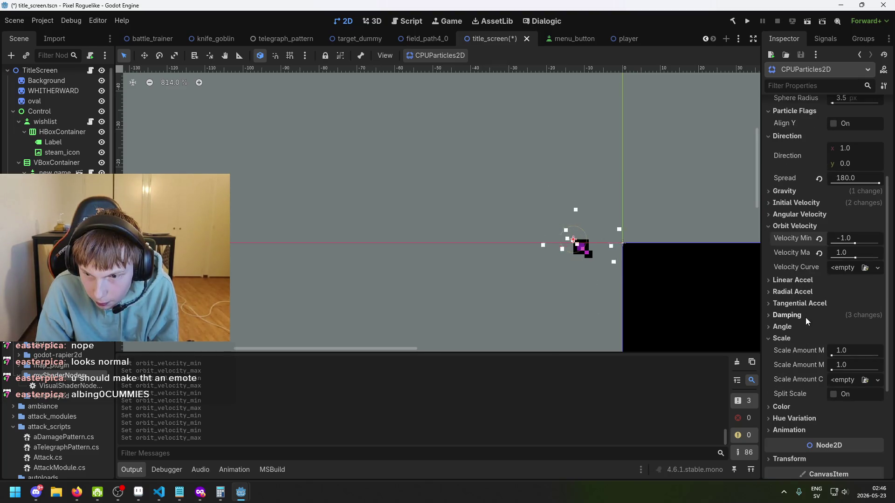
scroll(802, 328, "down", 1)
left_click(798, 359)
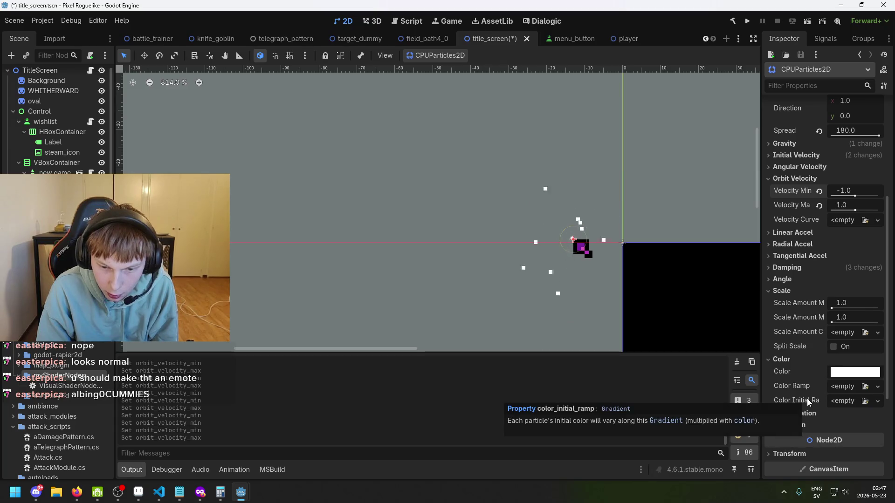
scroll(807, 401, "down", 1)
left_click(809, 366)
scroll(809, 366, "down", 1)
left_click(796, 318)
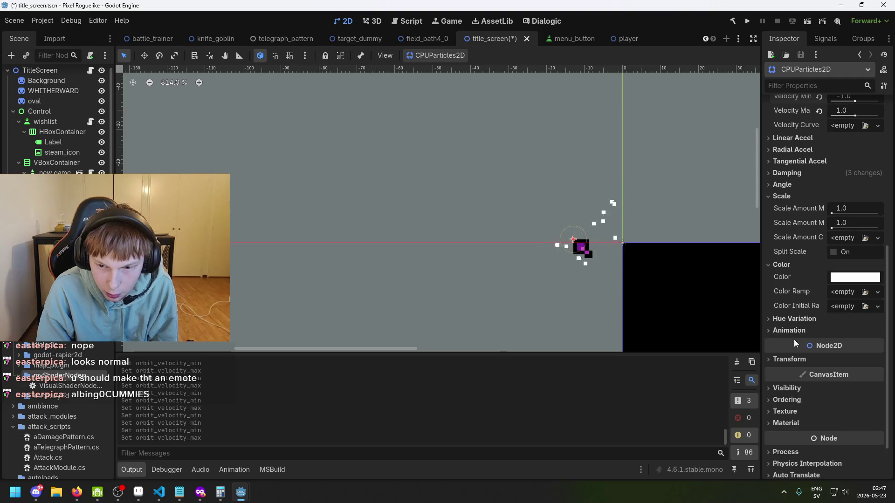
left_click(792, 331)
left_click(792, 331)
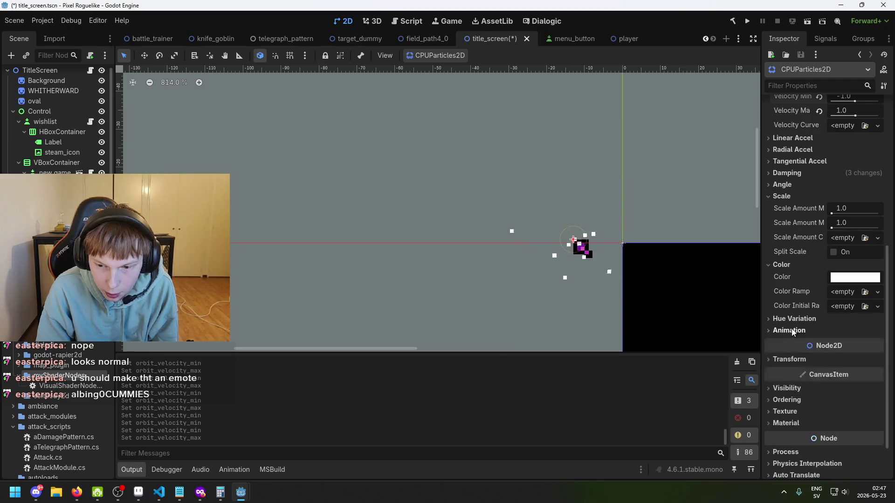
scroll(801, 362, "down", 1)
scroll(812, 354, "up", 5)
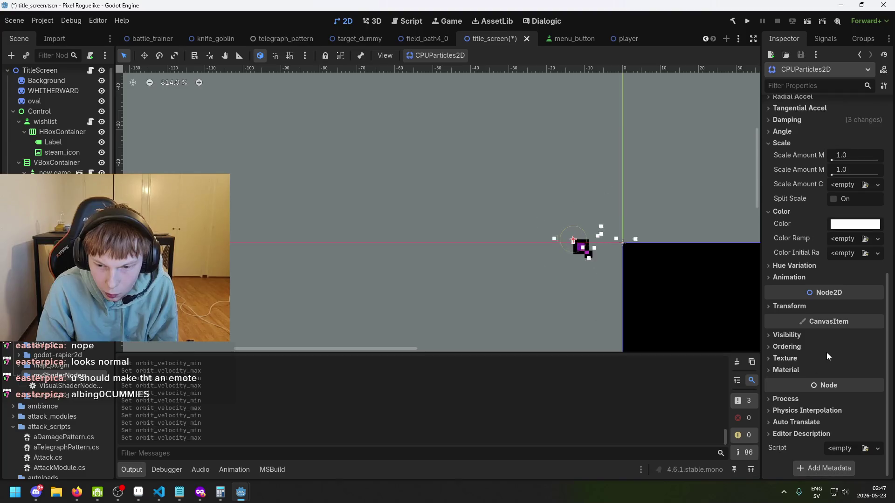
scroll(717, 290, "up", 12)
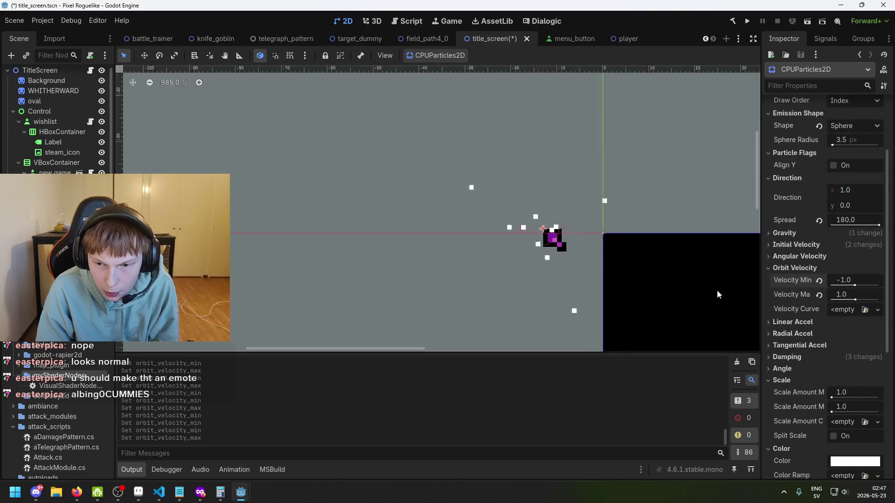
scroll(477, 219, "up", 5)
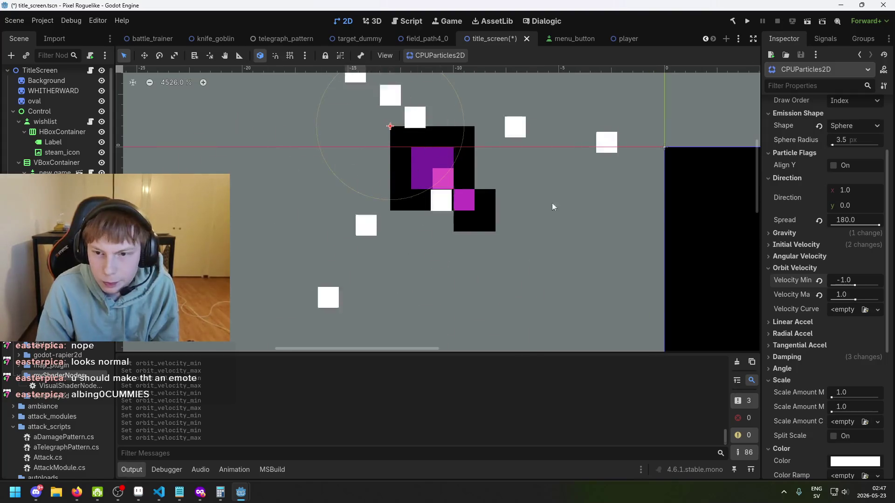
scroll(818, 247, "up", 1)
scroll(592, 199, "down", 16)
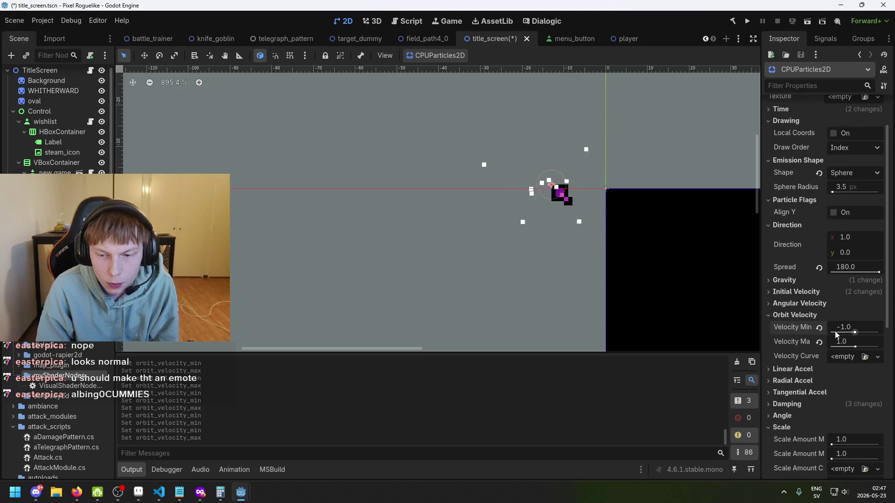
Step: Change the particle color to magenta with hex ff00ff
scroll(844, 359, "down", 5)
left_click(850, 320)
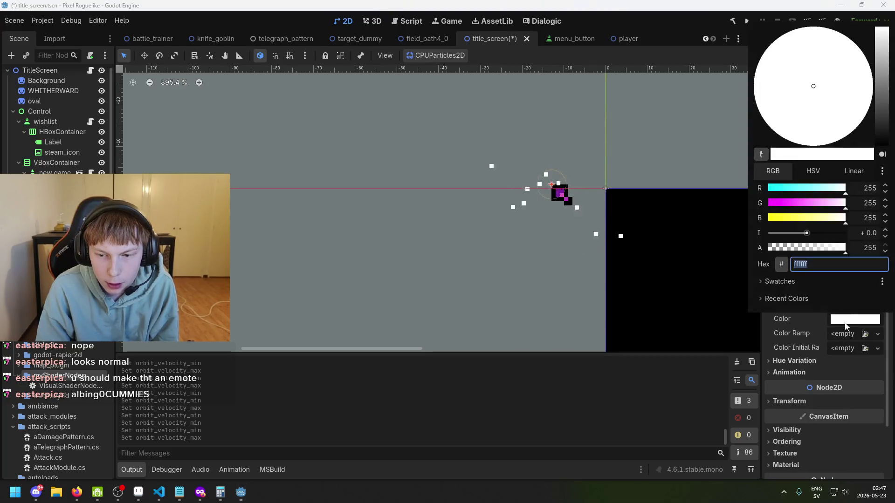
type("ff00ff")
key("Return")
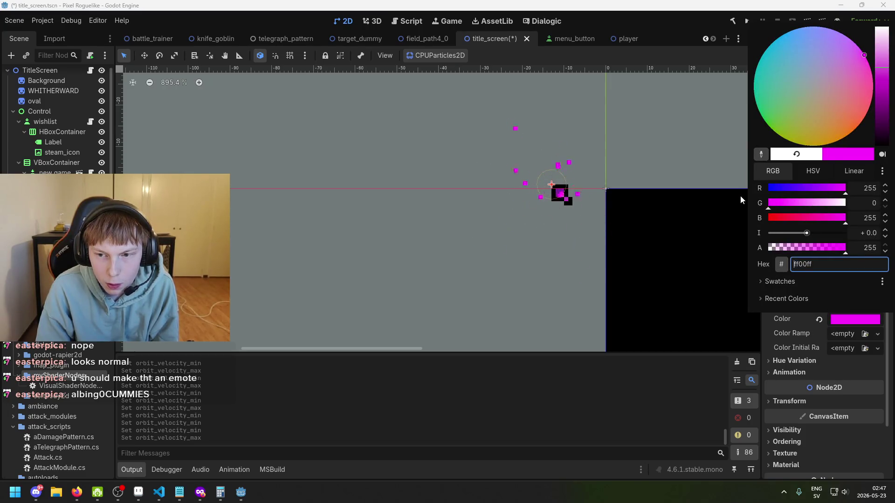
left_click(822, 327)
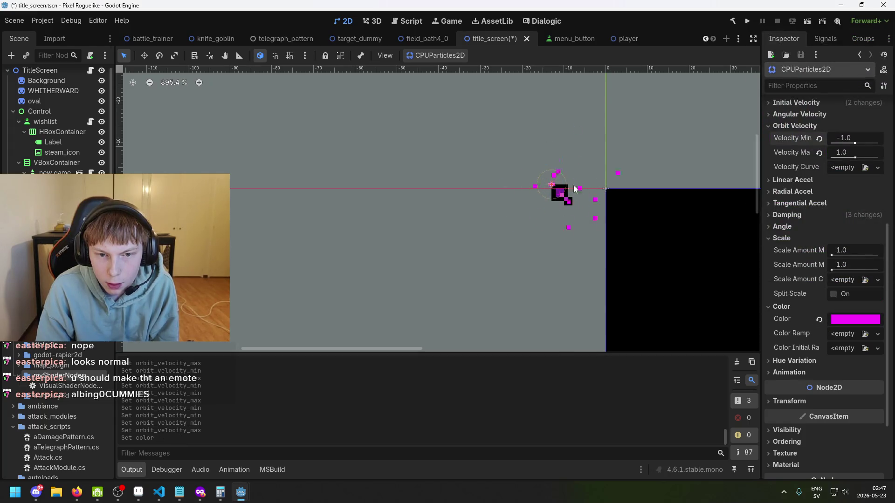
scroll(865, 306, "up", 3)
scroll(846, 317, "down", 2)
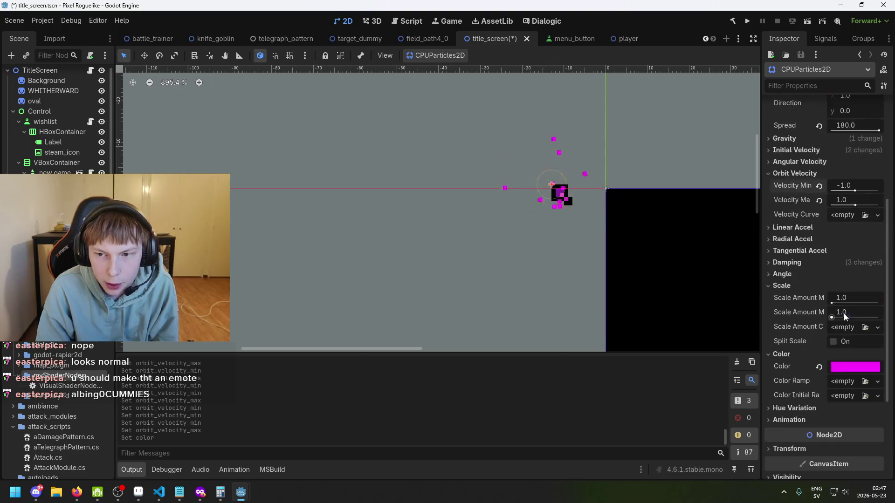
scroll(830, 231, "up", 6)
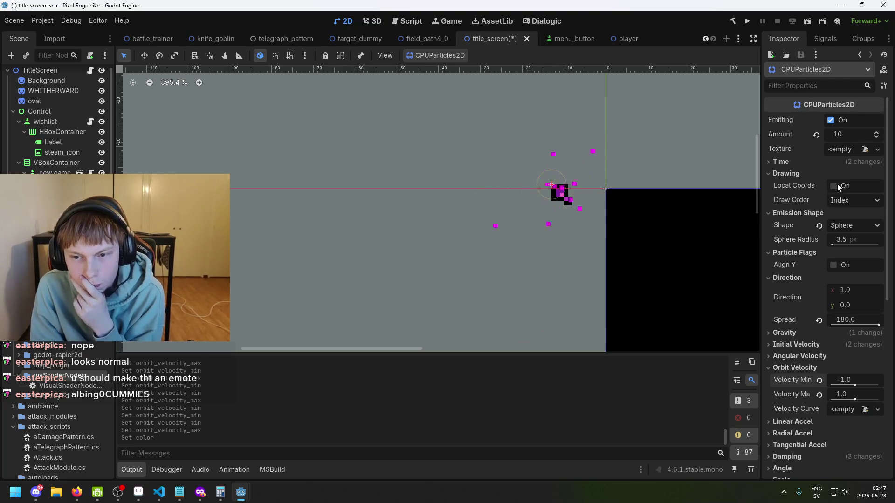
left_click(809, 164)
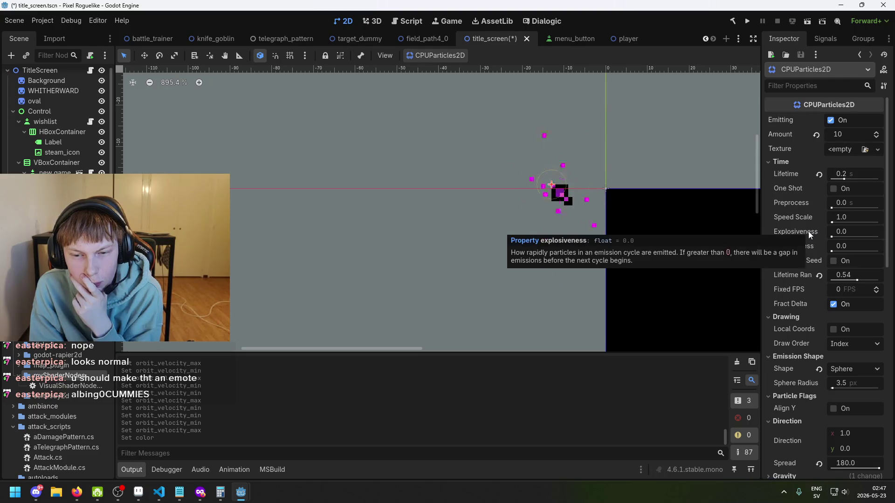
Step: Test explosiveness values from 0 to 1, settling on 0.19
left_click_drag(831, 237, 844, 237)
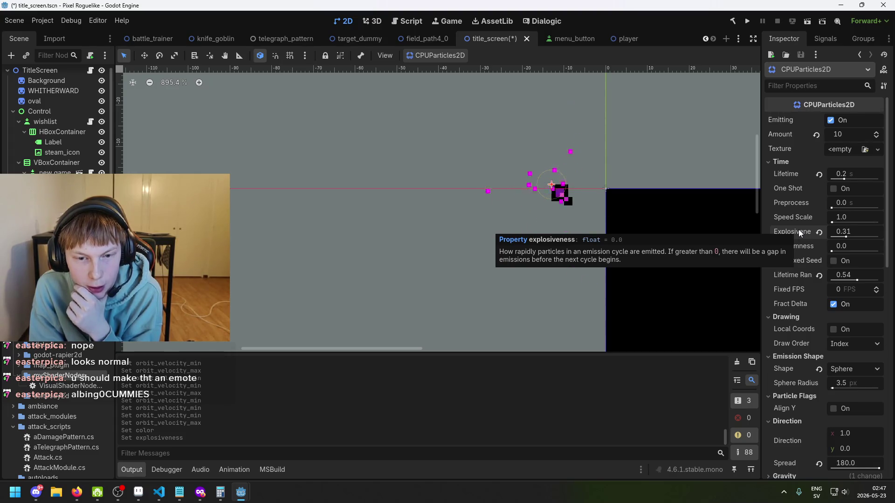
left_click_drag(847, 239, 848, 237)
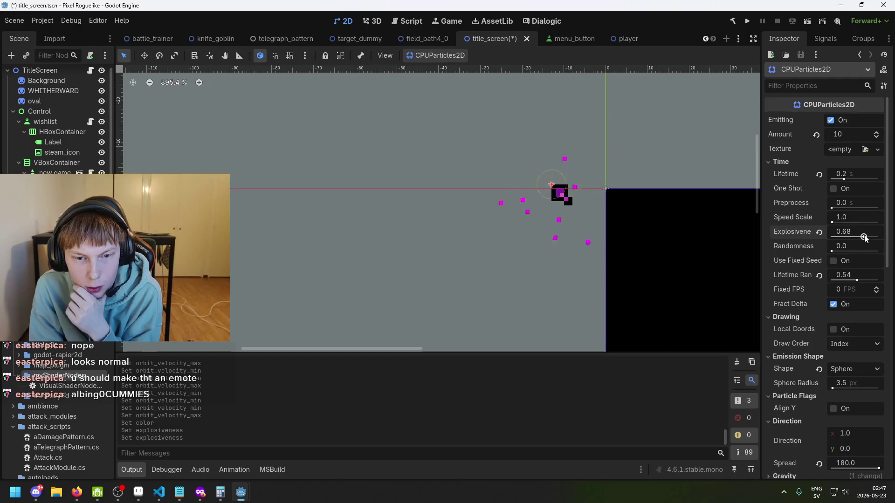
scroll(677, 212, "down", 4)
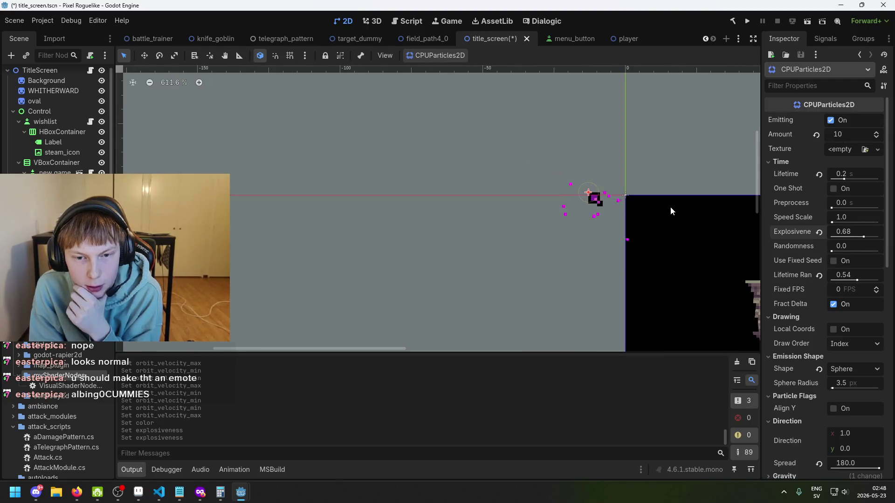
scroll(655, 209, "up", 1)
left_click_drag(863, 237, 880, 238)
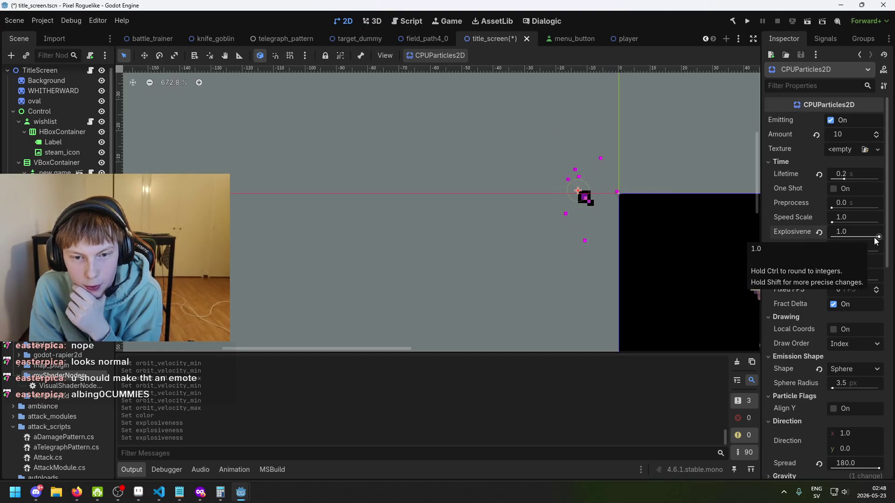
left_click_drag(878, 237, 445, 243)
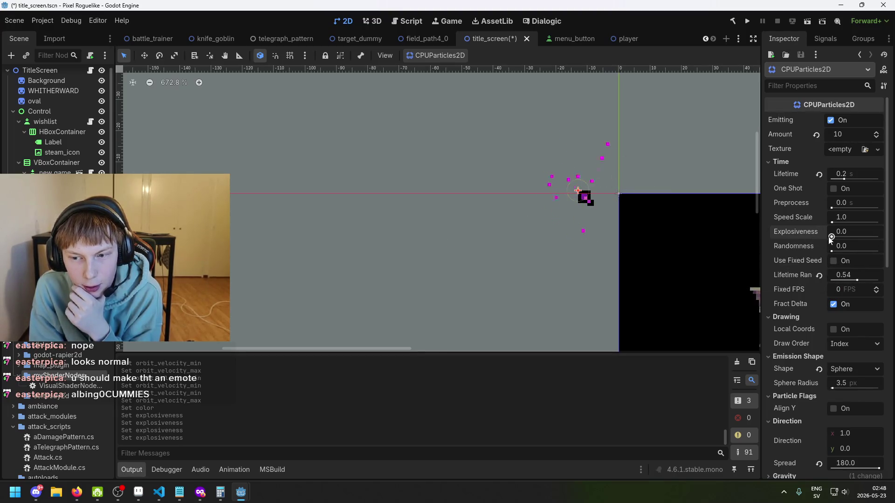
left_click_drag(831, 238, 834, 238)
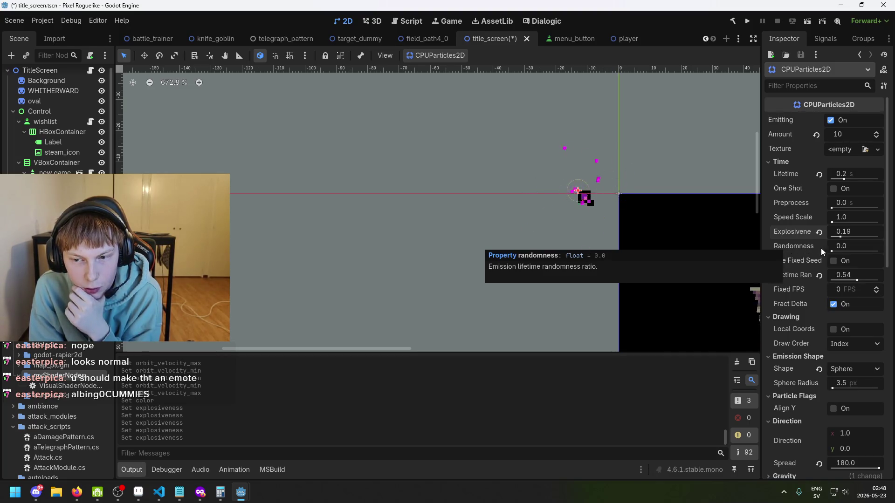
Step: Adjust the emission randomness and keep Draw Order set to Index
mouse_move(832, 252)
left_mouse_down()
mouse_move(851, 251)
mouse_move(826, 247)
left_mouse_up()
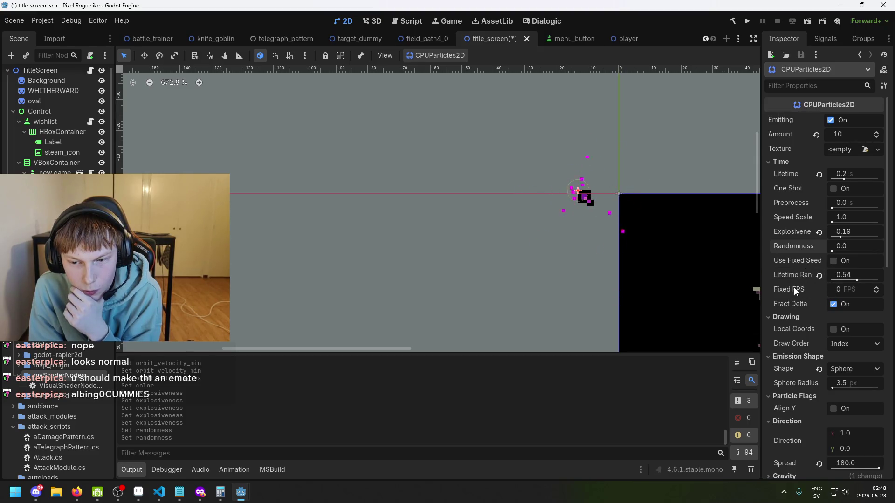
mouse_move(793, 287)
scroll(813, 310, "down", 2)
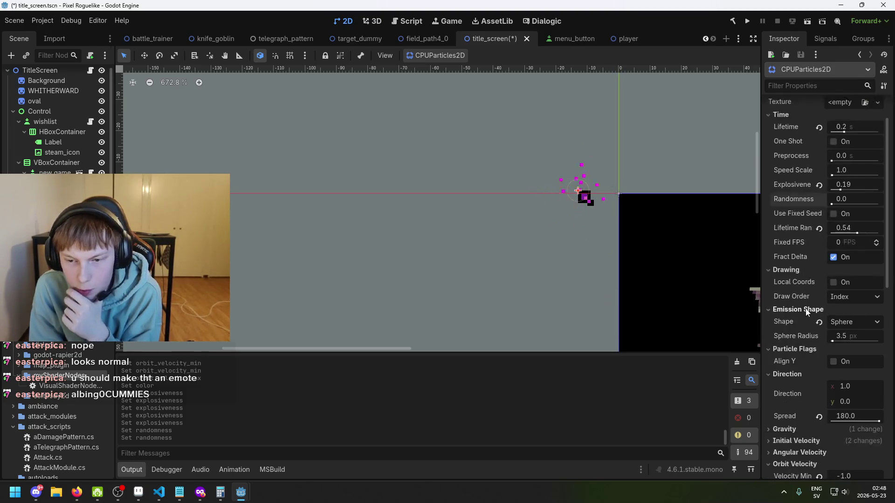
mouse_move(799, 258)
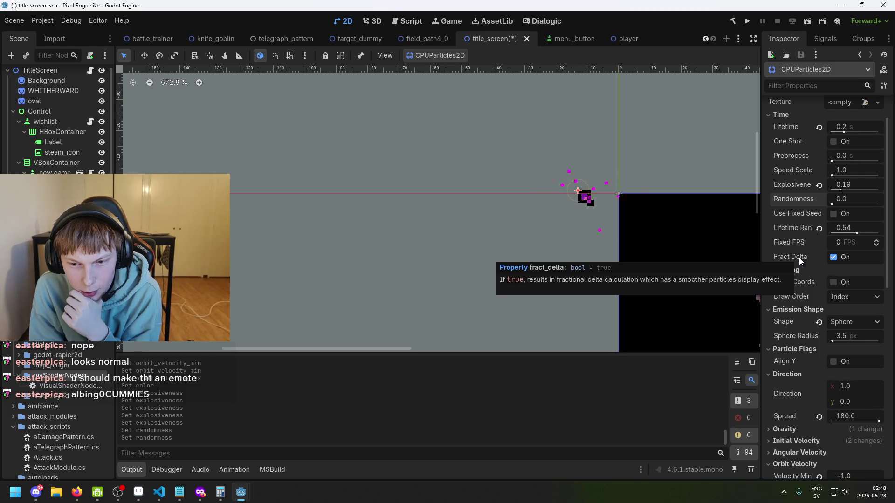
scroll(800, 261, "down", 2)
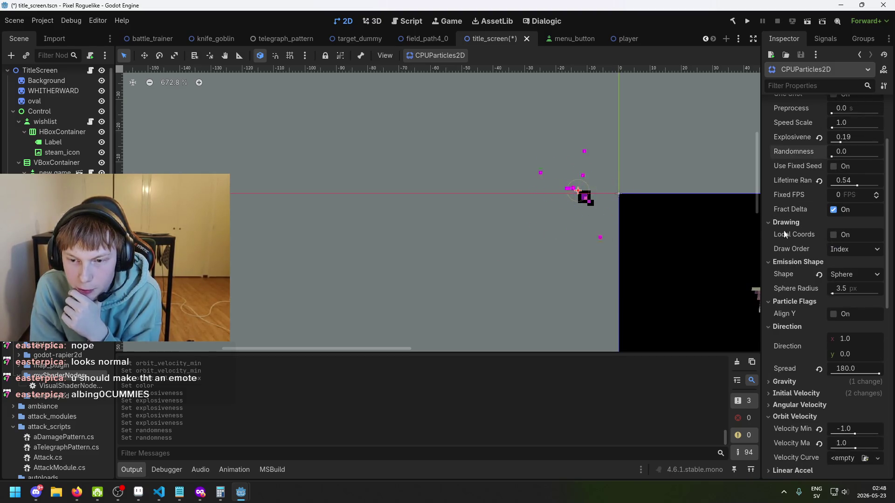
scroll(659, 190, "down", 1)
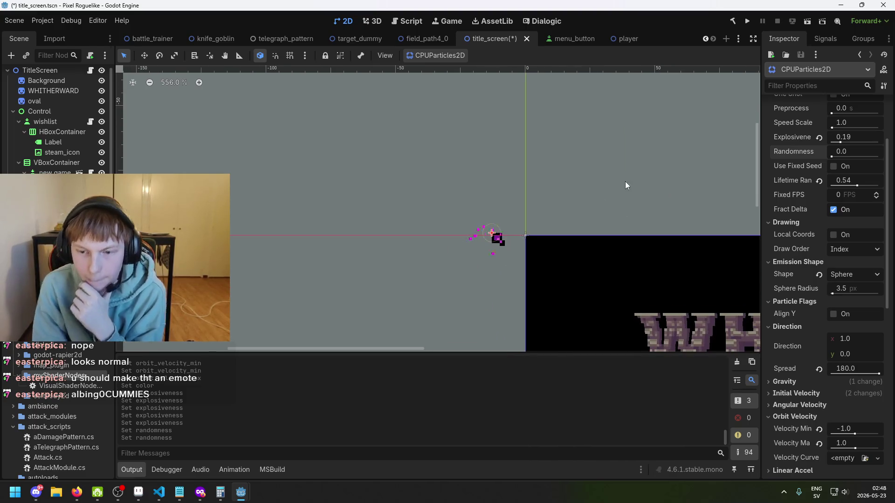
scroll(640, 236, "up", 1)
left_click(849, 248)
left_click(843, 266)
Step: Switch over to the web browser
scroll(837, 289, "down", 5)
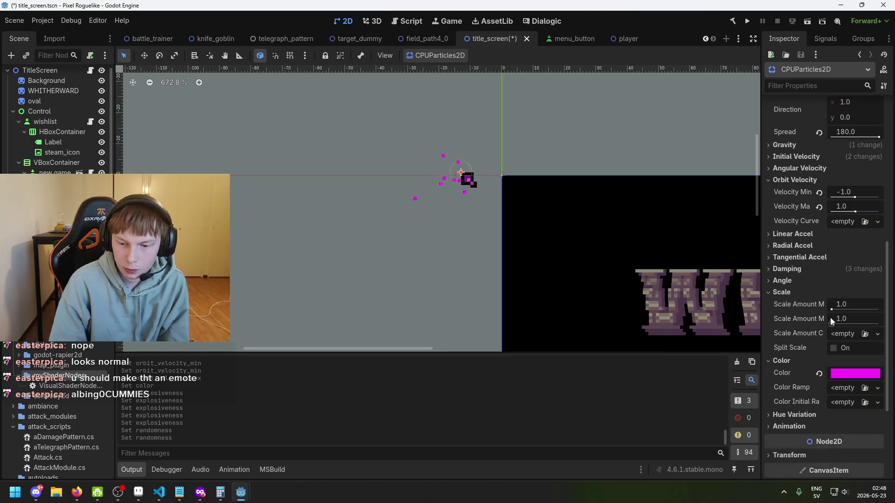
mouse_move(200, 492)
left_click(517, 448)
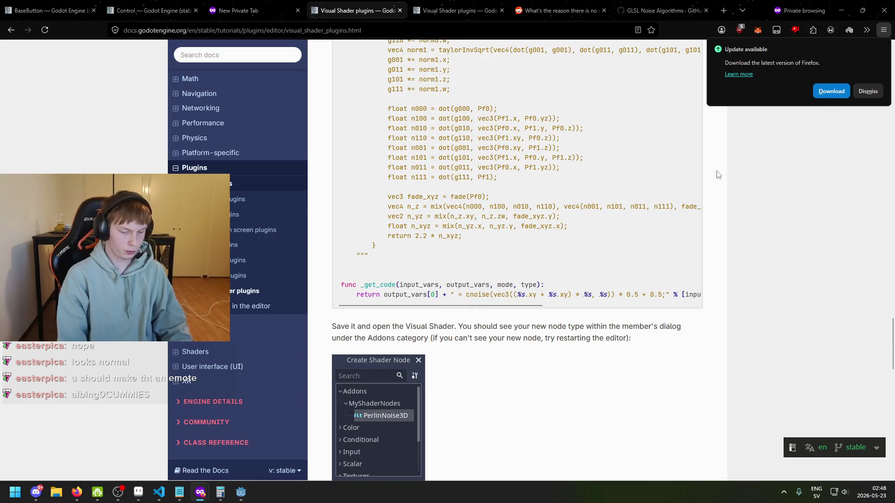
Step: Search 'godot particle trail' in a private window and open the 3D Particle trails docs in a new tab
key("ctrl+shift+p")
type("godot p")
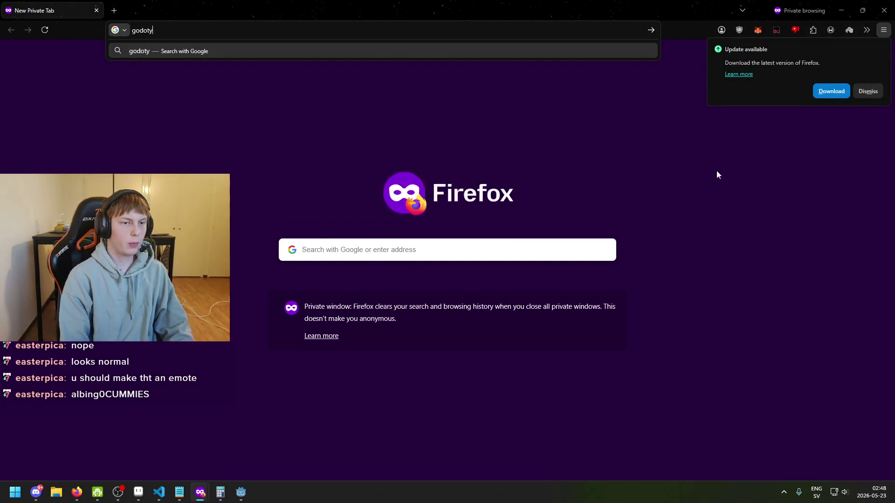
type("article trail")
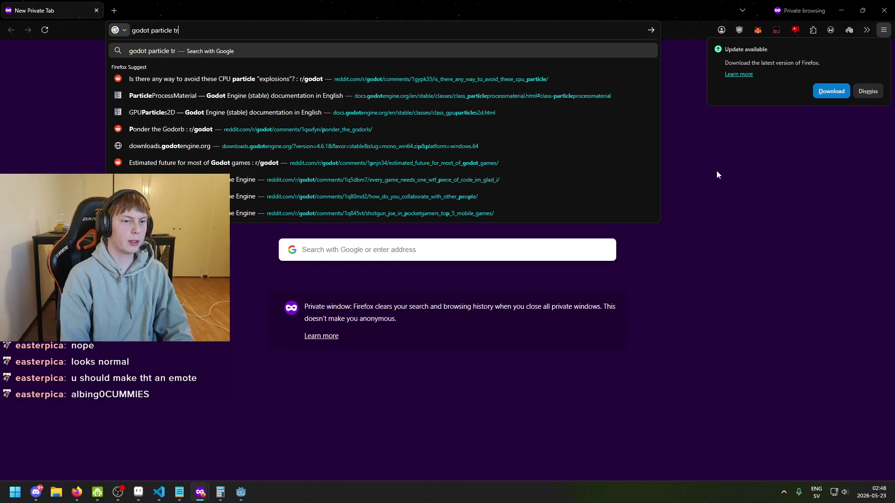
key("Return")
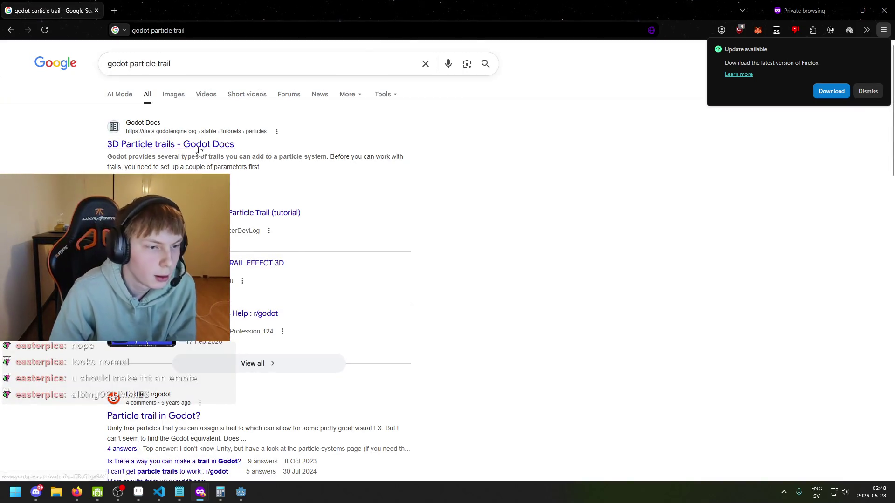
right_click(182, 149)
left_click(198, 156)
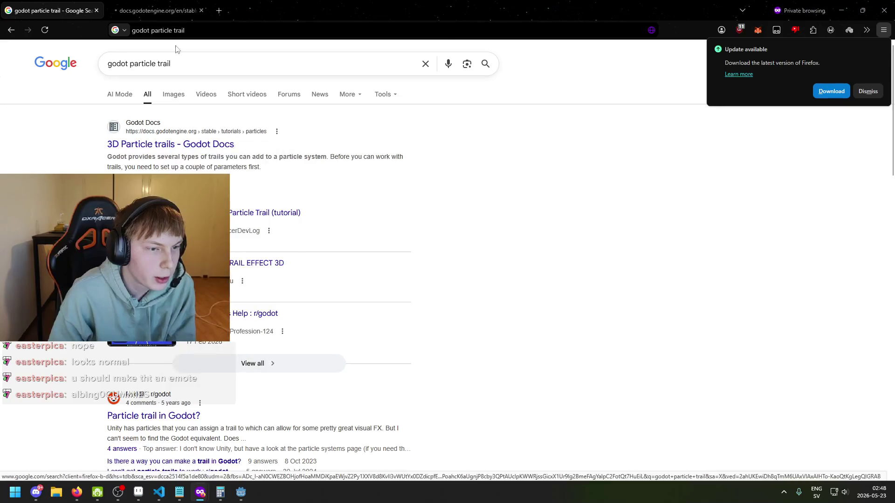
left_click(158, 5)
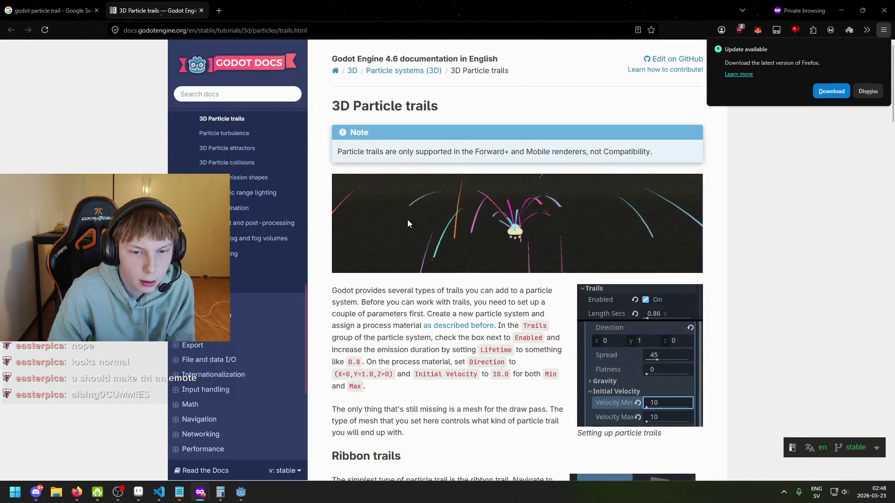
Step: Read through the 3D Particle trails docs page and dismiss the browser update notice
scroll(429, 224, "down", 4)
scroll(442, 260, "up", 2)
scroll(452, 257, "down", 8)
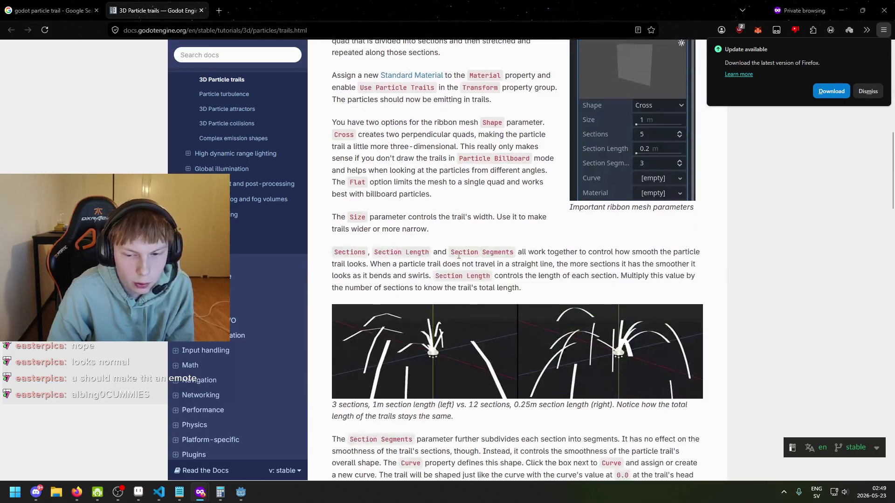
scroll(458, 256, "down", 7)
scroll(455, 261, "up", 14)
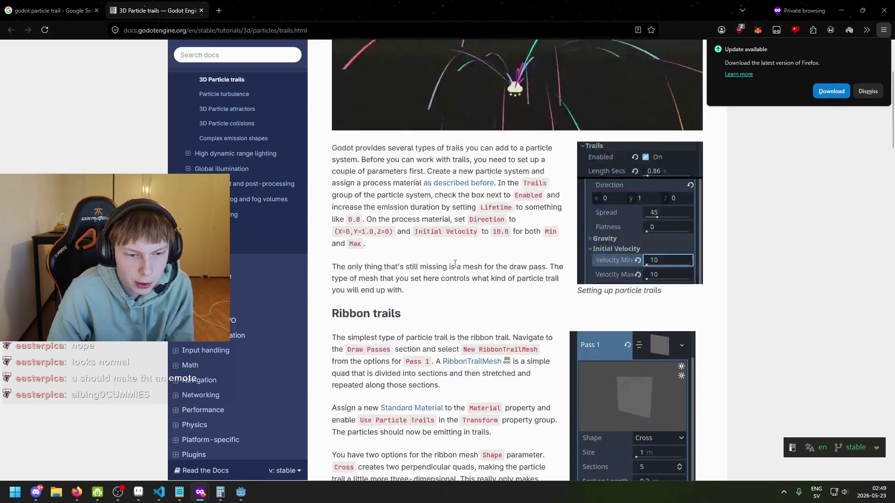
scroll(454, 264, "up", 3)
scroll(455, 266, "down", 20)
scroll(451, 270, "down", 8)
scroll(445, 273, "down", 2)
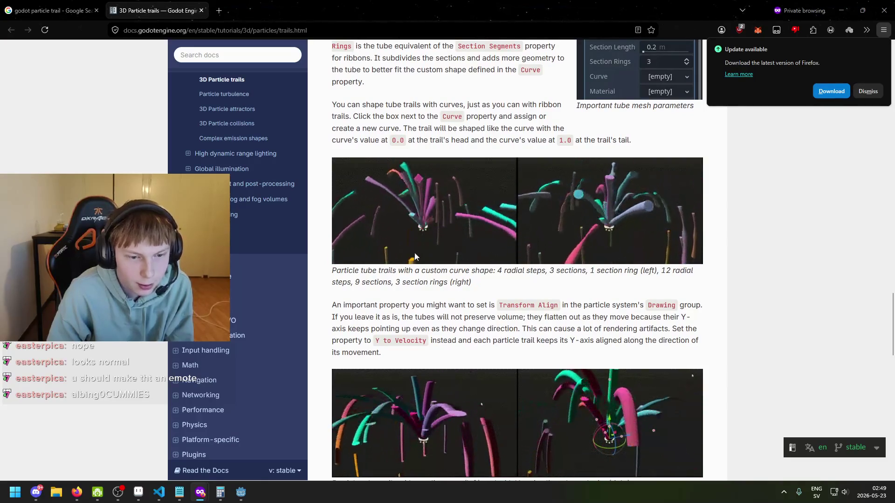
scroll(420, 252, "down", 5)
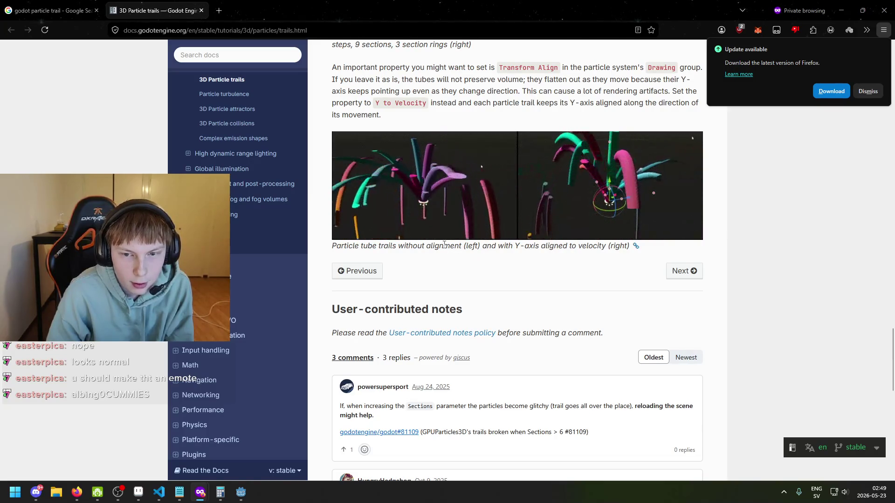
scroll(444, 244, "up", 1)
left_click(868, 90)
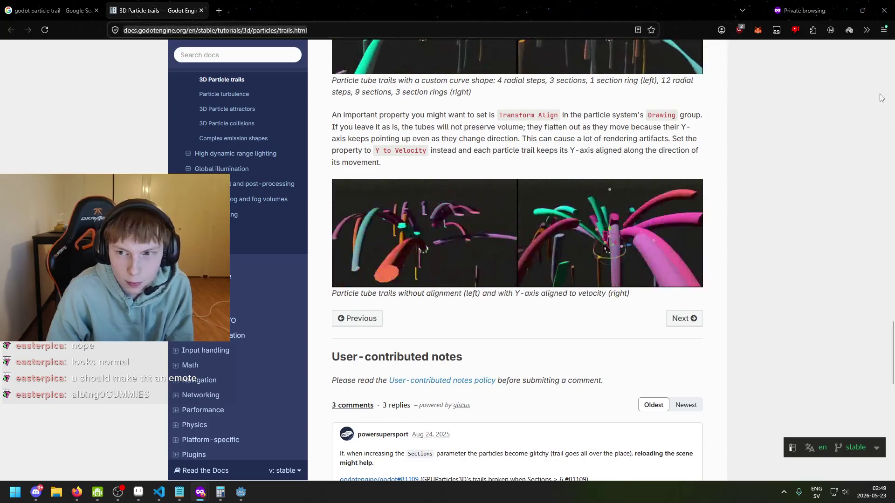
Step: View the tube-align comparison image in its own tab, then close it and return to the search results
right_click(419, 250)
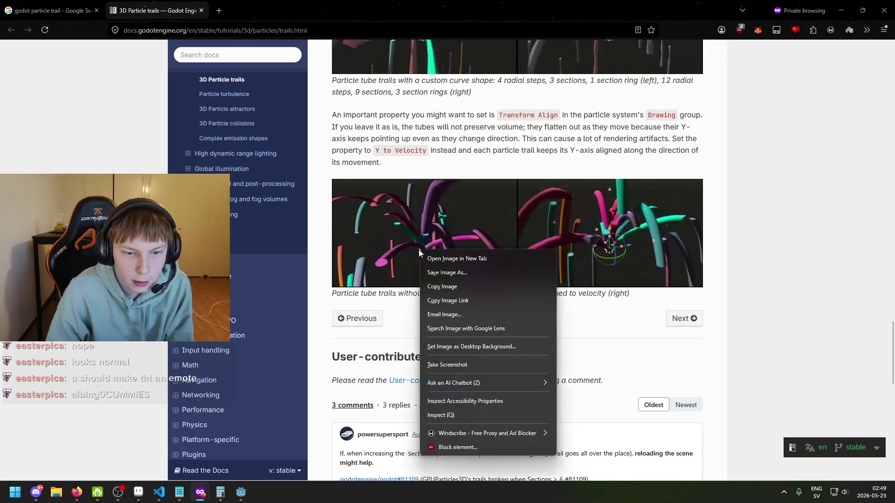
left_click(424, 257)
left_click(310, 17)
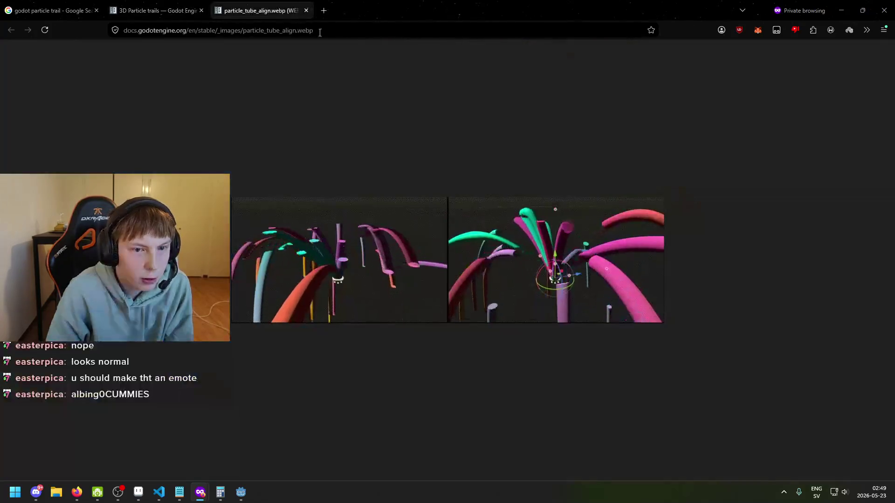
scroll(376, 279, "up", 6)
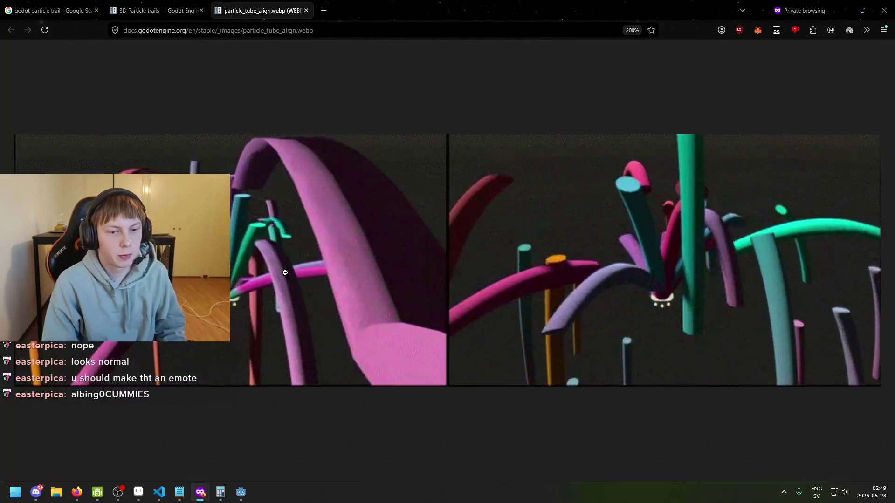
scroll(285, 273, "up", 3)
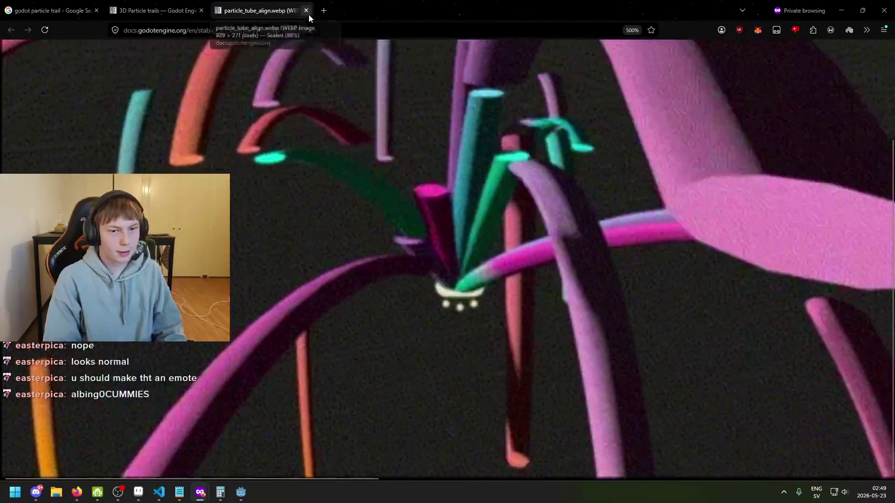
left_click(306, 10)
key("ctrl+Tab")
scroll(322, 298, "down", 2)
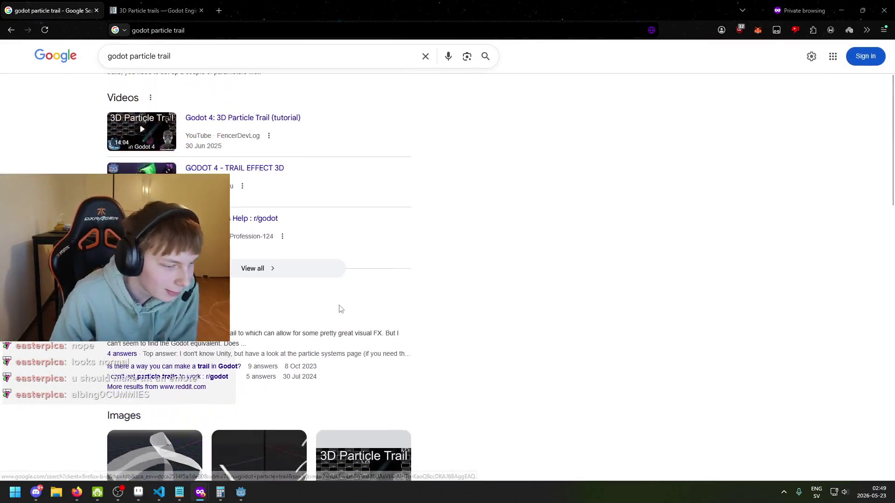
scroll(339, 309, "down", 2)
scroll(327, 289, "up", 1)
scroll(252, 294, "up", 3)
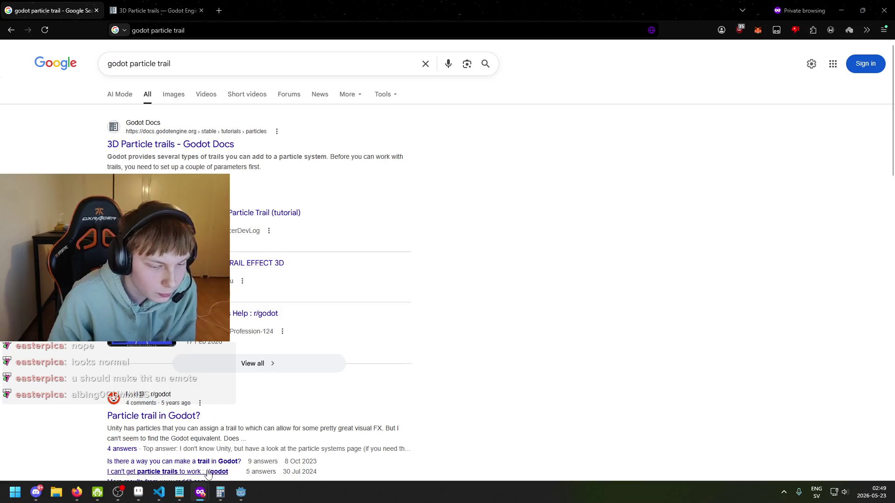
Step: Bring the title_screen.tscn editor window forward and save the scene with Ctrl+S
mouse_move(241, 492)
left_click(283, 452)
left_click(203, 420)
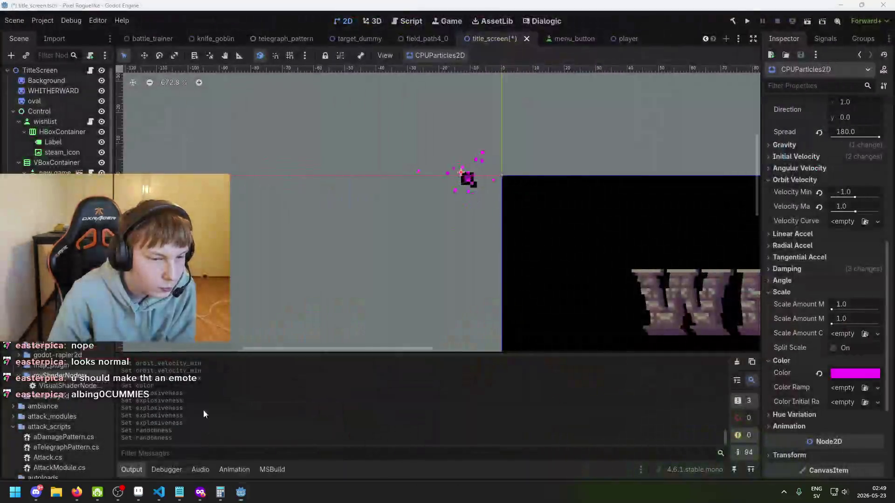
key("ctrl+s")
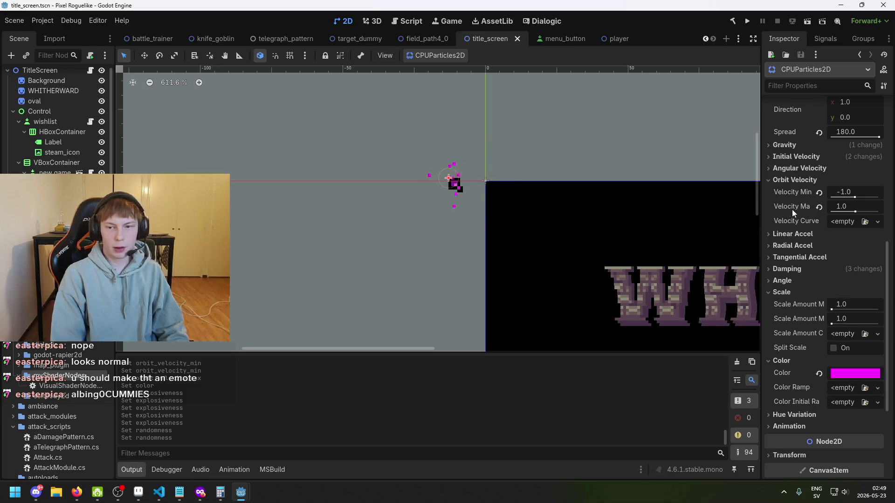
scroll(789, 208, "up", 10)
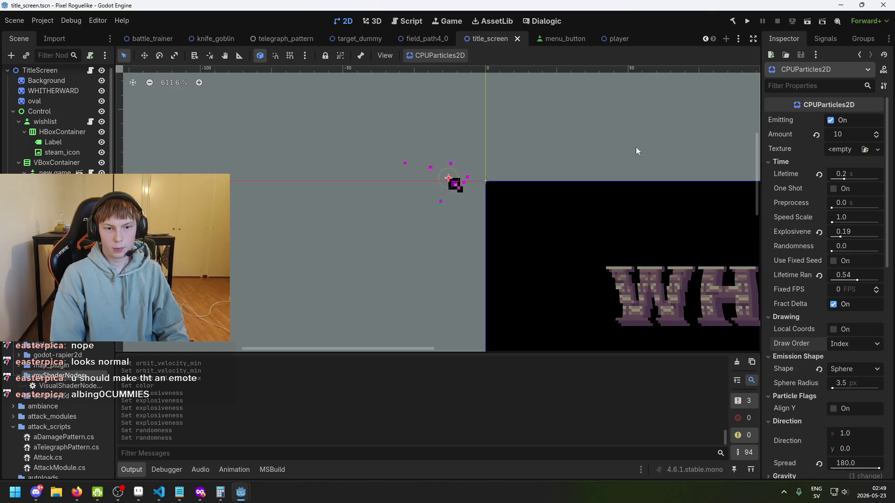
right_click(54, 341)
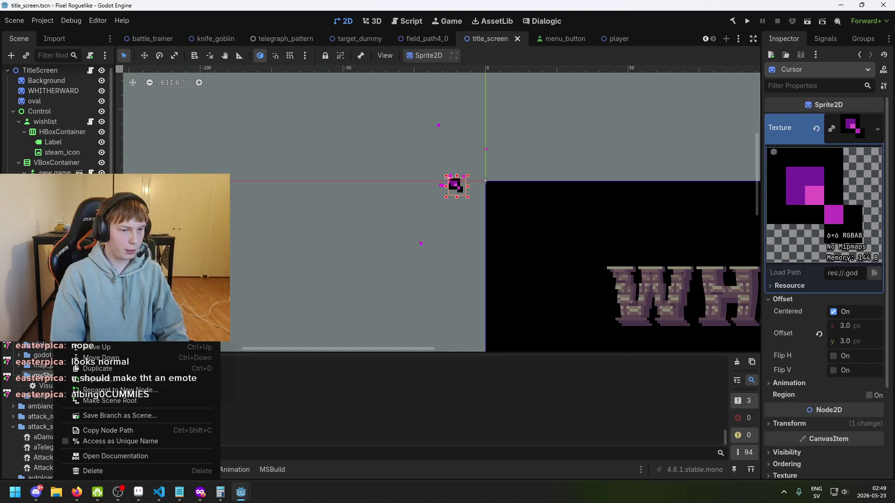
Step: Add a GPUParticles2D node as a new child under the Cursor sprite
key("ctrl+a")
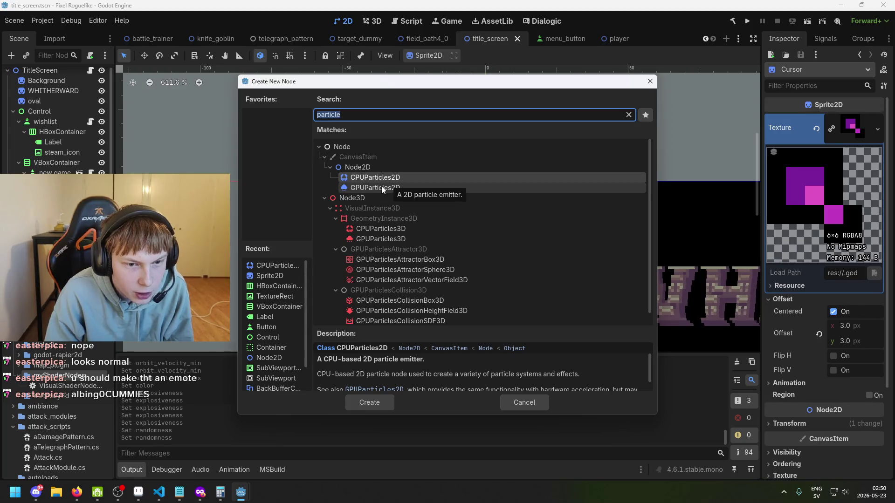
scroll(390, 211, "down", 1)
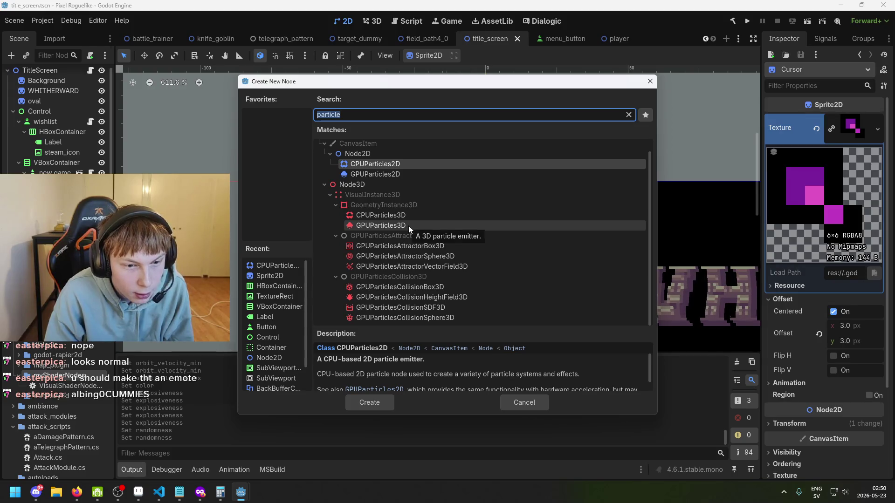
double_click(400, 176)
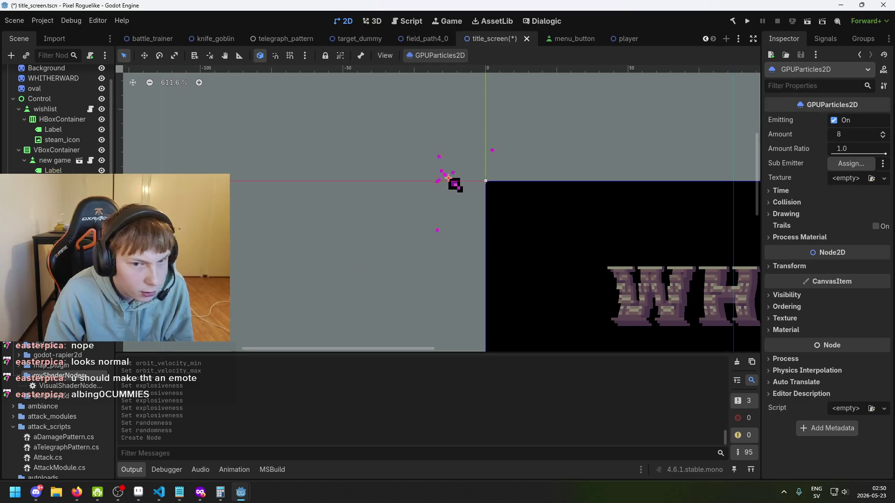
Step: Dismiss the configuration warning and inspect the CPUParticles2D and GPUParticles2D nodes
left_click(90, 182)
left_click(443, 263)
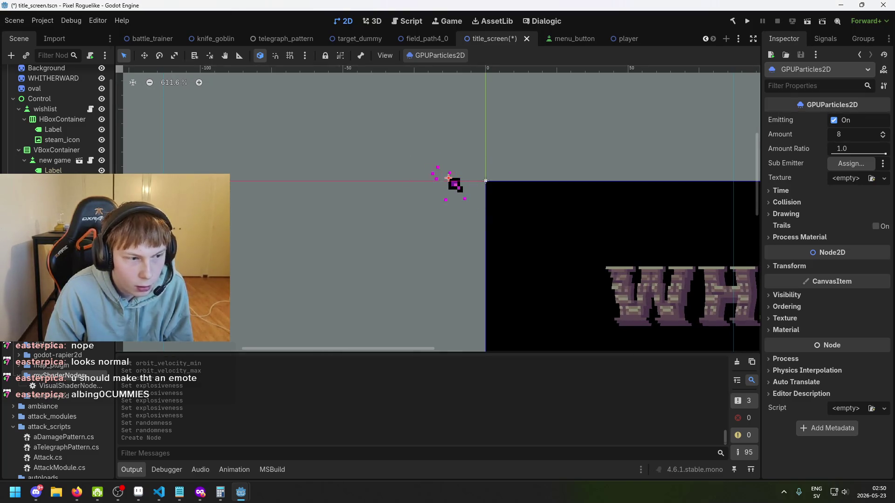
left_click(61, 191)
left_click(65, 200)
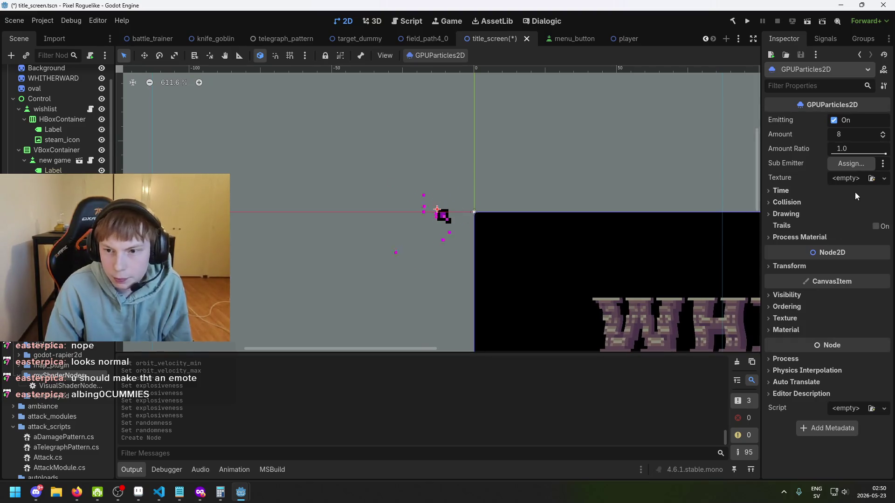
left_click(794, 190)
left_click(793, 189)
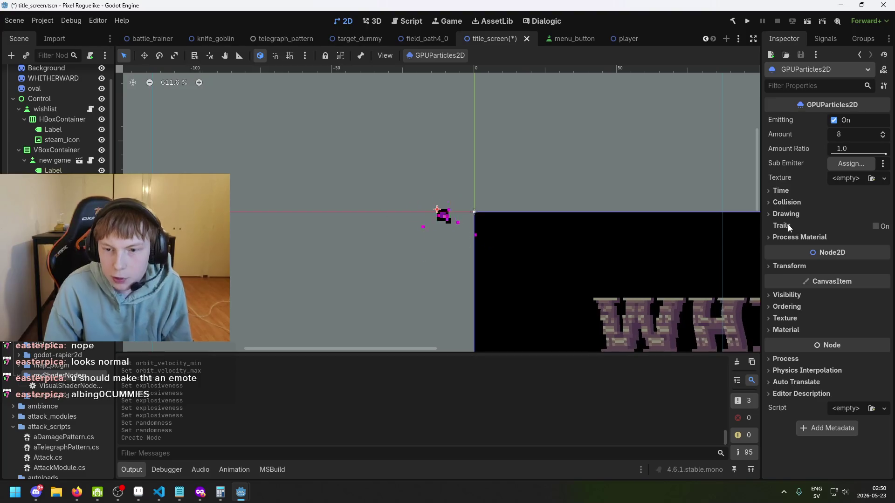
scroll(491, 199, "up", 3)
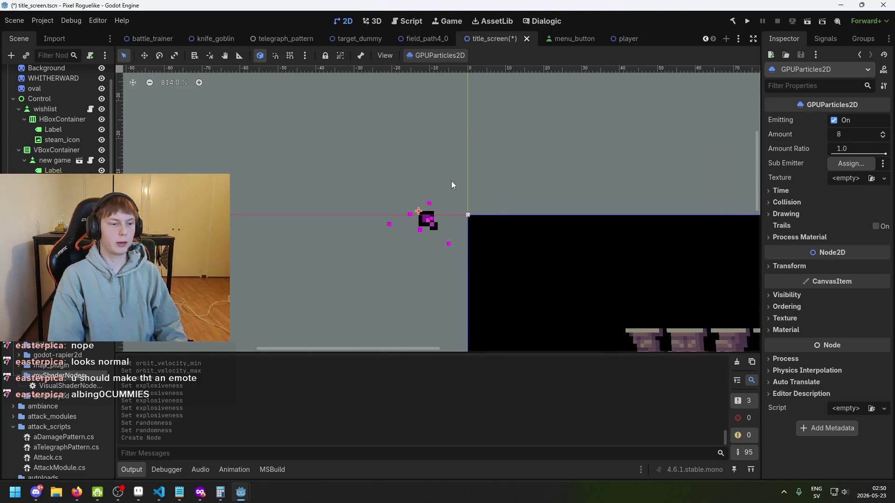
scroll(399, 222, "up", 2)
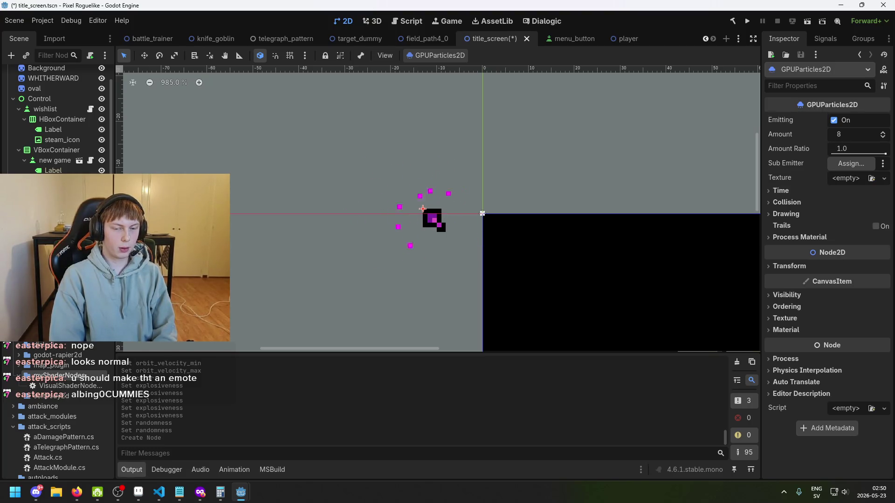
Step: Delete the leftover CPUParticles2D node, then browse for a Sub Emitter node
key("ctrl+z")
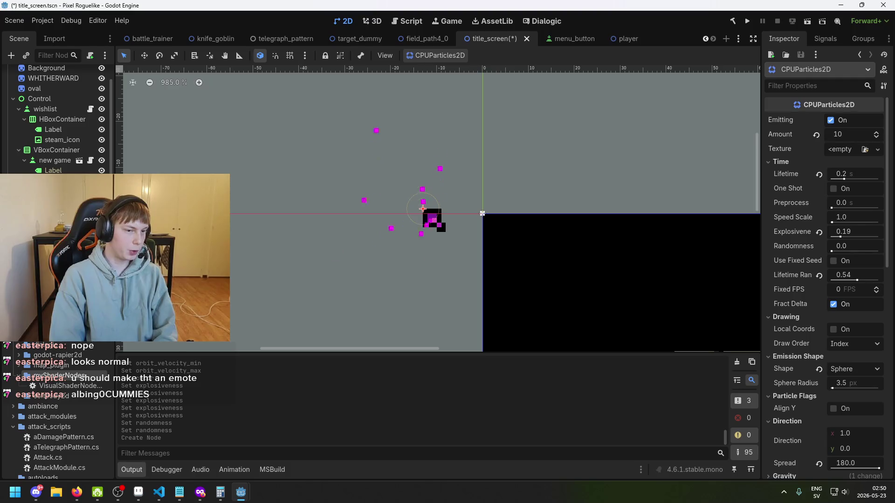
key("Delete")
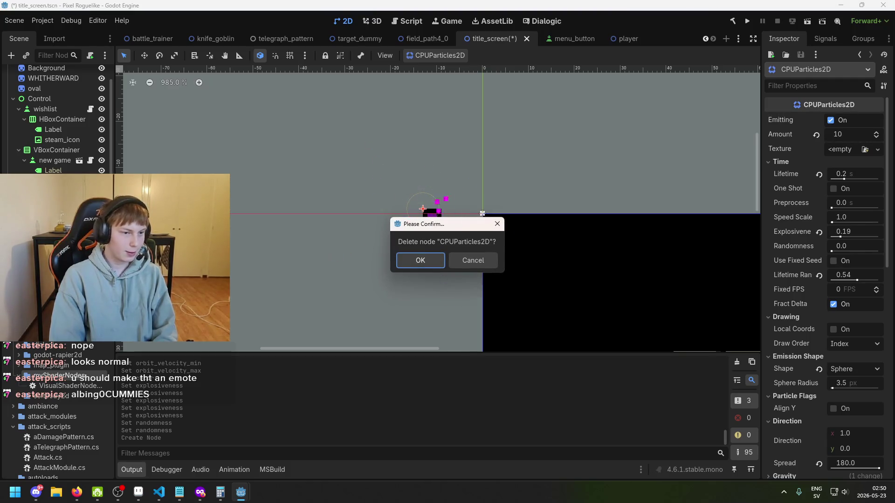
key("Return")
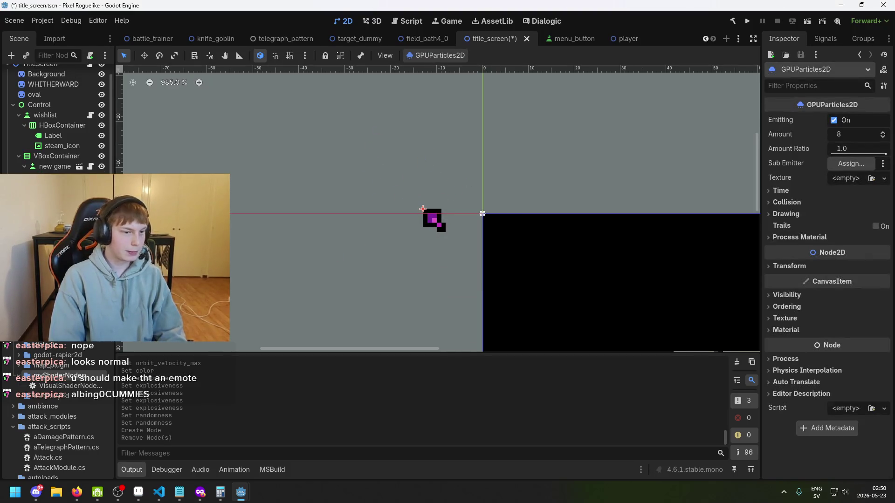
key("F1")
left_click(540, 361)
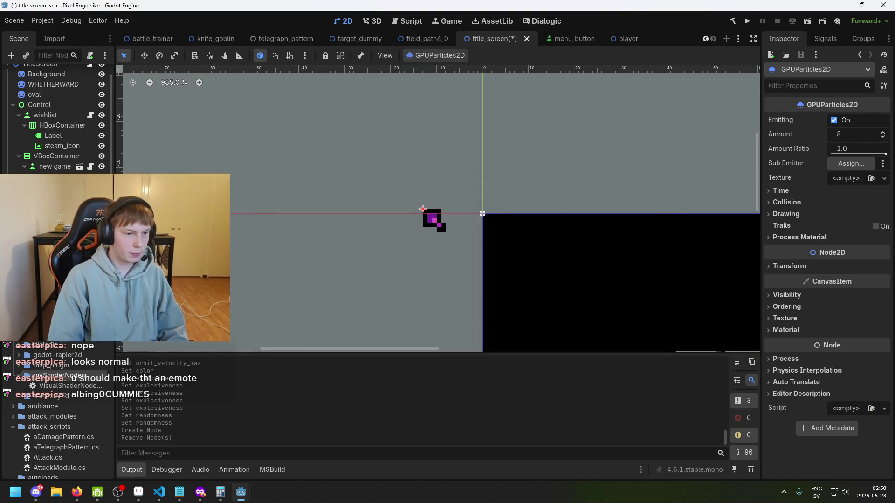
left_click(855, 165)
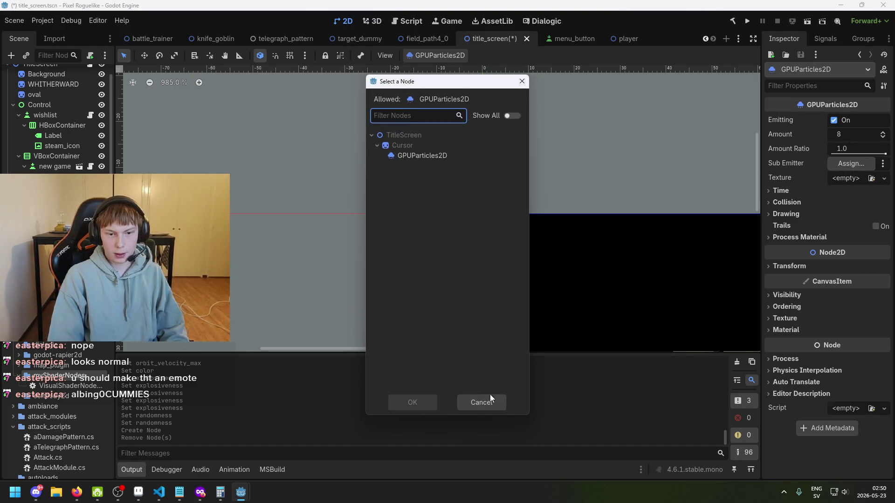
Step: Keep the GPUParticles2D lifetime at 1.0 s and save the title_screen scene
left_click(489, 396)
left_click(796, 188)
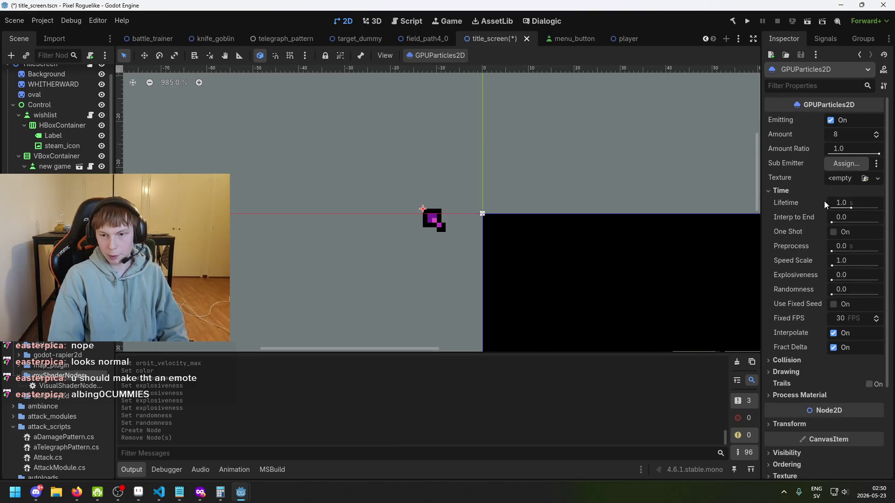
scroll(553, 213, "up", 3)
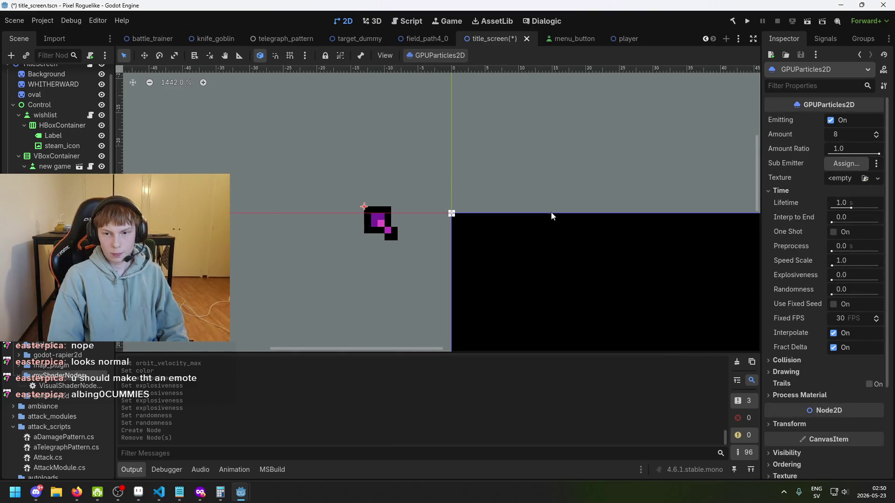
left_click_drag(851, 208, 849, 209)
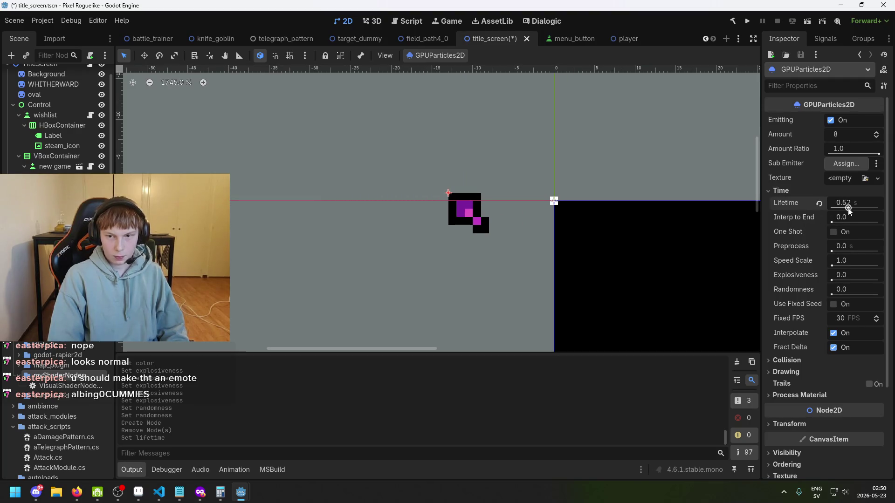
key("ctrl+z")
key("ctrl+s")
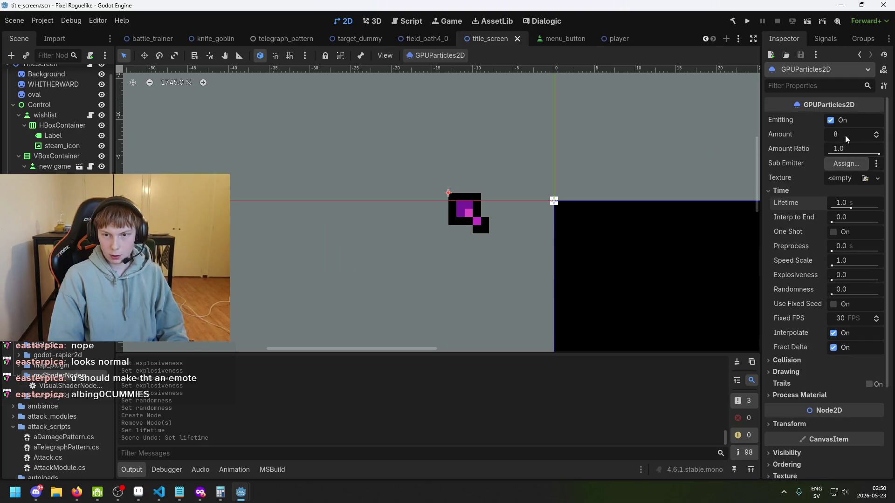
Step: Toggle Emitting and check the Texture options, leaving no texture assigned
left_click(831, 120)
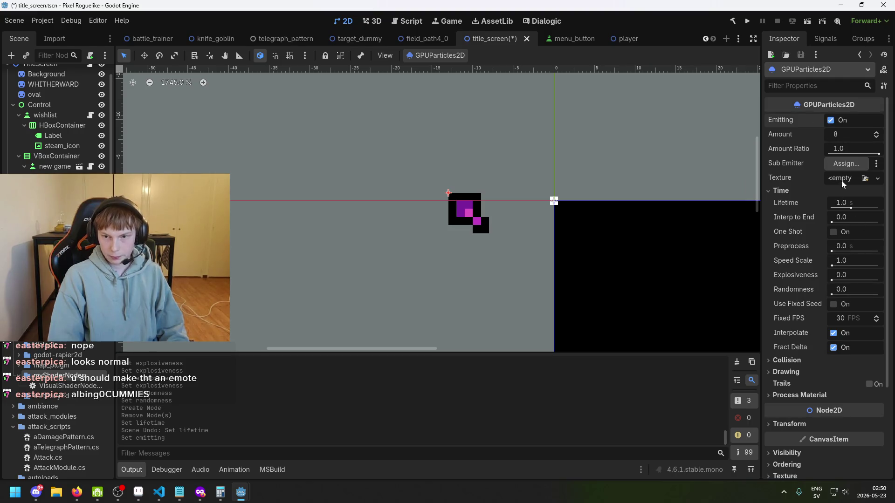
left_click(848, 179)
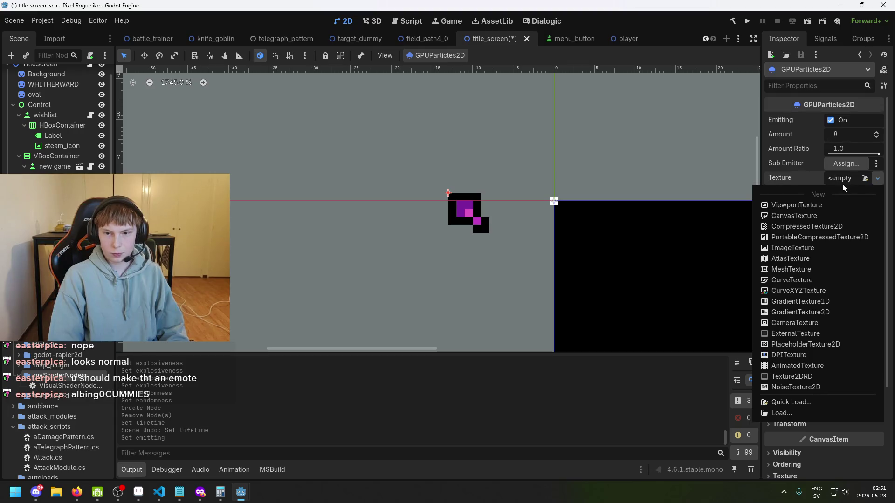
key("Escape")
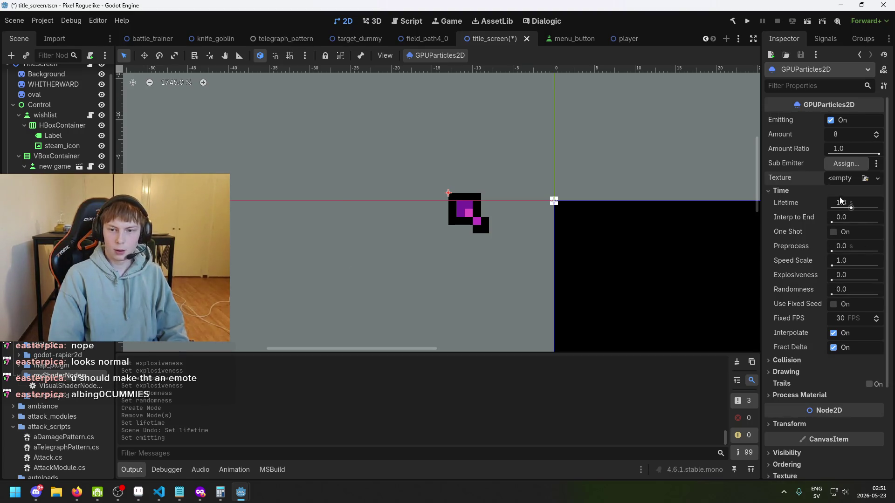
Step: Assign a new ParticleProcessMaterial as the GPUParticles2D process material
scroll(847, 247, "down", 3)
left_click(836, 301)
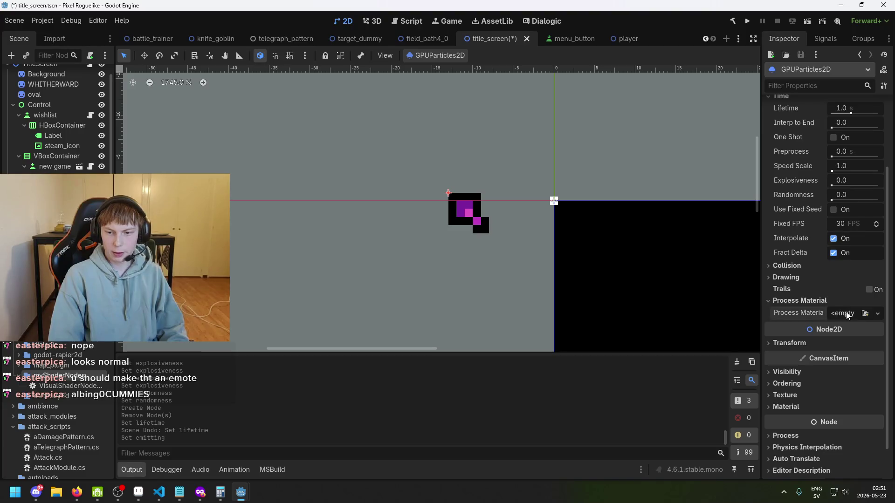
left_click(864, 314)
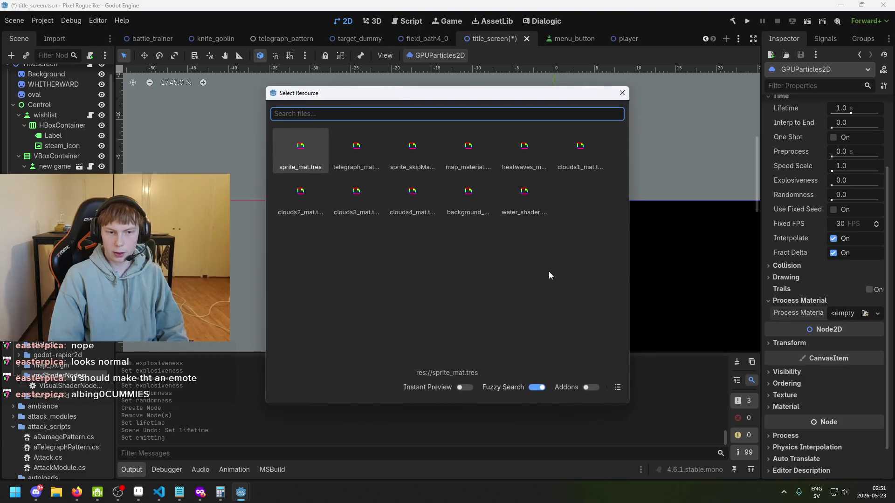
left_click(622, 93)
left_click(878, 313)
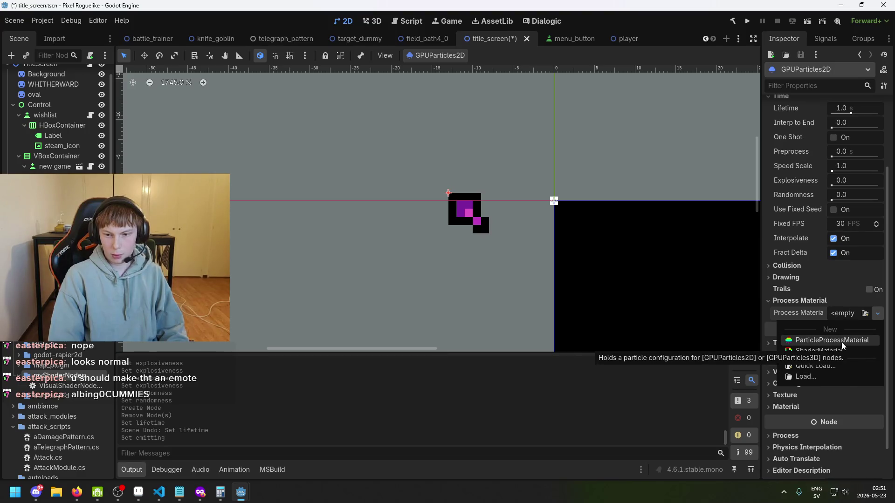
left_click(842, 342)
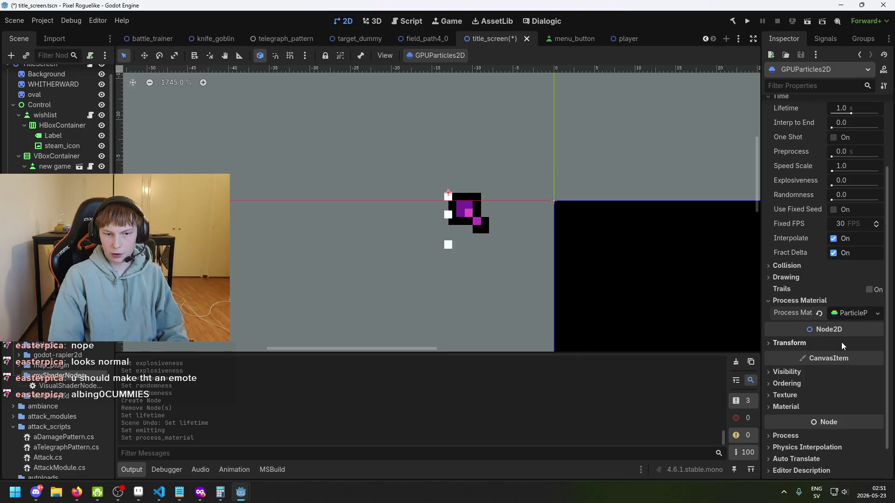
left_click(846, 314)
Step: Set Fixed FPS to 60 and save the title_screen scene
scroll(845, 313, "up", 3)
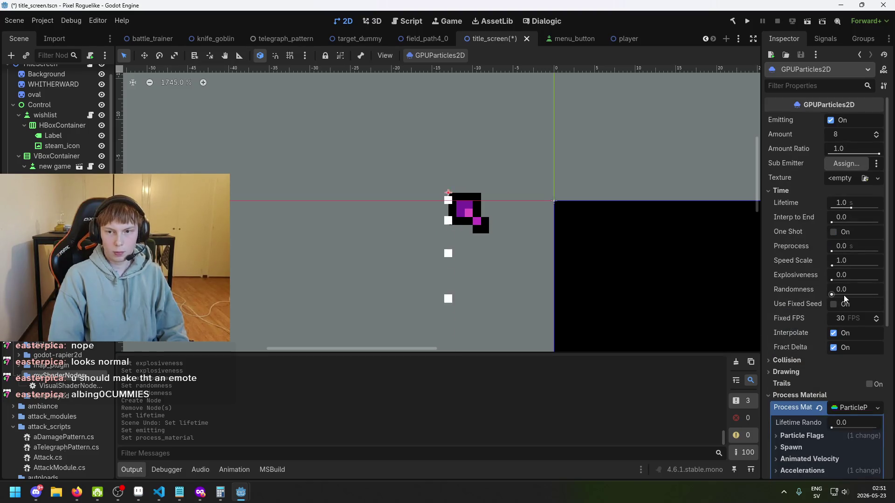
scroll(466, 219, "up", 3)
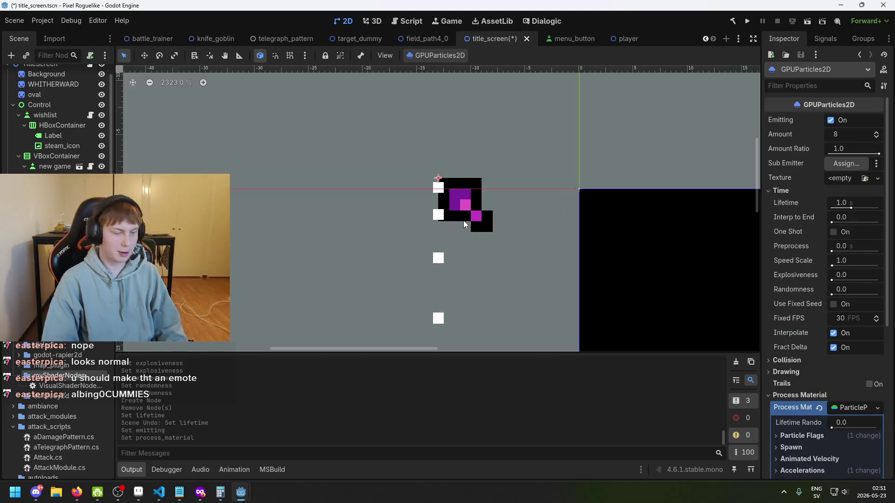
scroll(442, 187, "right", 3)
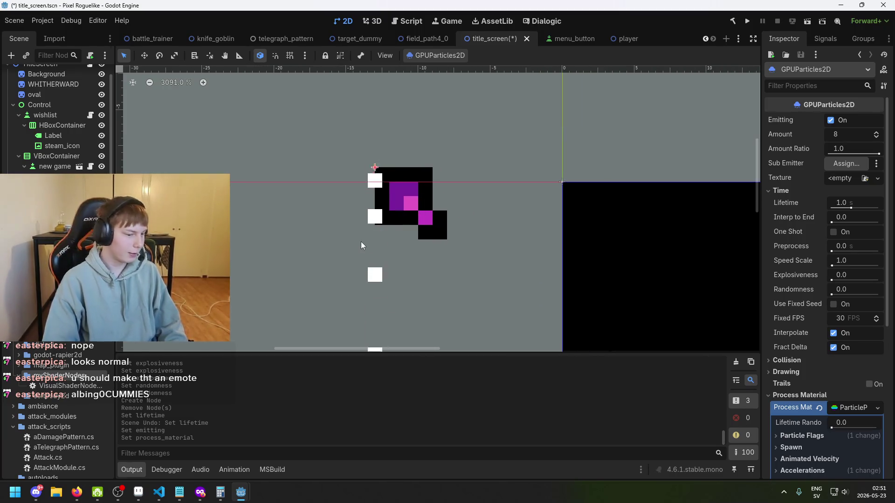
scroll(359, 255, "down", 1)
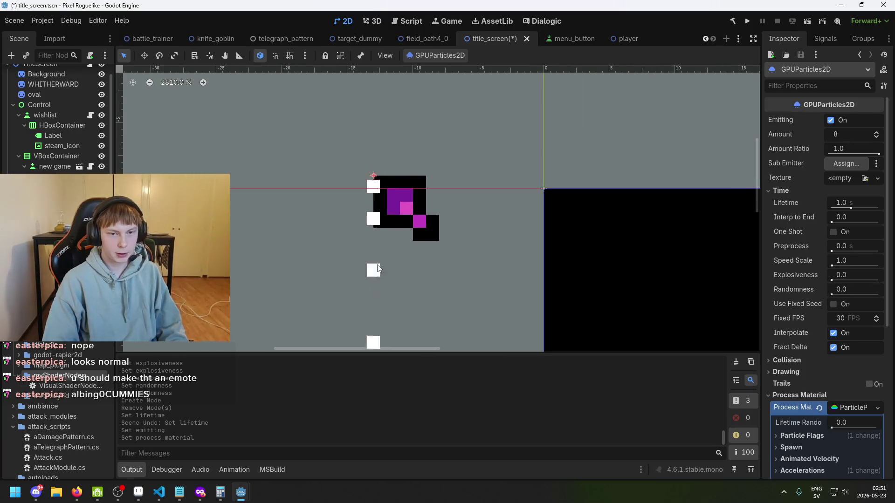
scroll(543, 289, "down", 2)
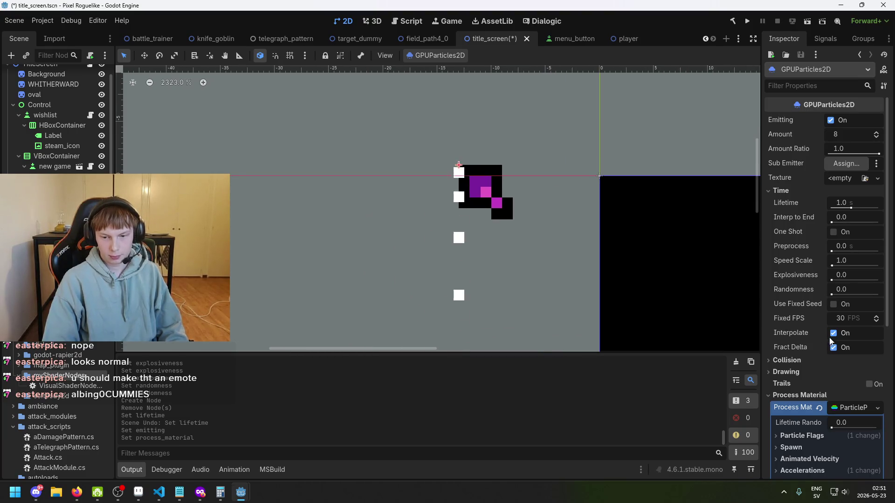
left_click(843, 316)
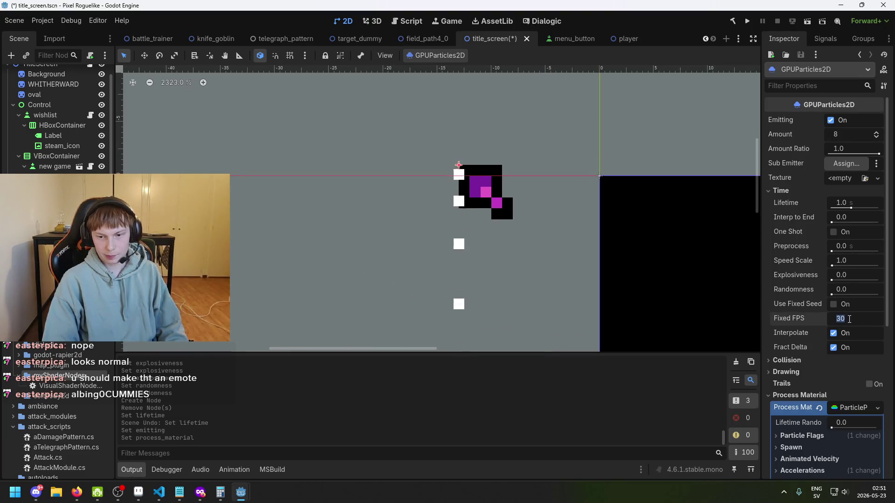
type("60")
key("Return")
key("ctrl+s")
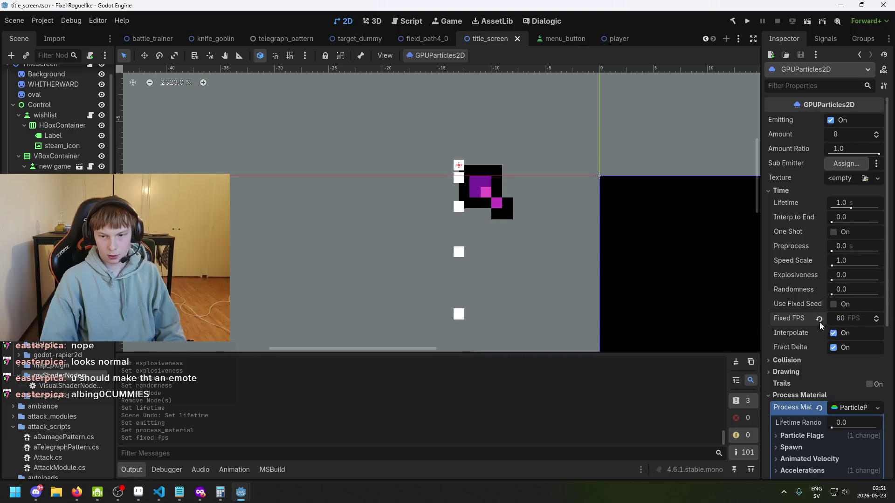
scroll(824, 323, "down", 5)
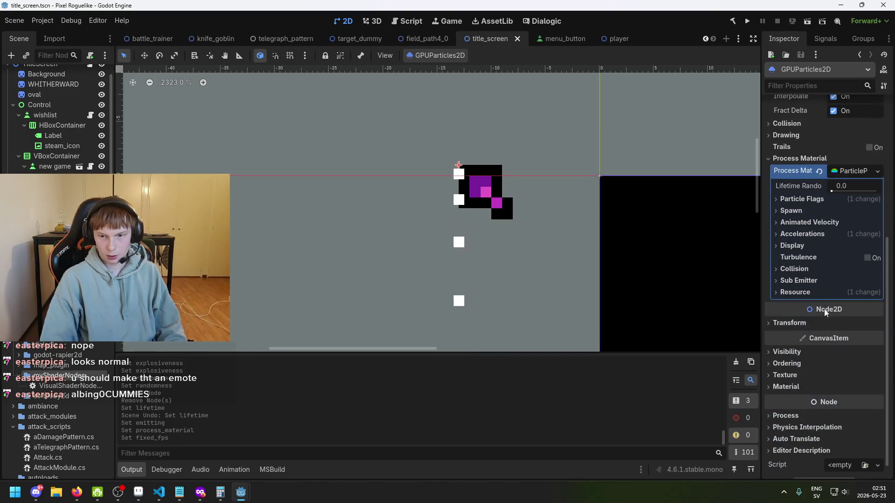
Step: Expand Spawn velocity settings, trying an initial velocity of 127 before resetting it to zero
left_click(822, 211)
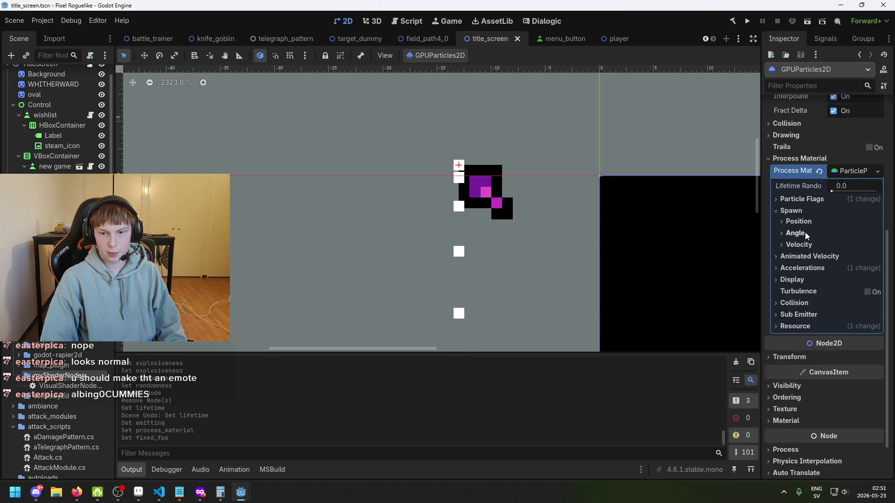
left_click(804, 244)
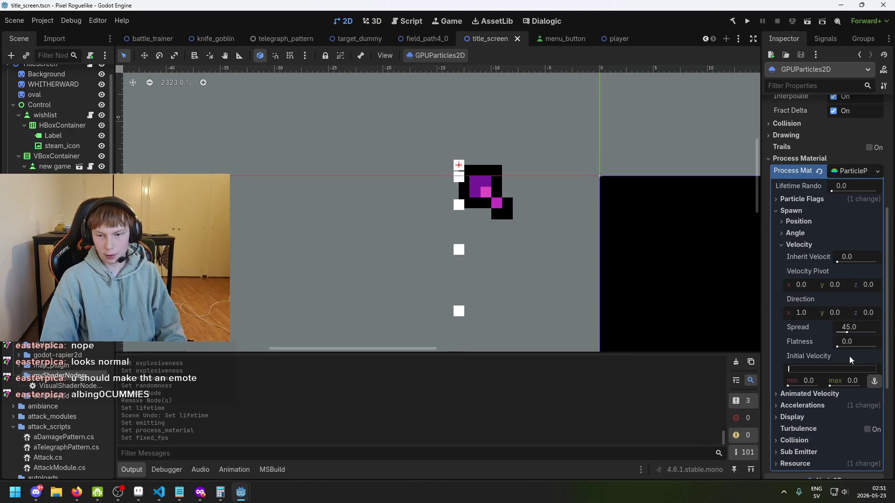
left_click(797, 368)
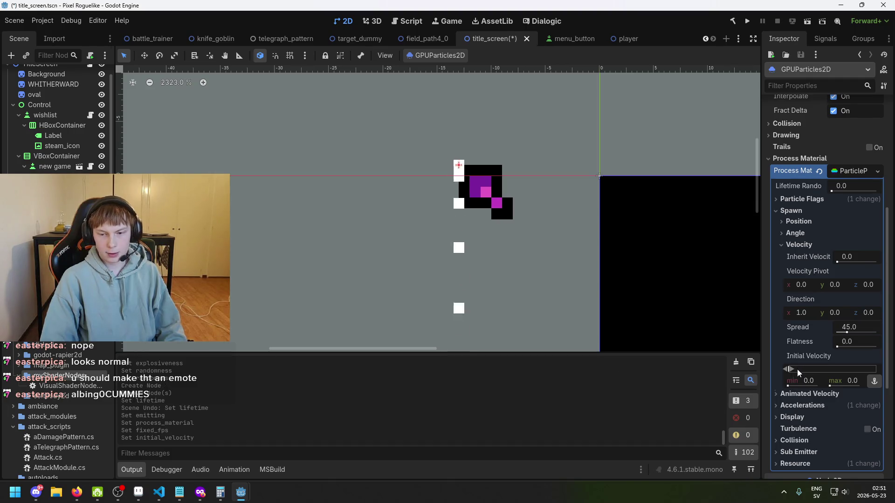
mouse_move(808, 368)
left_mouse_down()
mouse_move(869, 370)
mouse_move(768, 375)
left_mouse_up()
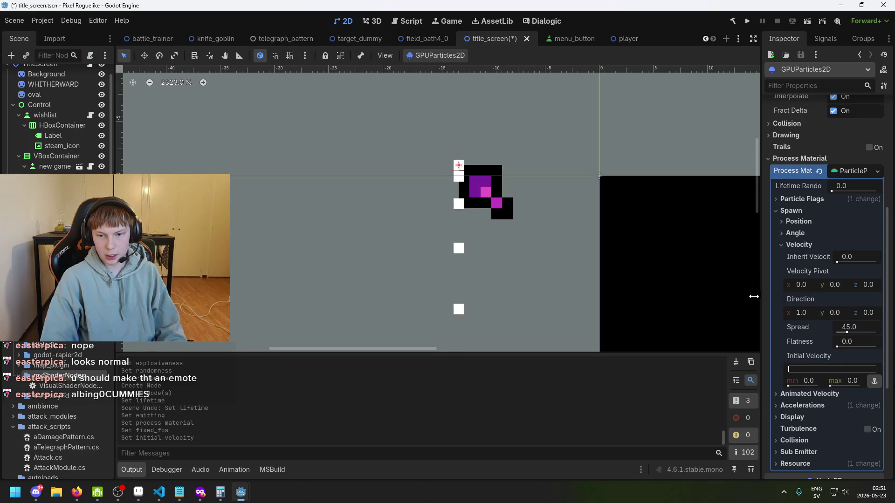
scroll(607, 256, "down", 1)
scroll(835, 357, "down", 2)
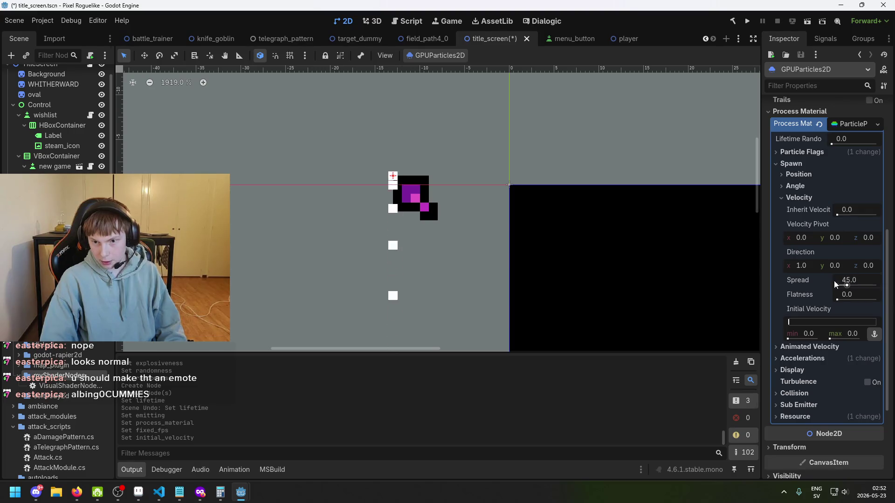
scroll(505, 220, "up", 1)
scroll(843, 265, "up", 3)
scroll(843, 289, "down", 3)
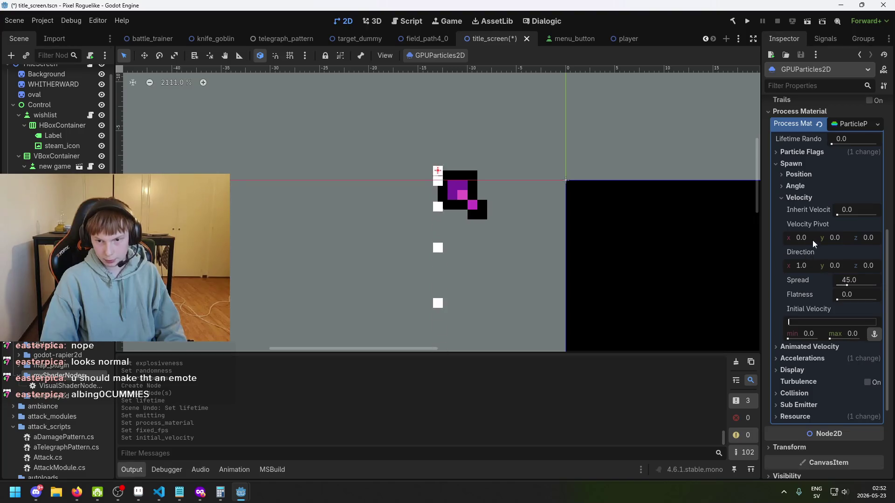
Step: Widen Spread to 180 and set initial velocity to roughly 223–382
left_click_drag(851, 283, 876, 283)
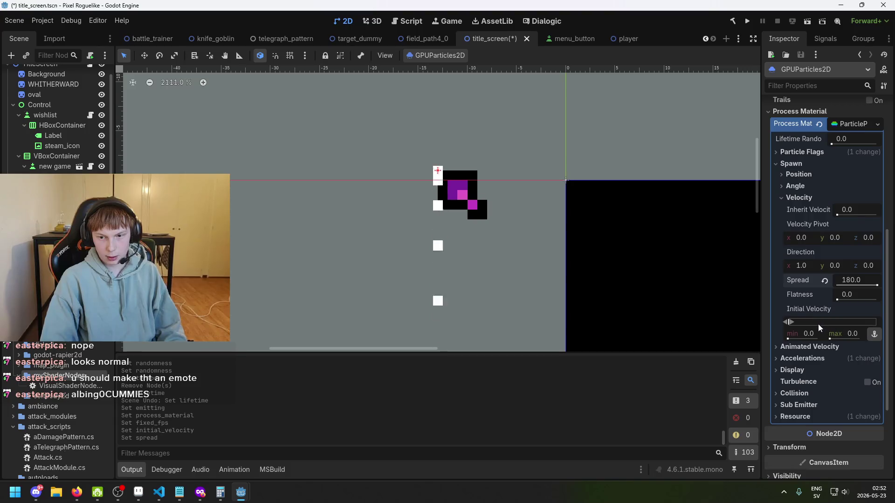
mouse_move(792, 321)
left_mouse_down()
mouse_move(851, 327)
mouse_move(824, 322)
left_mouse_up()
scroll(606, 229, "down", 3)
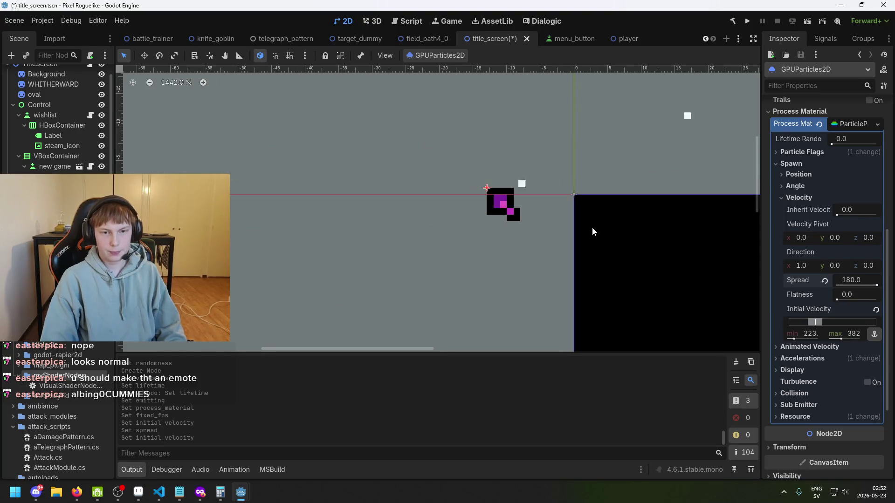
scroll(691, 219, "down", 5)
scroll(727, 270, "down", 1)
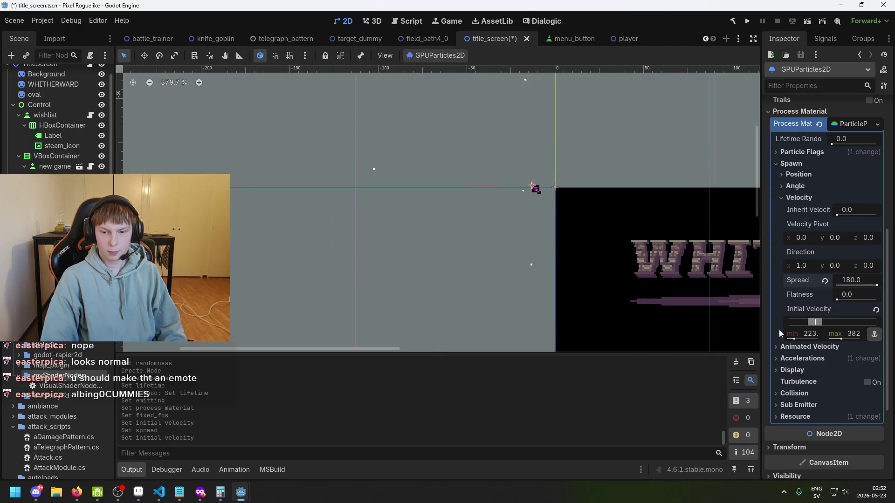
left_click(829, 355)
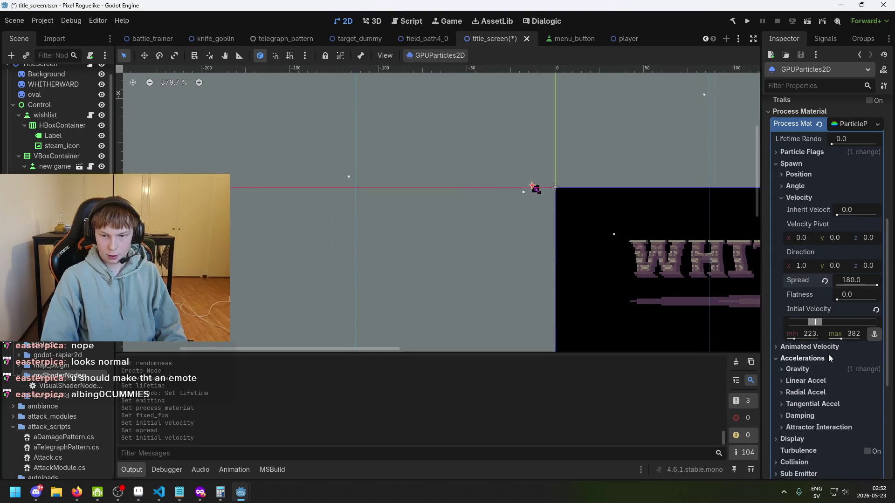
left_click(810, 416)
scroll(831, 328, "down", 5)
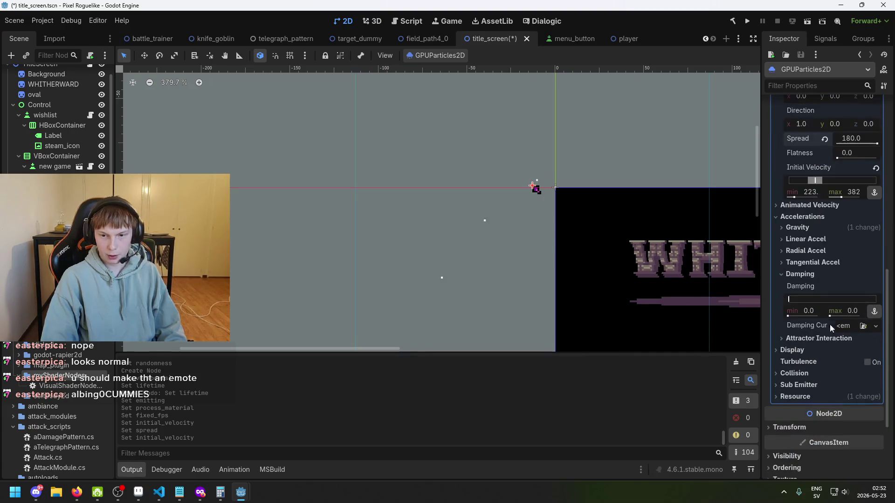
left_click_drag(798, 307, 877, 301)
mouse_move(812, 300)
left_mouse_down()
mouse_move(862, 300)
mouse_move(854, 303)
left_mouse_up()
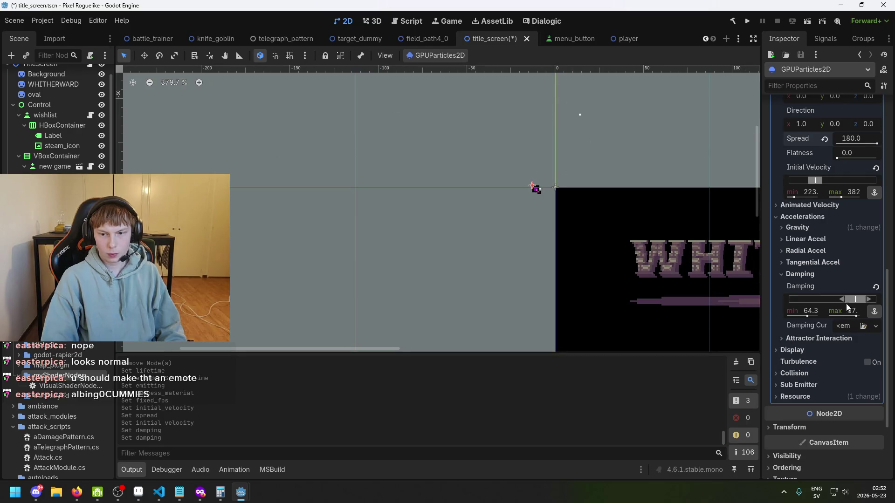
mouse_move(851, 300)
left_mouse_down()
mouse_move(799, 300)
mouse_move(798, 316)
left_mouse_up()
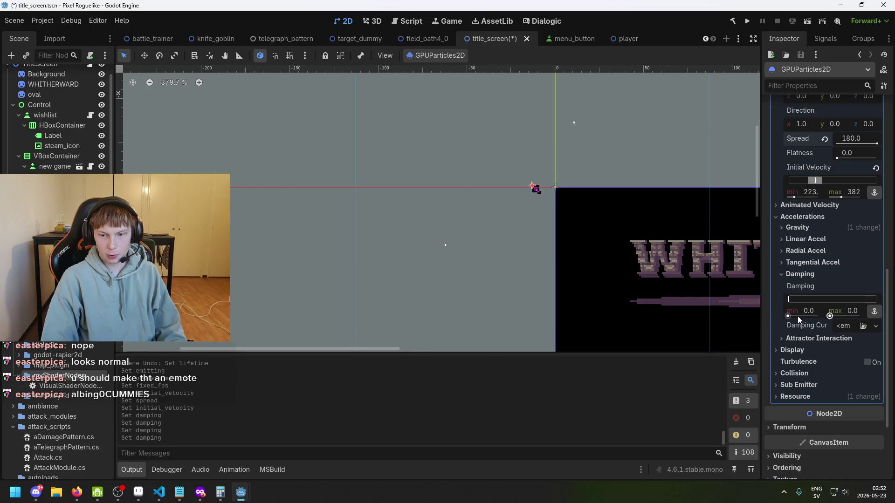
left_click(860, 326)
Step: Give Damping a new CurveTexture whose curve rises to 100 at its end
key("Escape")
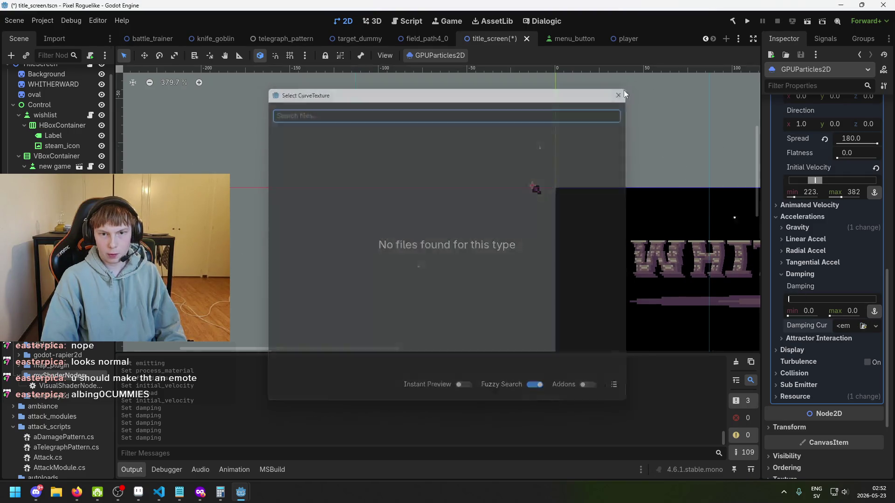
left_click(846, 328)
left_click(842, 352)
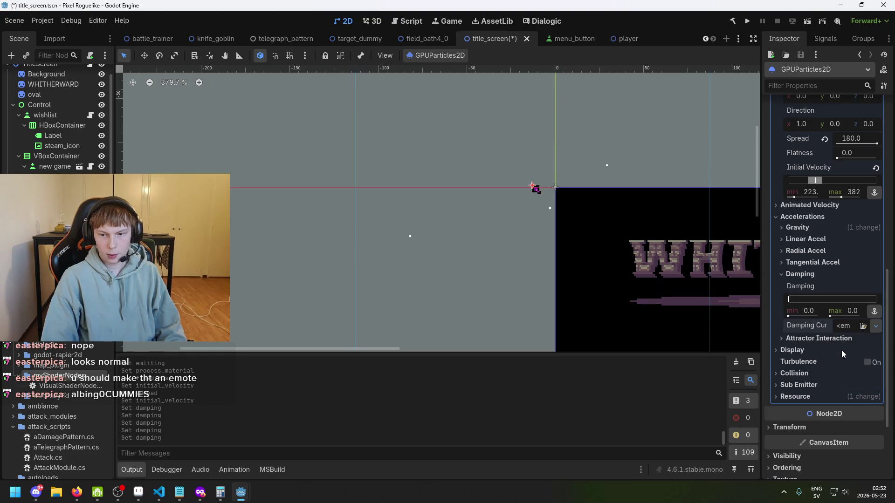
left_click(855, 327)
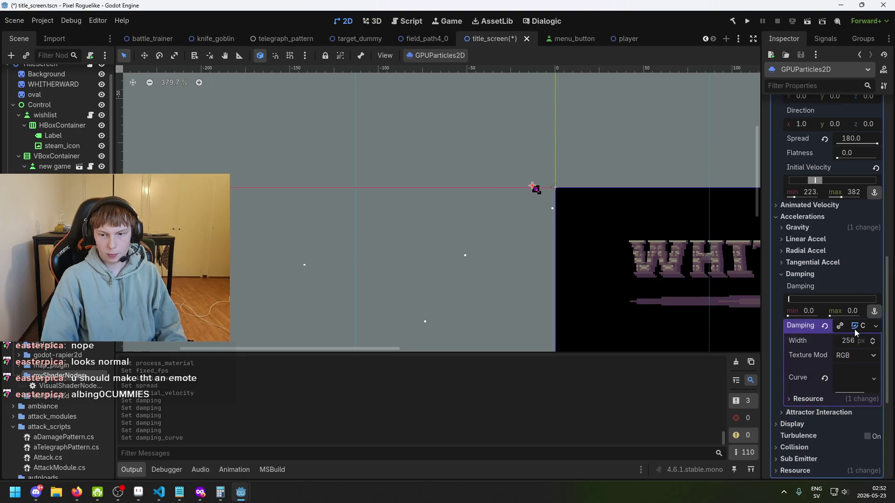
left_click(846, 379)
scroll(854, 381, "down", 2)
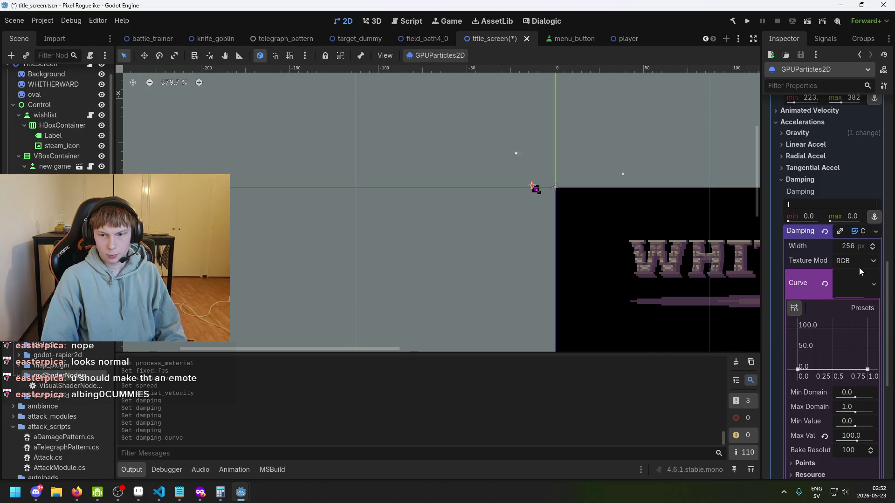
scroll(855, 261, "down", 3)
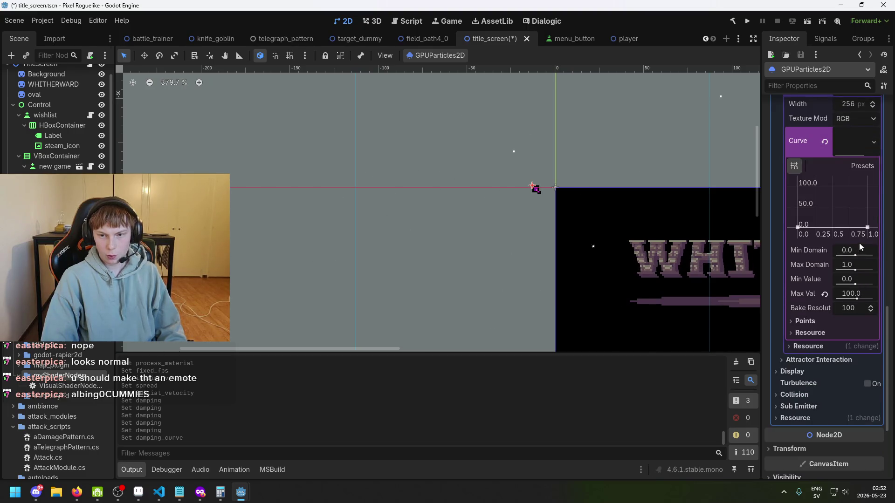
left_click_drag(867, 227, 885, 179)
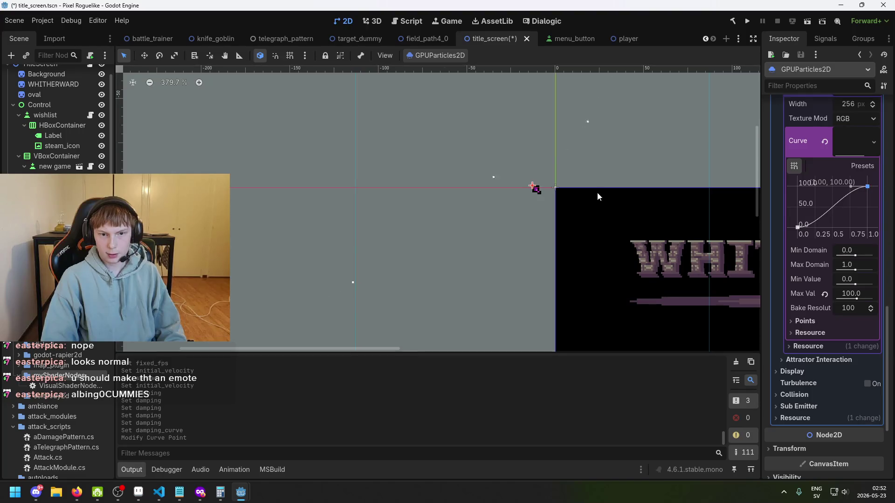
Step: Set the damping range to about 9.57–47
scroll(847, 312, "up", 4)
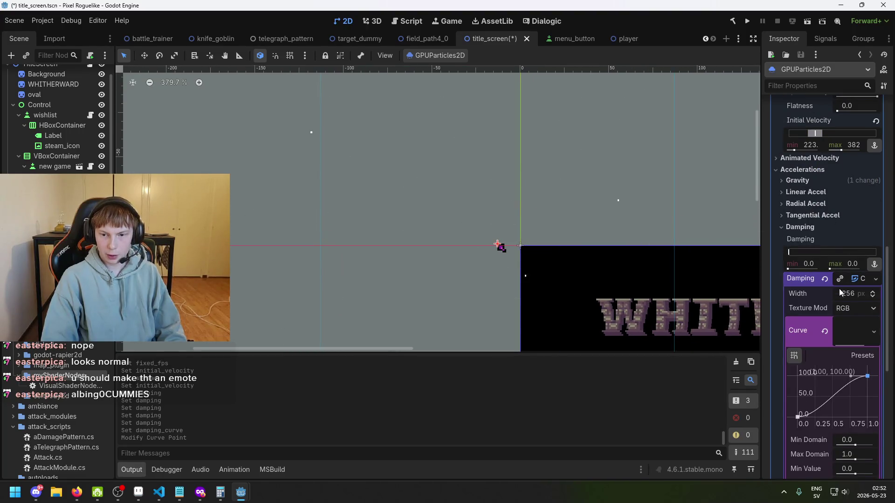
left_click_drag(811, 254, 876, 253)
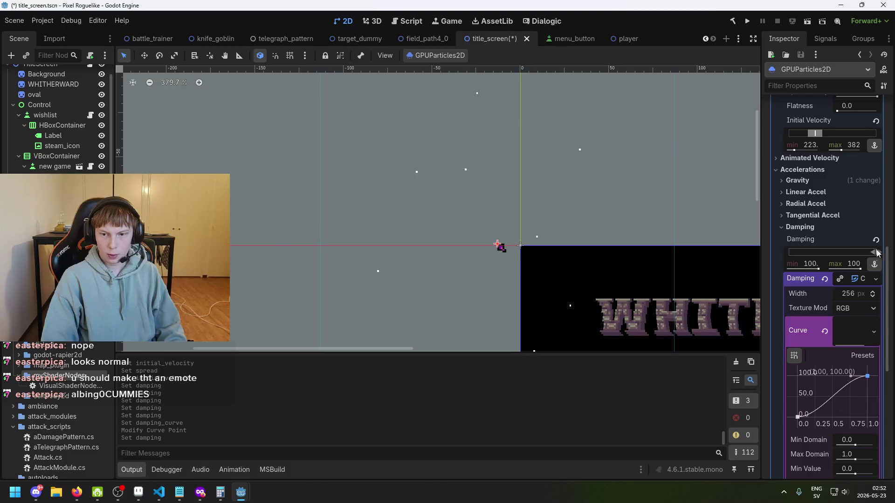
left_click_drag(527, 203, 539, 206)
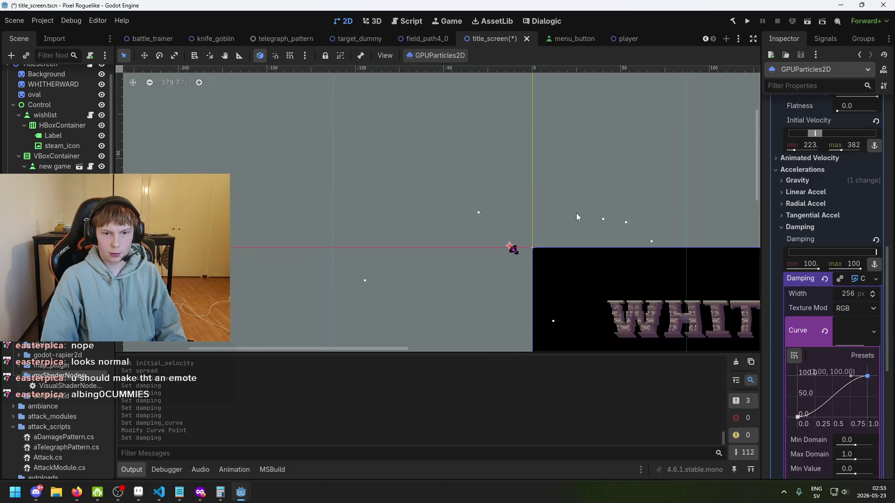
left_click_drag(870, 254, 815, 255)
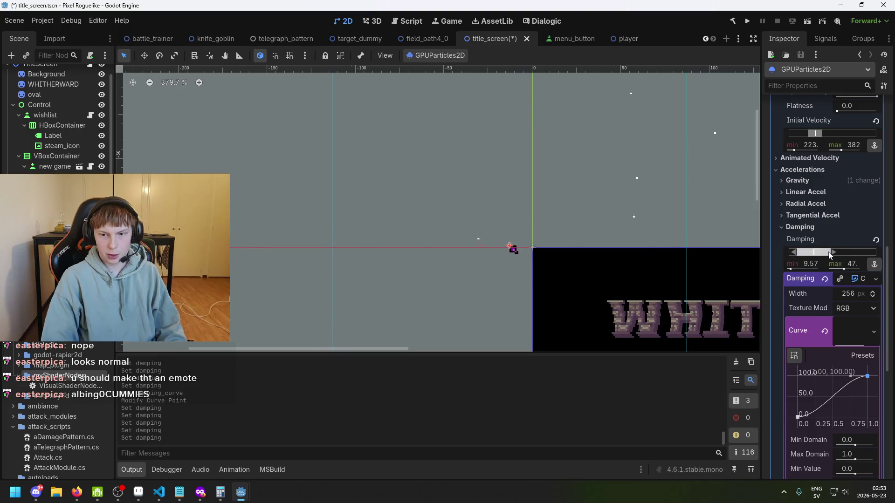
Step: Confirm the damping curve's Max Value stays at 100
scroll(860, 425, "down", 2)
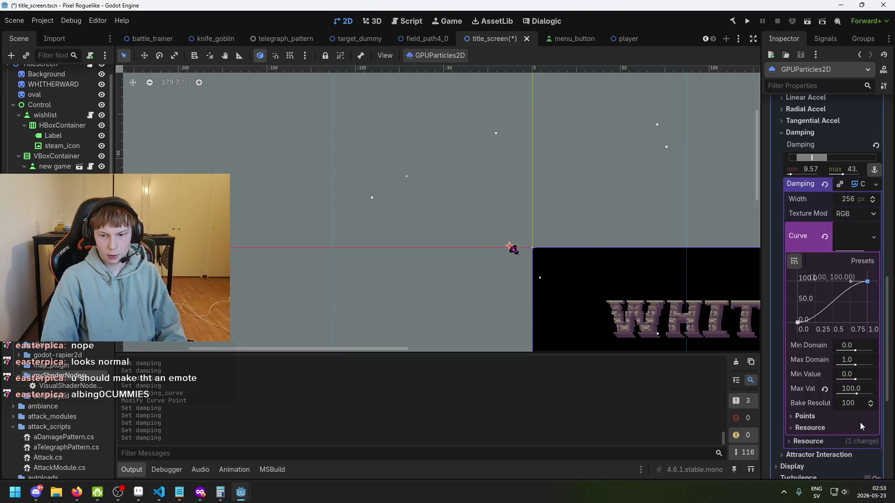
left_click(851, 391)
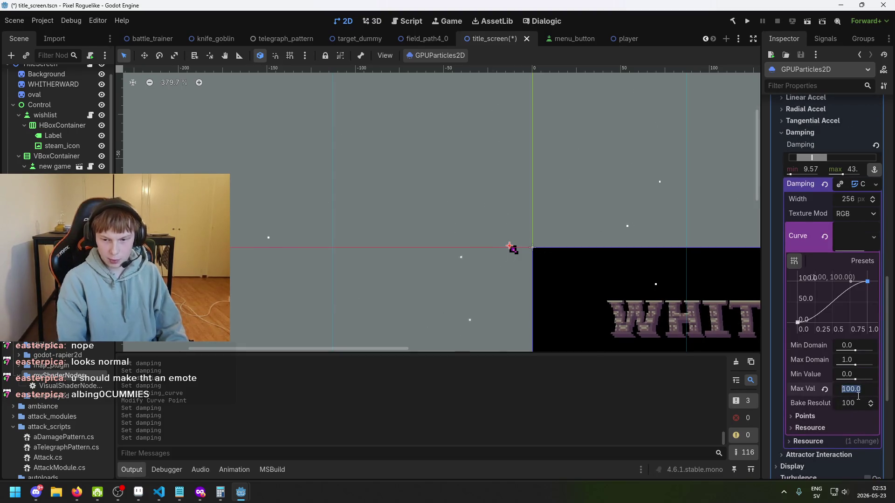
key("Return")
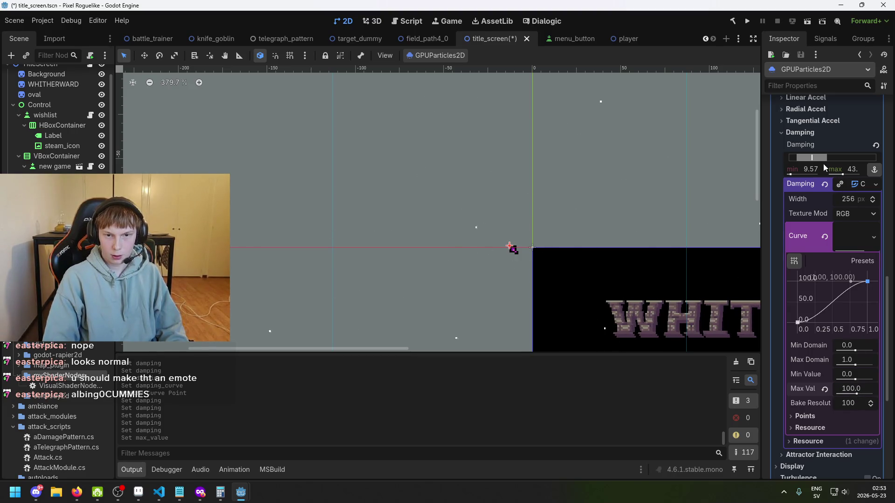
left_click_drag(851, 390, 860, 397)
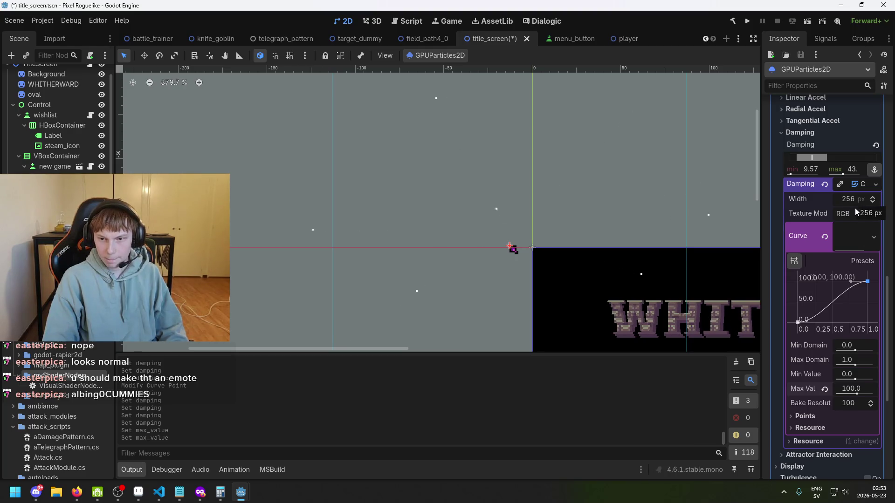
Step: Lower the damping curve's right endpoint to about (1.00, 15.73)
scroll(853, 203, "down", 2)
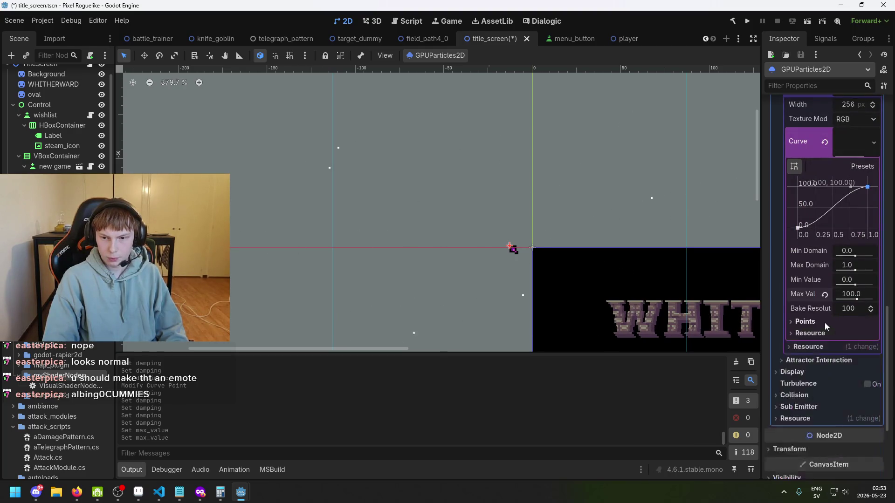
scroll(866, 278, "up", 2)
left_click_drag(868, 283, 879, 305)
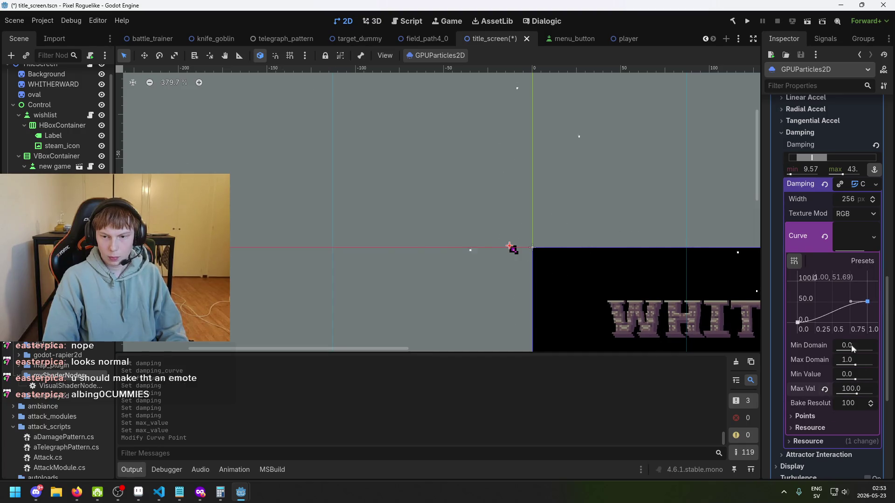
left_click_drag(871, 305, 879, 318)
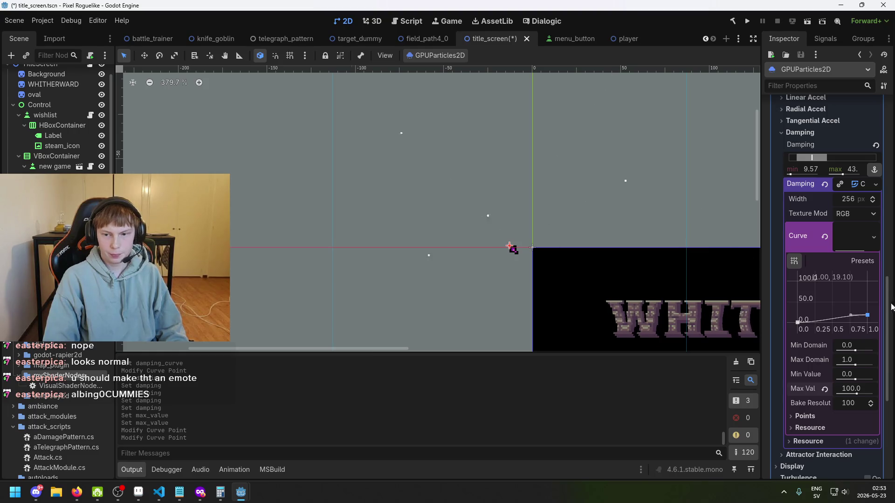
left_click_drag(870, 315, 872, 317)
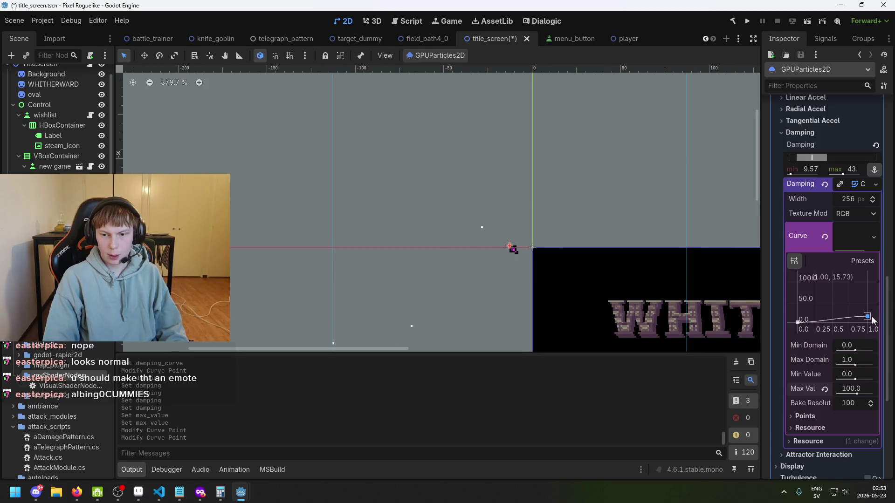
scroll(856, 206, "up", 3)
scroll(854, 213, "up", 8)
scroll(862, 195, "down", 8)
left_click(821, 150)
left_click(821, 150)
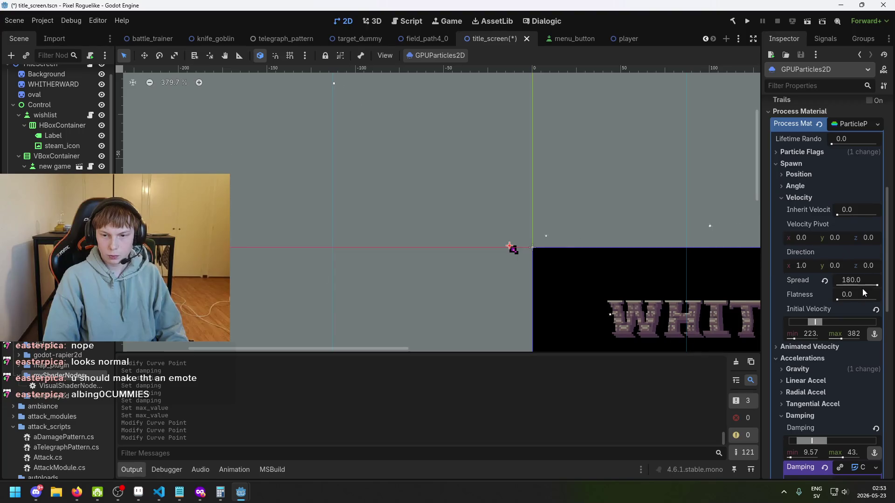
Step: Shorten the particle lifetime to 0.04 s
scroll(845, 317, "up", 5)
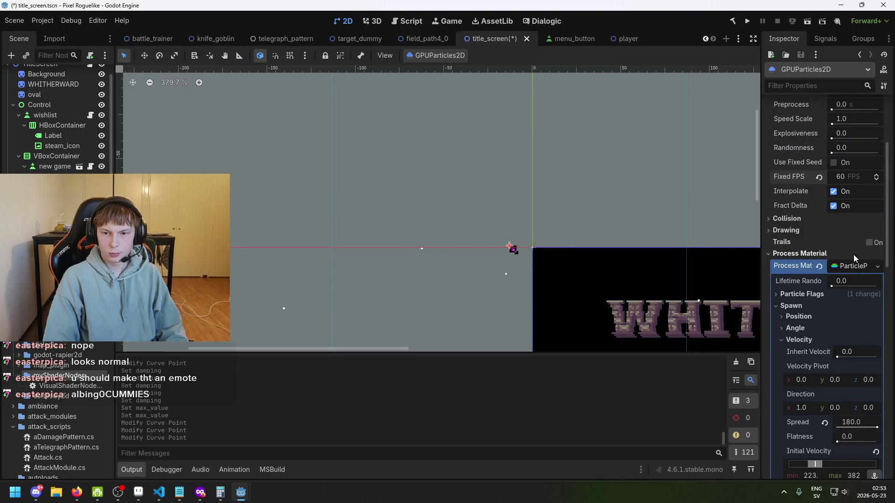
left_click(816, 294)
left_click(816, 295)
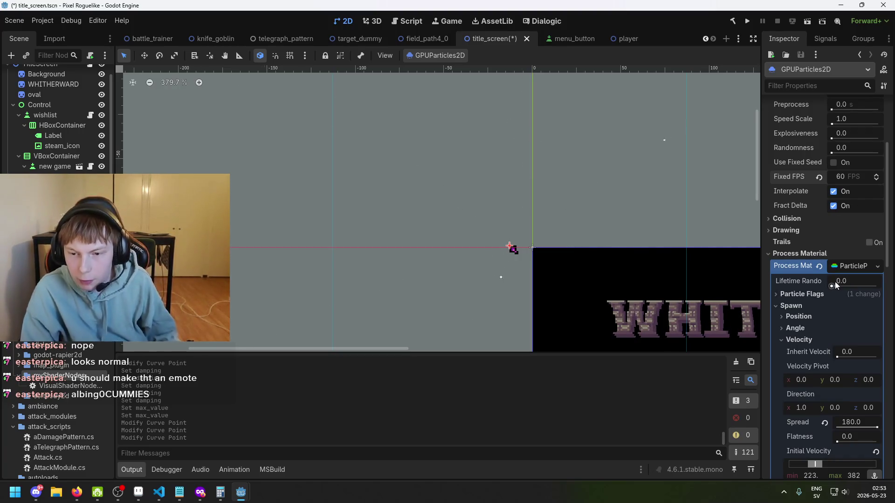
scroll(835, 267, "up", 5)
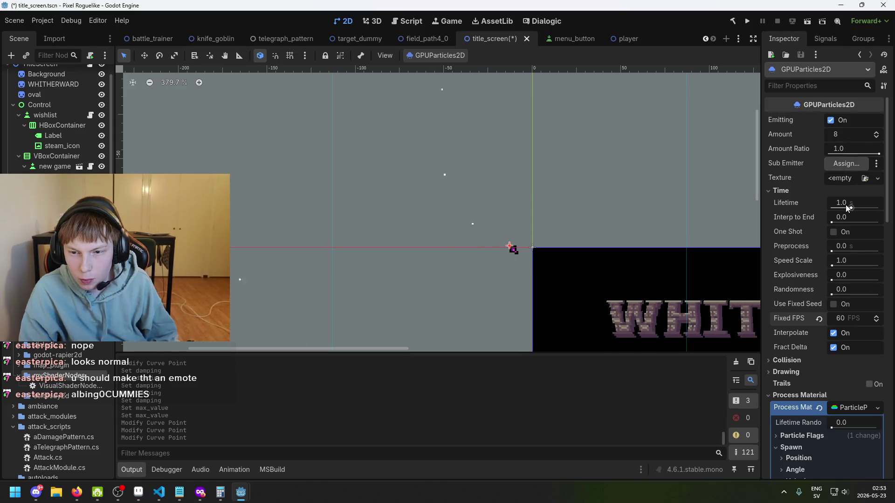
left_click_drag(850, 208, 848, 208)
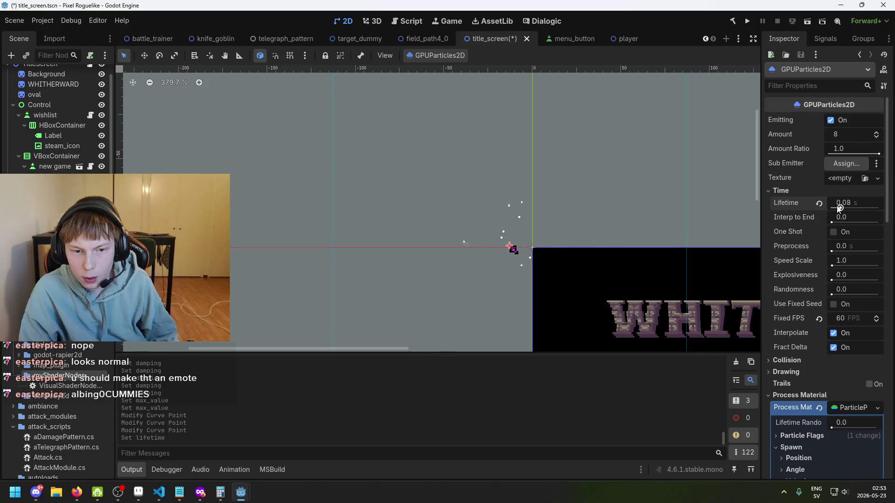
Step: Lower the initial velocity range to roughly 122–202
scroll(573, 250, "up", 4)
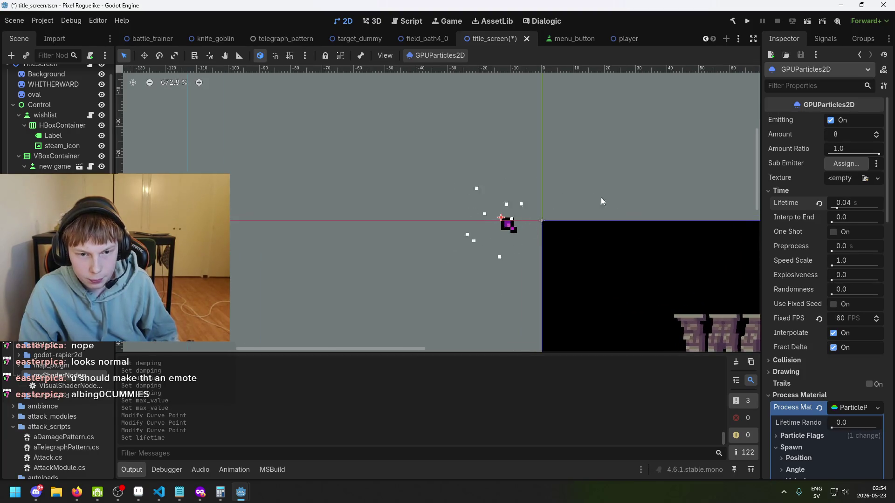
scroll(840, 334, "down", 3)
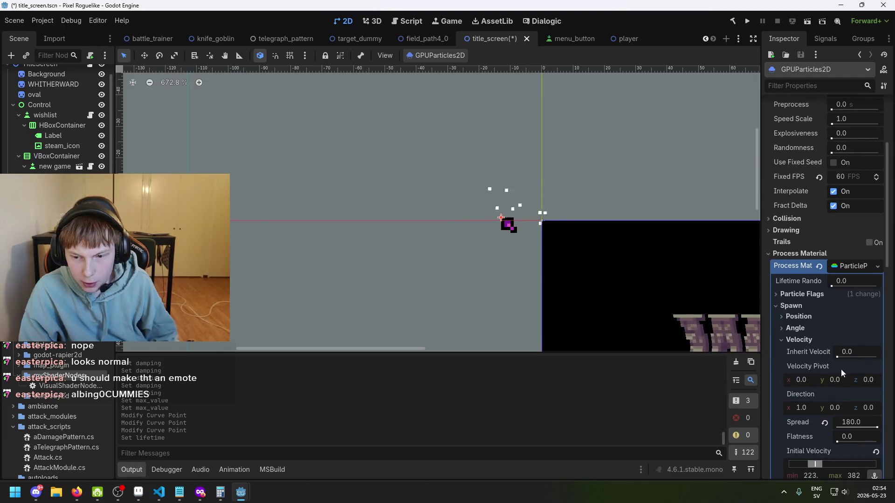
scroll(840, 370, "down", 2)
left_click_drag(819, 369, 804, 373)
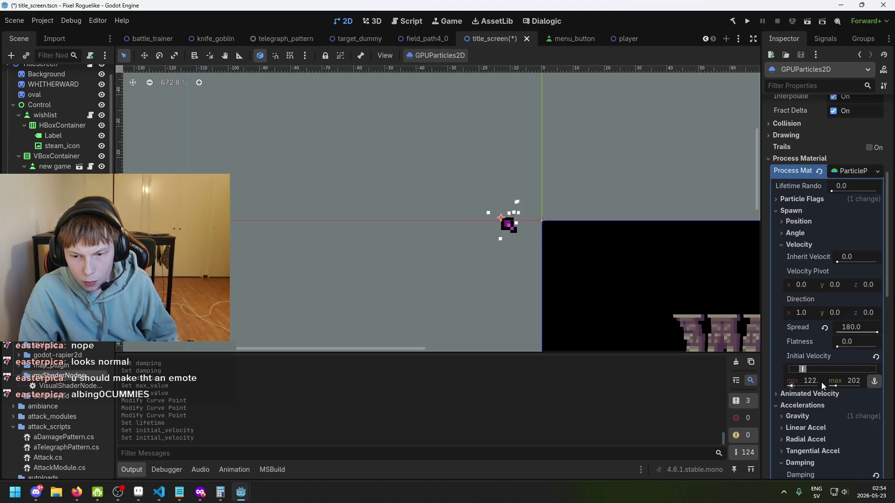
Step: Set the damping curve's end to 35.96 and the damping range to about 20.7–54
scroll(821, 382, "down", 5)
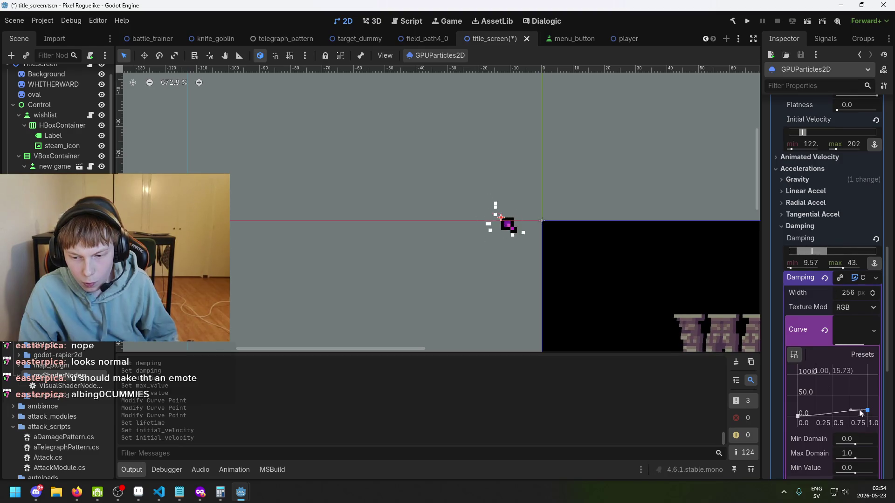
left_click_drag(868, 412, 873, 374)
mouse_move(880, 373)
left_mouse_down()
mouse_move(881, 409)
mouse_move(877, 401)
left_mouse_up()
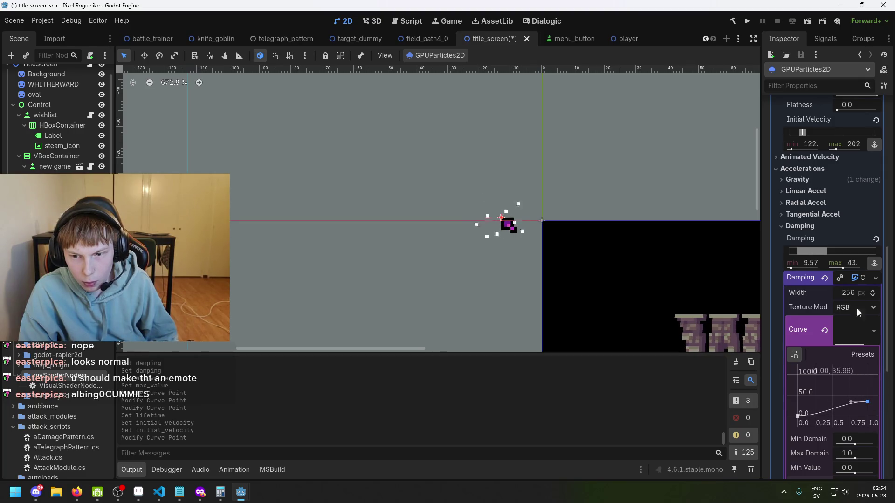
mouse_move(814, 259)
left_mouse_down()
mouse_move(810, 252)
mouse_move(871, 256)
mouse_move(831, 254)
left_mouse_up()
Step: Narrow initial velocity to 90.4–117 and set lifetime to 0.16 s
scroll(824, 152, "up", 3)
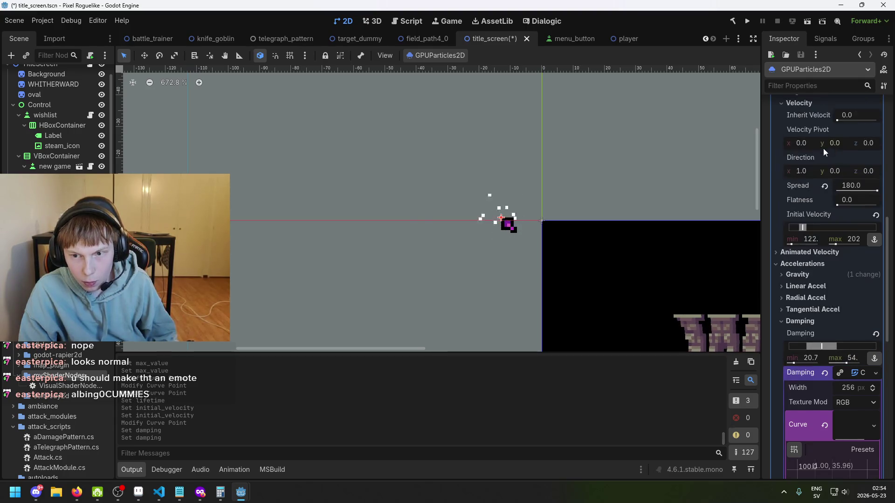
mouse_move(803, 229)
left_mouse_down()
mouse_move(792, 228)
mouse_move(800, 230)
left_mouse_up()
scroll(815, 230, "up", 3)
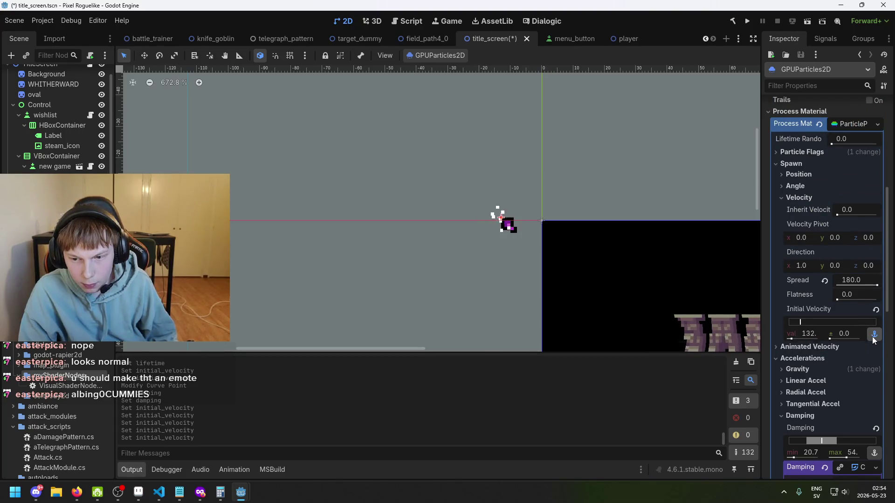
left_click_drag(802, 323, 798, 325)
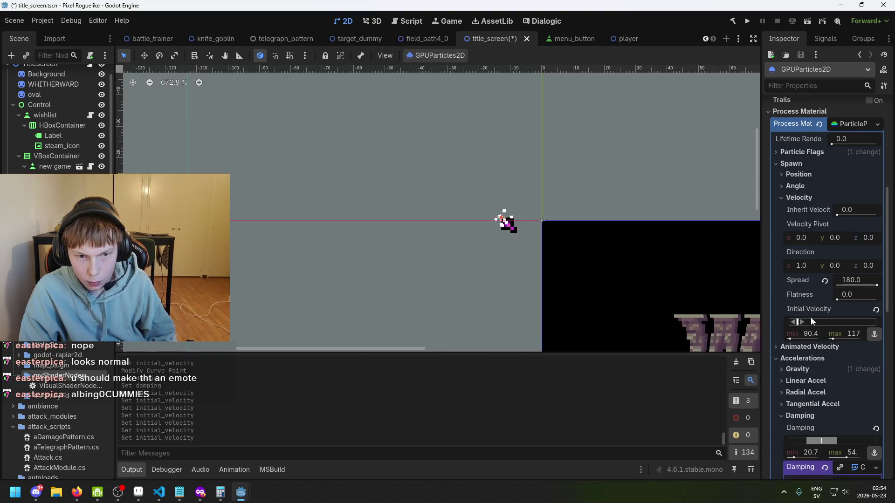
scroll(812, 266, "up", 10)
left_click_drag(839, 208, 840, 210)
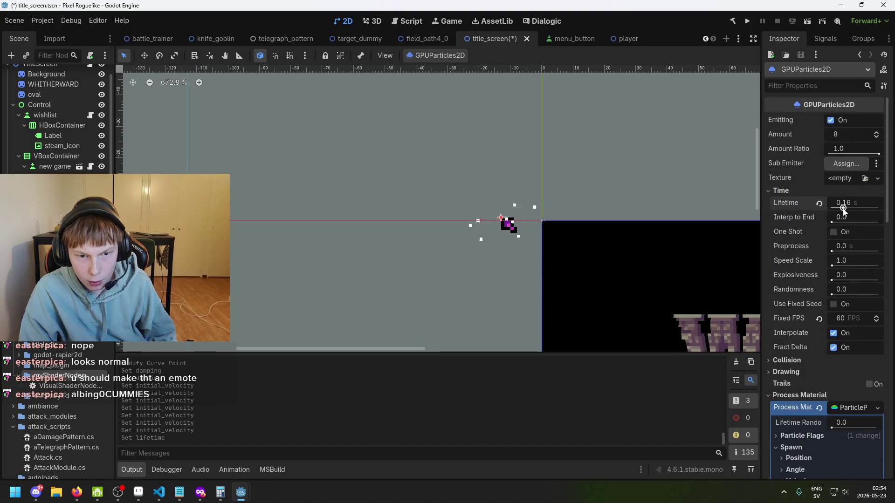
Step: Save the title screen and trim particle lifetime to 0.14 s, saving again
scroll(524, 211, "up", 1)
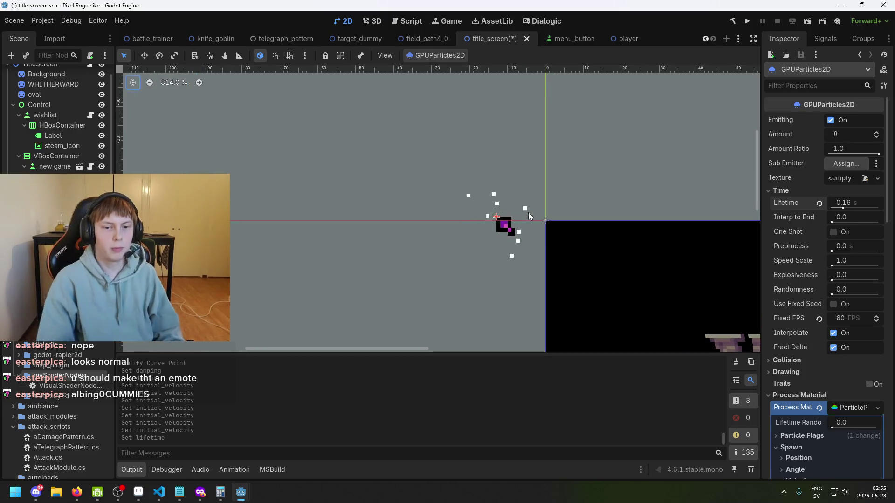
key("ctrl+s")
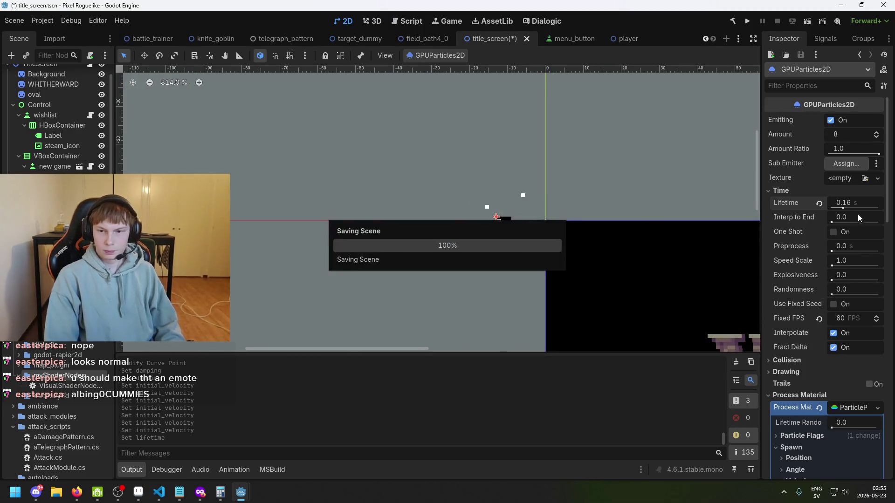
left_click_drag(843, 208, 843, 210)
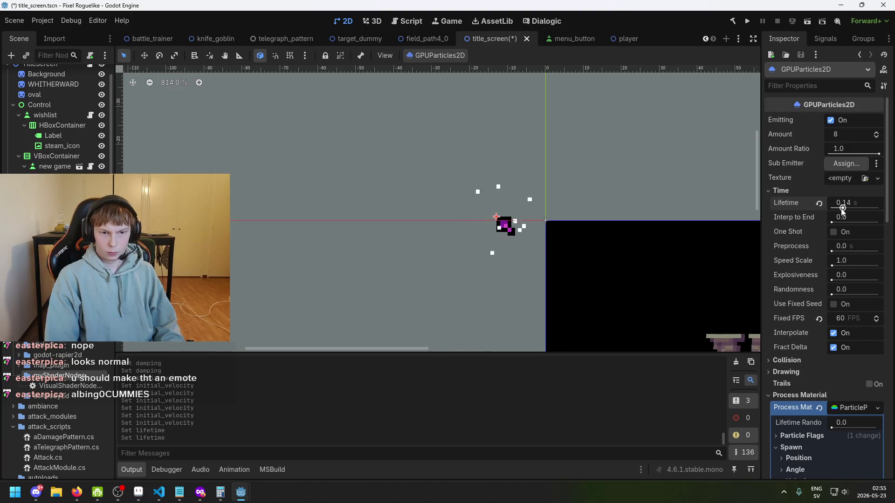
key("ctrl+s")
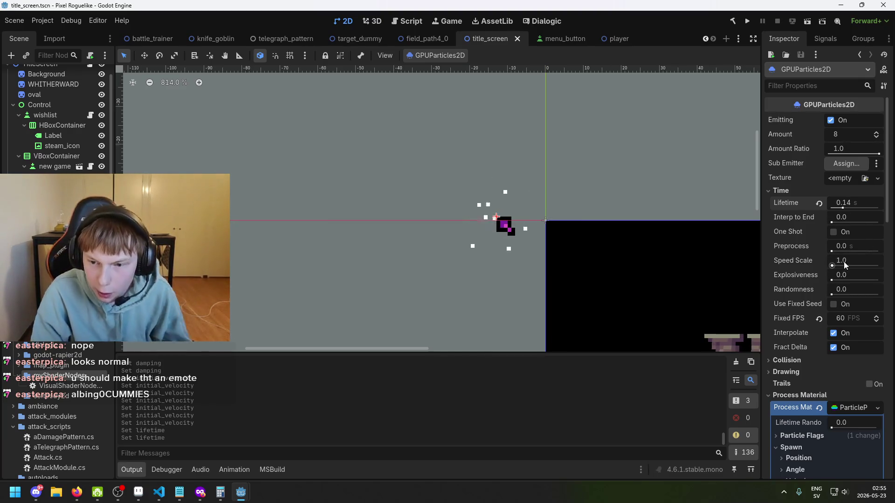
Step: Try lifetime randomness, reset it to 0, and set Explosiveness to 0.34
left_click_drag(832, 280, 838, 281)
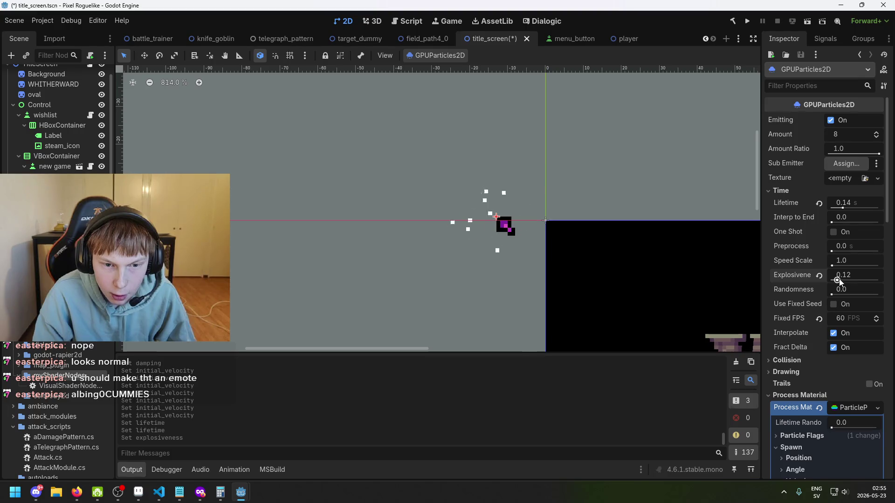
left_click_drag(838, 280, 829, 281)
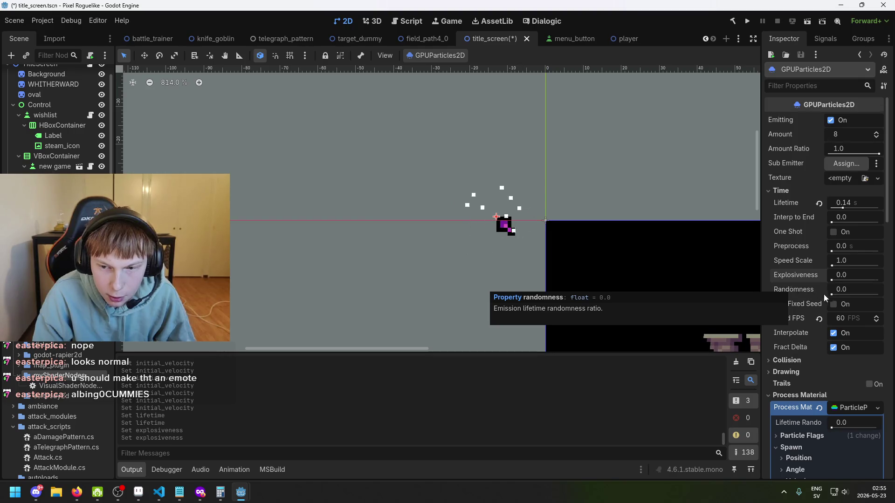
left_click_drag(832, 294, 834, 294)
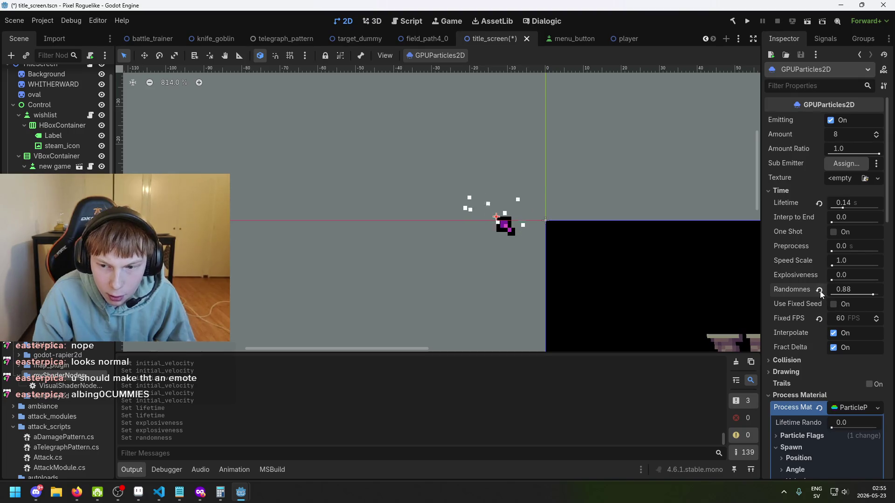
left_click_drag(872, 294, 891, 300)
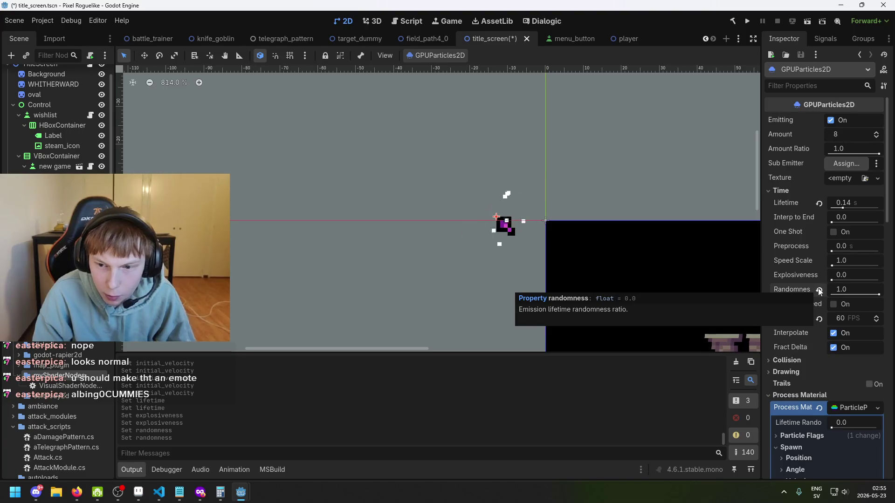
left_click(819, 290)
mouse_move(832, 281)
left_mouse_down()
mouse_move(797, 276)
mouse_move(848, 283)
left_mouse_up()
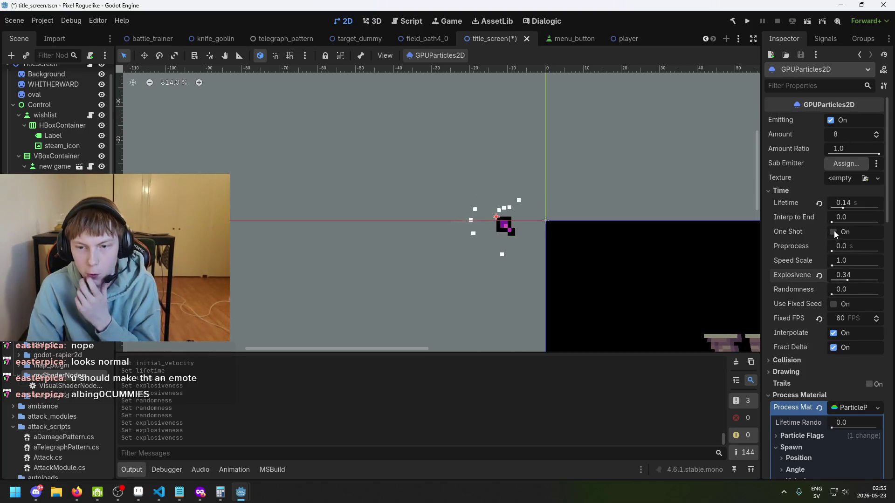
Step: Look over the Drawing settings section, leaving it collapsed
scroll(835, 231, "down", 2)
scroll(815, 205, "down", 4)
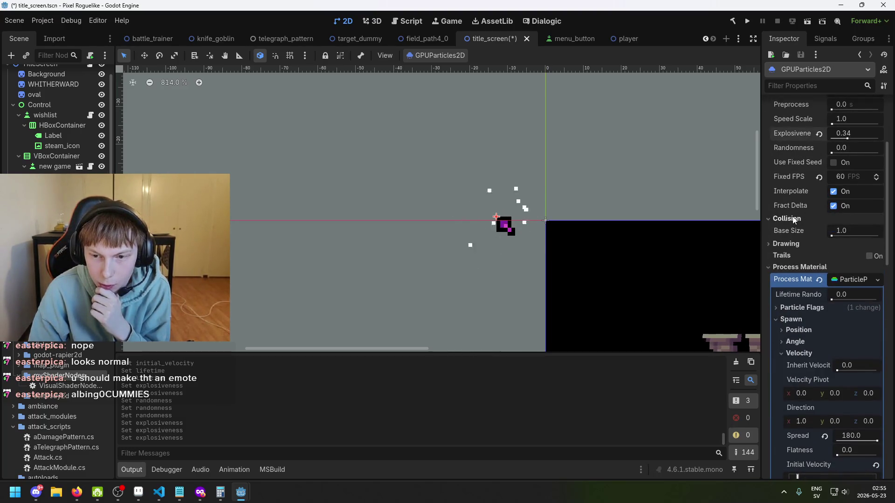
left_click(786, 230)
left_click(794, 231)
left_click(795, 231)
left_click(795, 232)
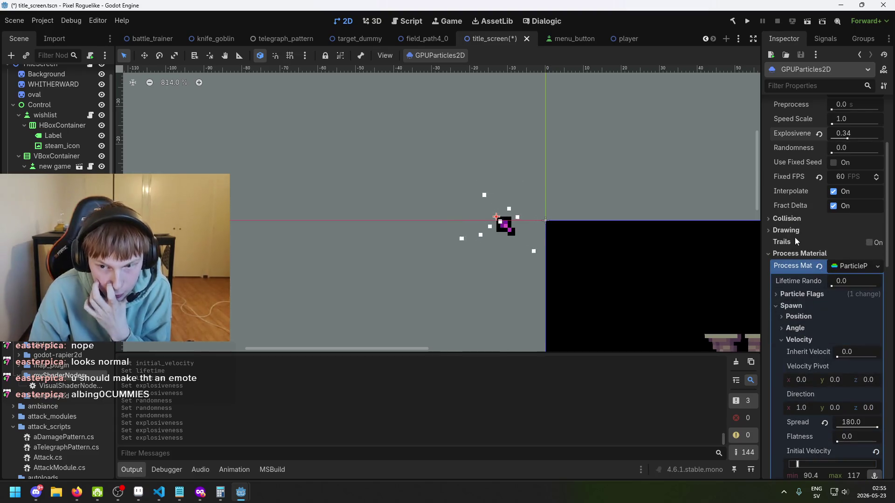
Step: Enable particle trails and set the trail lifetime to 0.01 s
left_click(870, 243)
scroll(513, 216, "up", 5)
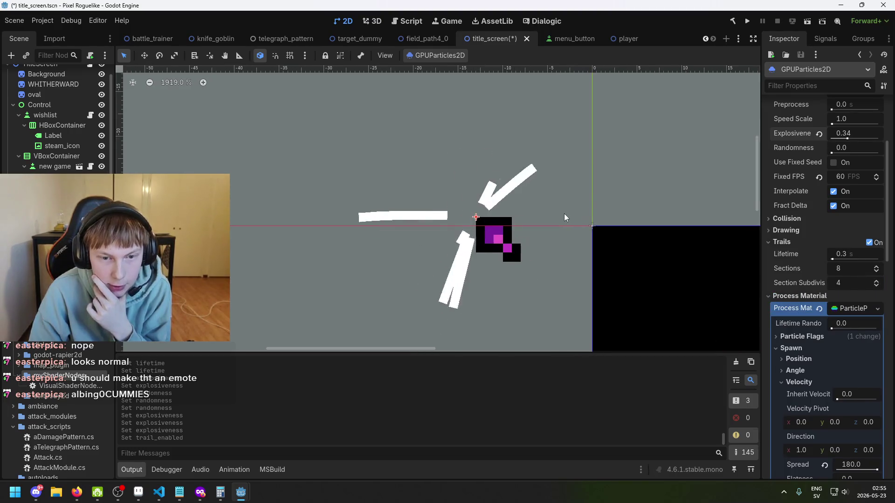
scroll(548, 220, "down", 3)
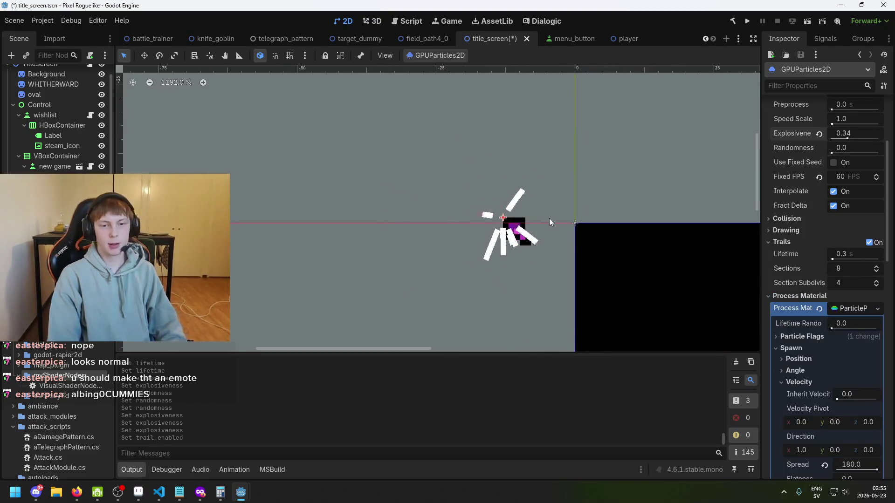
scroll(536, 219, "up", 2)
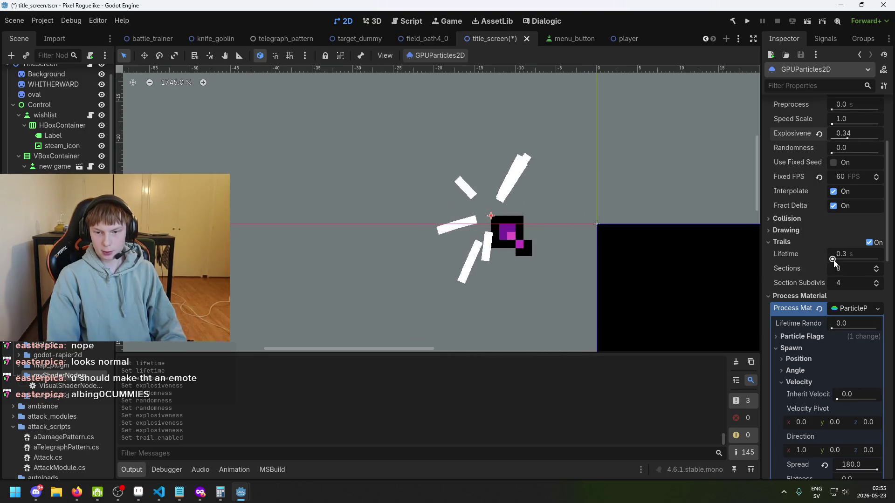
left_click_drag(833, 261, 830, 261)
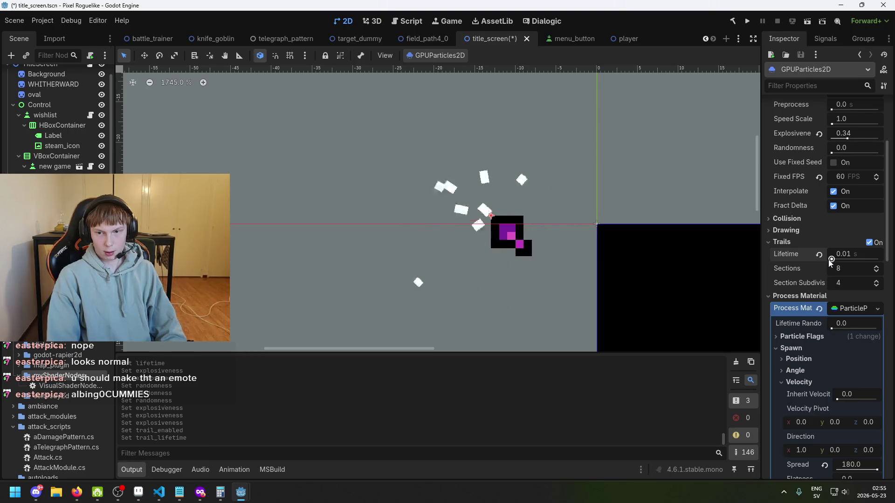
mouse_move(830, 260)
left_mouse_down()
mouse_move(839, 260)
mouse_move(831, 260)
left_mouse_up()
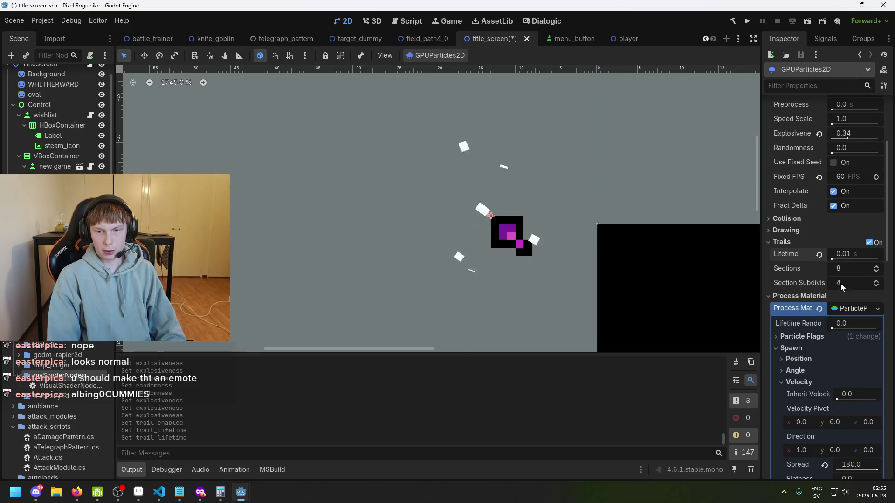
left_click(833, 259)
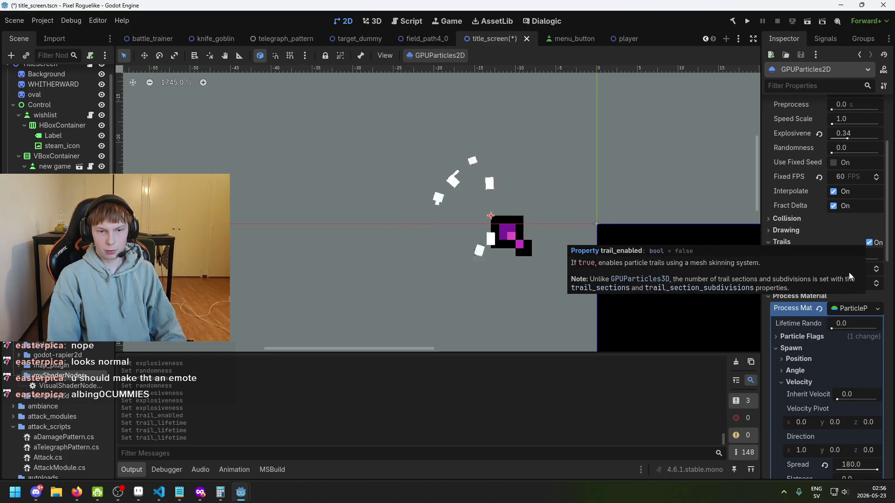
left_click(869, 243)
left_click(869, 242)
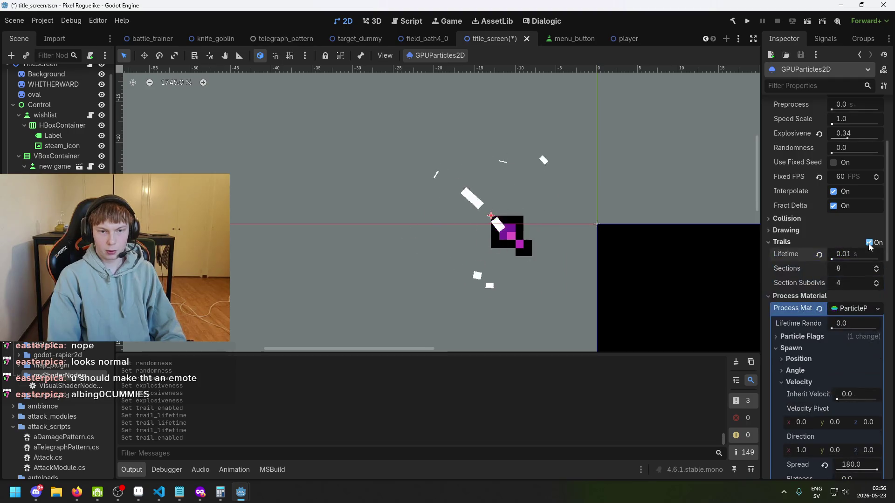
scroll(857, 300, "up", 3)
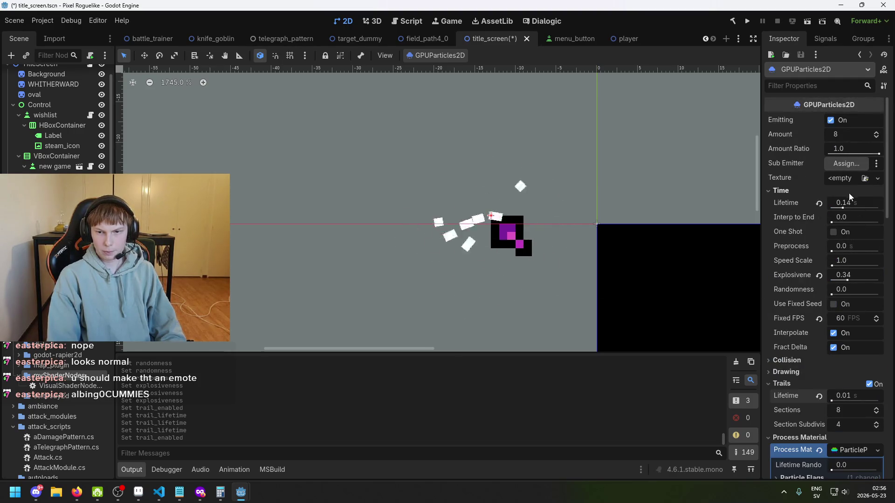
Step: Browse the GPUParticles2D collision, sub-emitter, material, transform and ordering settings
scroll(816, 251, "down", 5)
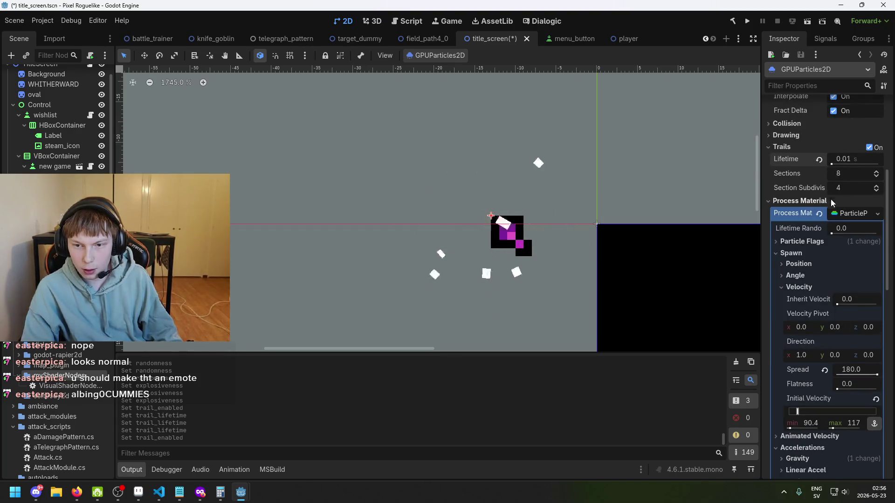
scroll(849, 298, "down", 4)
scroll(851, 306, "down", 5)
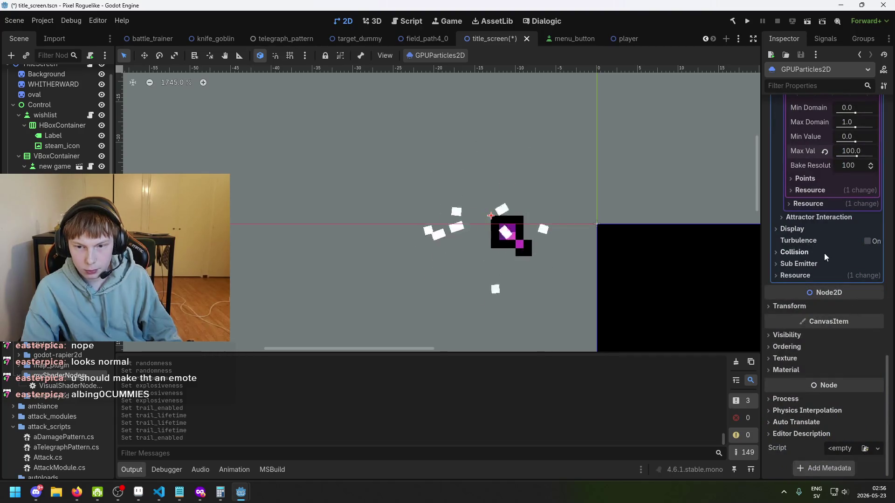
left_click(809, 253)
left_click(809, 252)
left_click(809, 262)
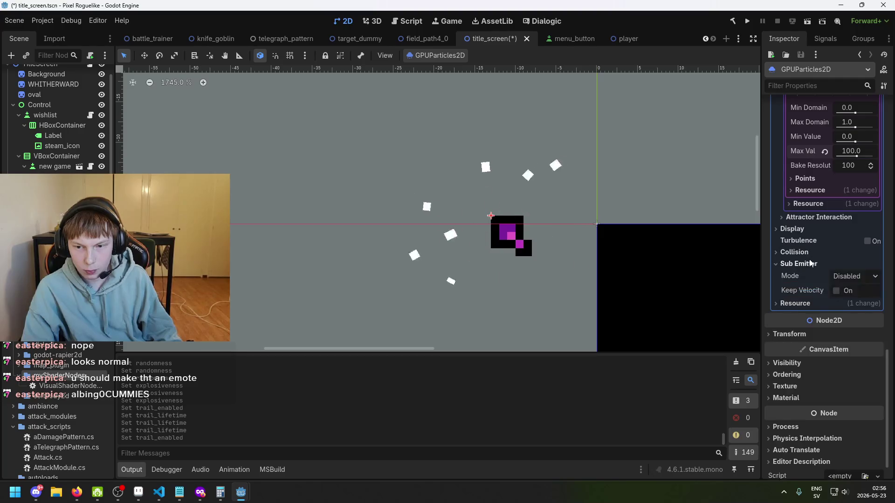
left_click(810, 261)
left_click(809, 264)
left_click(810, 264)
left_click(809, 276)
left_click(808, 276)
left_click(808, 306)
left_click(808, 306)
left_click(804, 346)
left_click(804, 346)
scroll(832, 263, "up", 3)
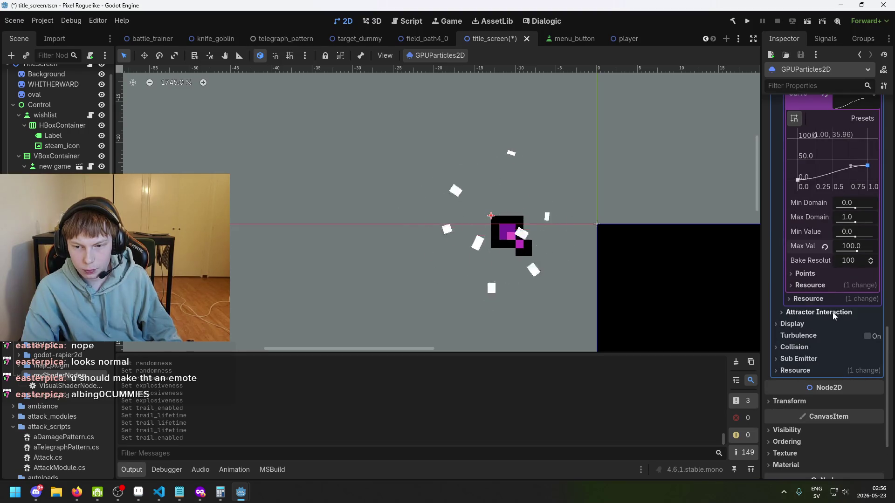
Step: With the Move tool, drag the Cursor sprite to (-51, 1), undoing an accidental emitter move
key("w")
mouse_move(564, 234)
left_mouse_down()
mouse_move(544, 240)
mouse_move(549, 219)
mouse_move(637, 281)
mouse_move(525, 281)
mouse_move(551, 236)
mouse_move(571, 273)
mouse_move(417, 214)
mouse_move(653, 244)
mouse_move(213, 170)
mouse_move(607, 261)
mouse_move(409, 219)
mouse_move(593, 218)
mouse_move(298, 237)
mouse_move(539, 189)
mouse_move(648, 202)
mouse_move(554, 244)
mouse_move(578, 207)
mouse_move(459, 263)
mouse_move(540, 209)
mouse_move(552, 229)
left_mouse_up()
key("ctrl+z")
left_click(512, 235)
scroll(594, 217, "down", 10)
scroll(654, 232, "up", 2)
scroll(862, 255, "down", 3)
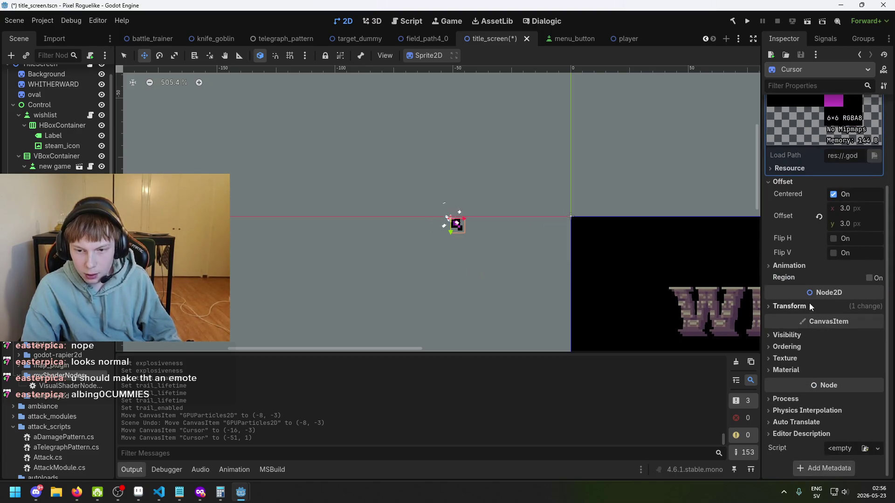
Step: Set the GPUParticles2D lifetime to 5 and sweep the emitter around to preview trails
left_click(454, 227)
scroll(860, 202, "up", 10)
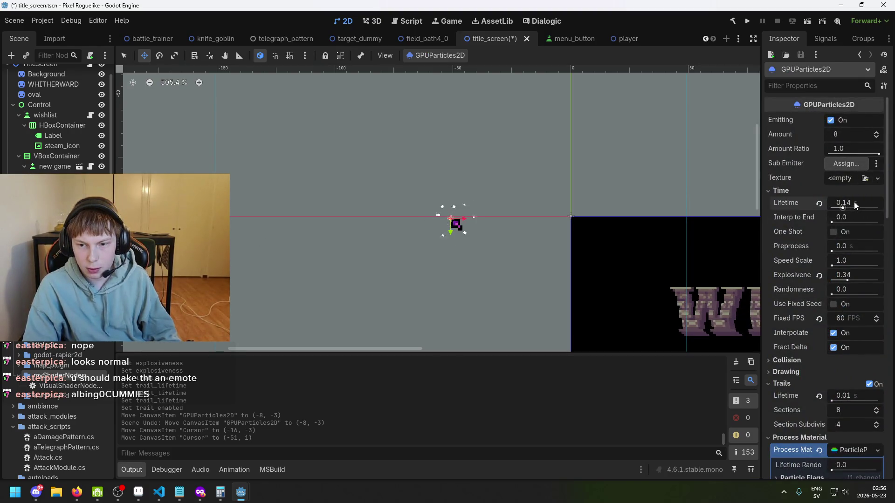
type("5")
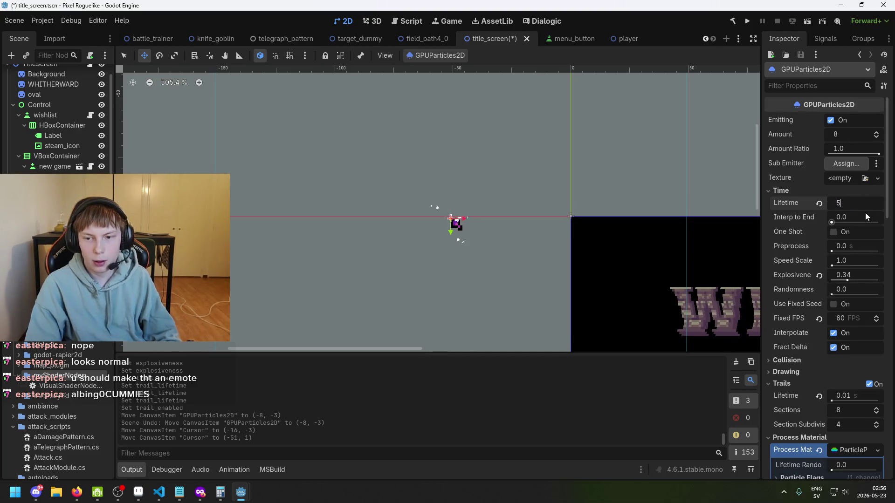
key("Return")
mouse_move(526, 241)
left_mouse_down()
mouse_move(503, 169)
mouse_move(509, 179)
left_mouse_up()
key("ctrl+z")
mouse_move(510, 226)
left_mouse_down()
mouse_move(493, 254)
mouse_move(461, 256)
mouse_move(541, 261)
mouse_move(499, 252)
mouse_move(438, 294)
mouse_move(431, 269)
mouse_move(286, 292)
left_mouse_up()
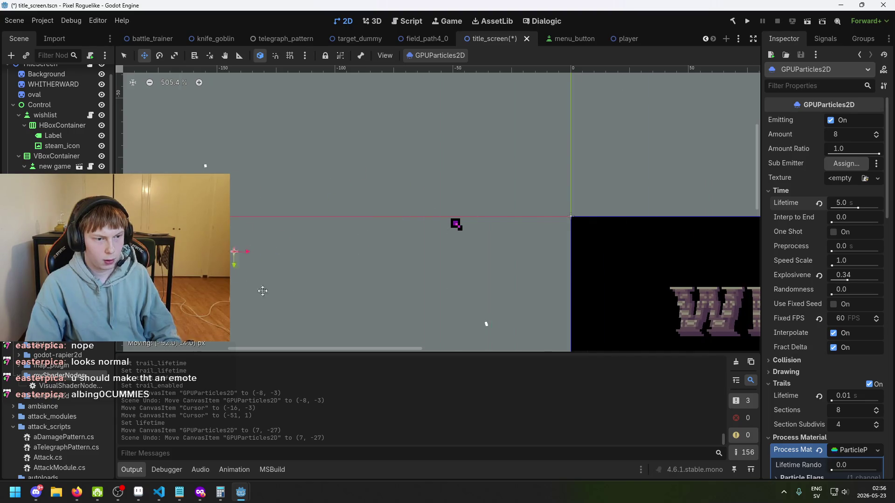
mouse_move(284, 259)
left_mouse_down()
mouse_move(375, 242)
mouse_move(451, 254)
mouse_move(413, 229)
mouse_move(385, 192)
mouse_move(345, 215)
mouse_move(437, 228)
mouse_move(447, 206)
mouse_move(490, 219)
left_mouse_up()
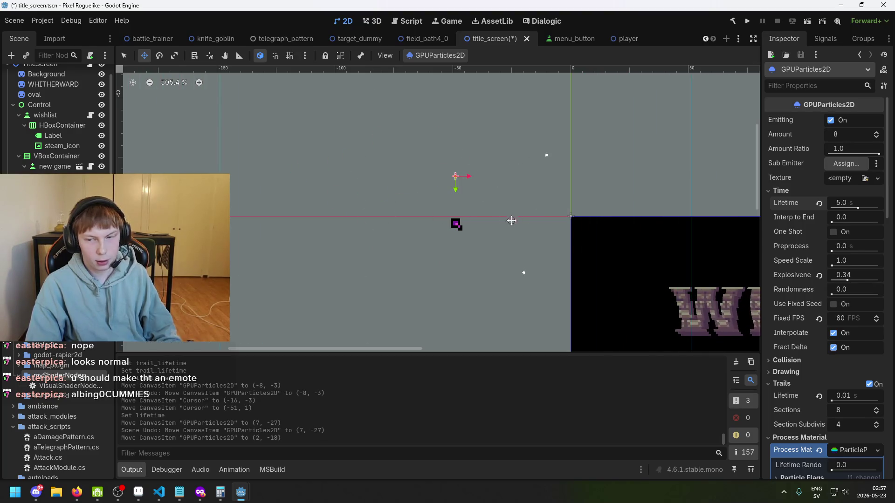
Step: Set the particle lifetime back to 0.14 s and save the title_screen scene
left_click(856, 202)
type("0.14")
key("Return")
key("ctrl+s")
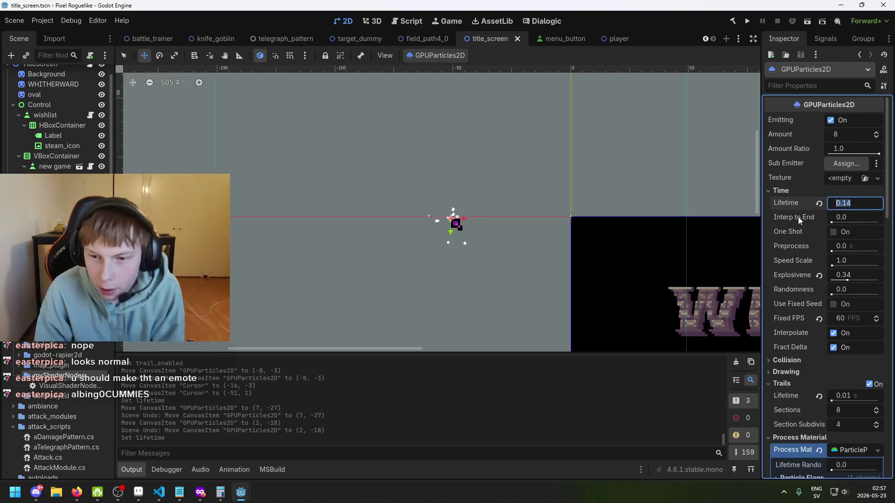
Step: Set the particle color to magenta ff00ff by zeroing green, then enable turbulence
scroll(517, 243, "up", 3)
scroll(812, 283, "down", 10)
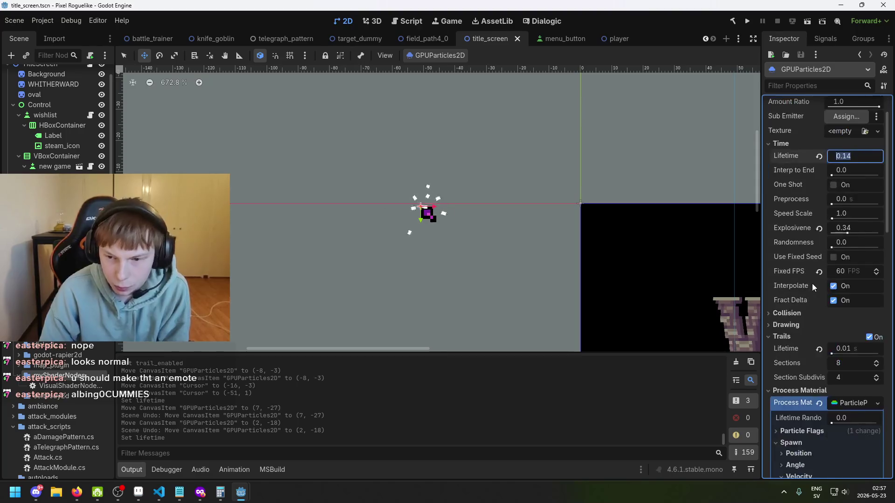
scroll(822, 291, "down", 5)
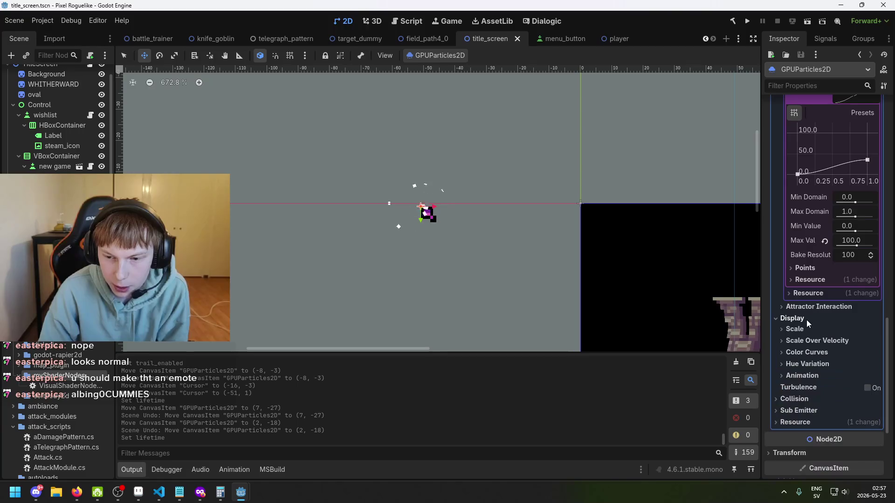
left_click(814, 353)
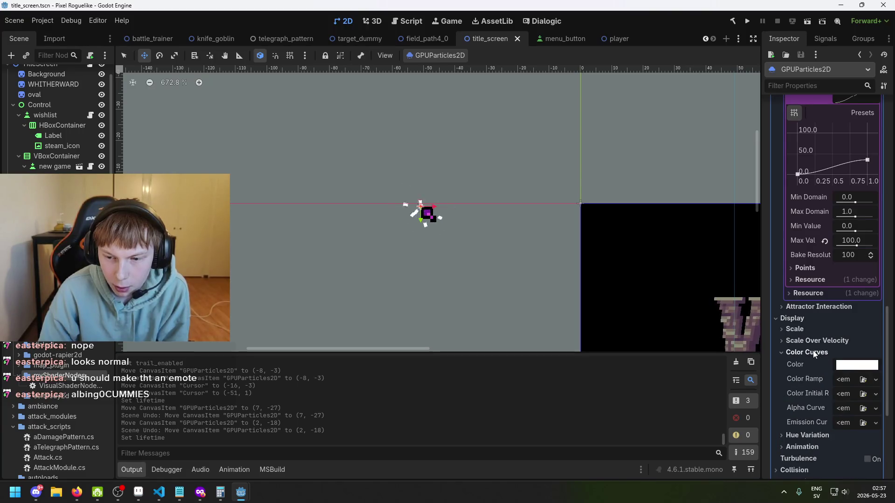
left_click(857, 364)
left_click(798, 249)
left_click_drag(799, 250, 742, 244)
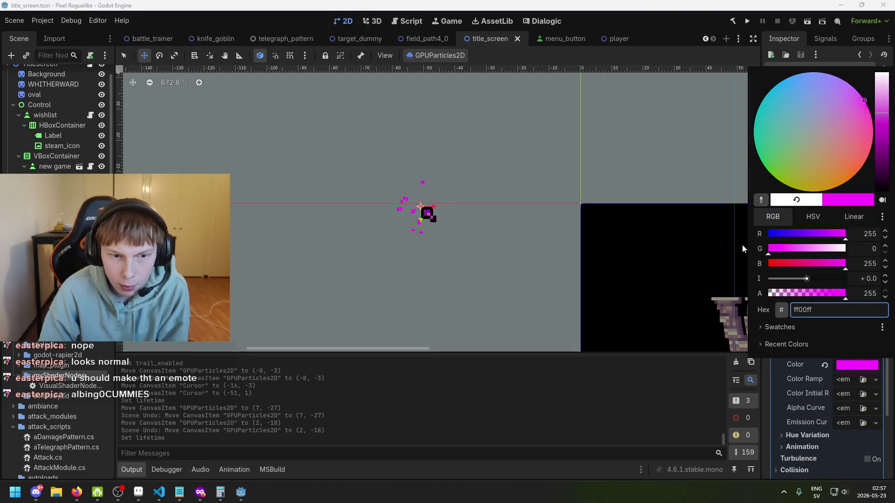
left_click(798, 371)
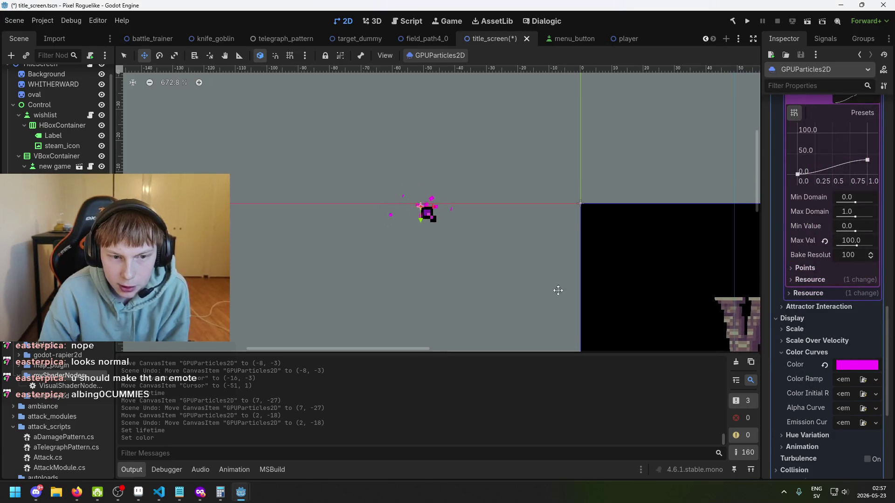
scroll(867, 367, "down", 2)
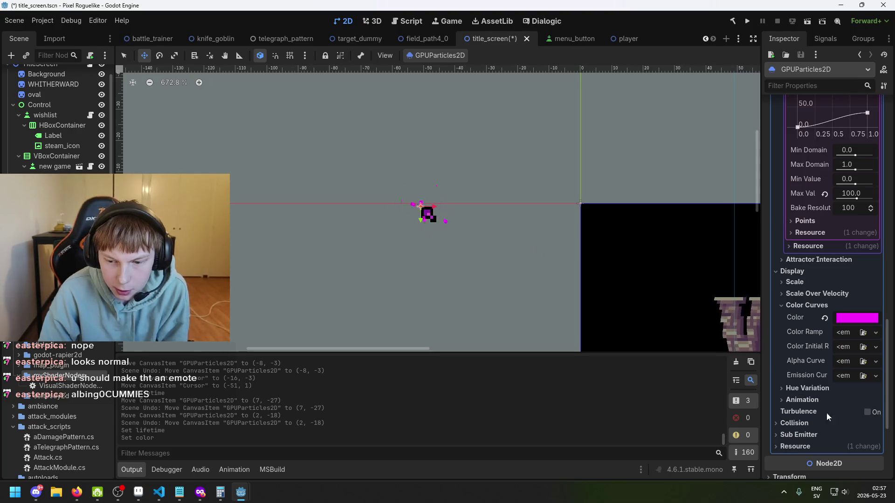
left_click(867, 412)
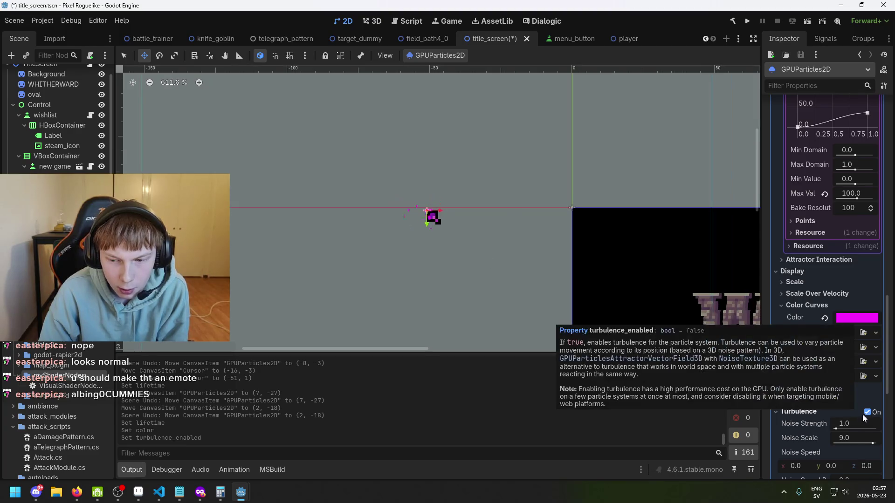
Step: Trial turbulence noise strength 20.0, restore it to 1.0, and set noise scale to 10.0
scroll(410, 205, "up", 5)
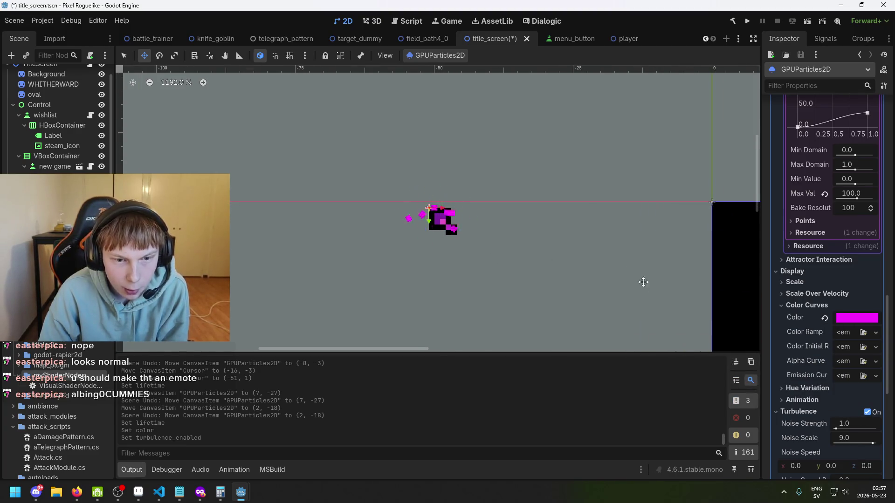
scroll(860, 412, "down", 2)
scroll(833, 365, "down", 4)
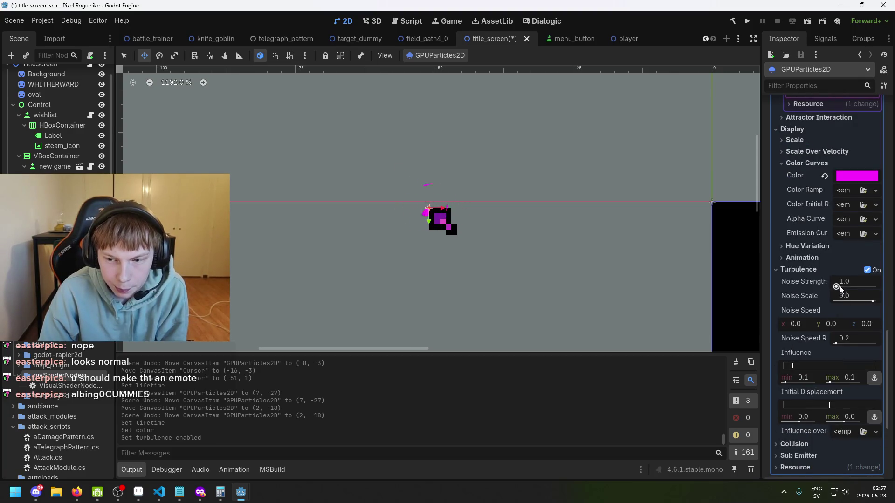
left_click_drag(837, 287, 880, 291)
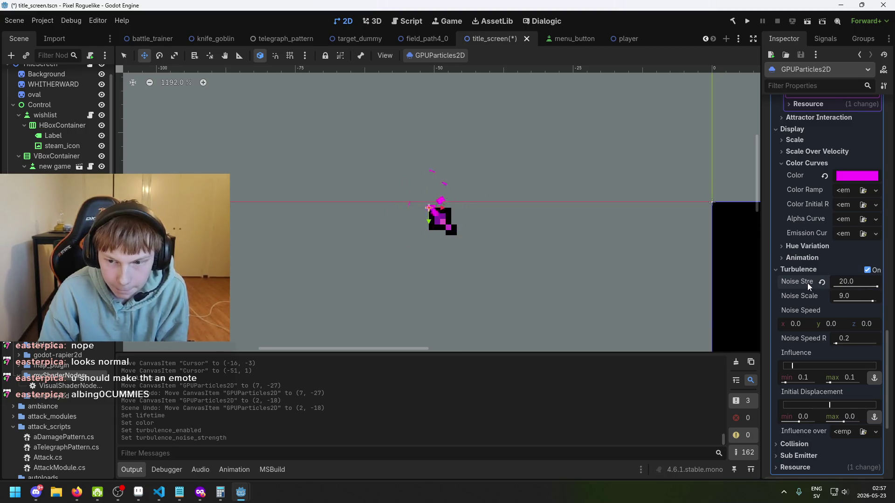
left_click(824, 283)
left_click_drag(841, 286, 886, 294)
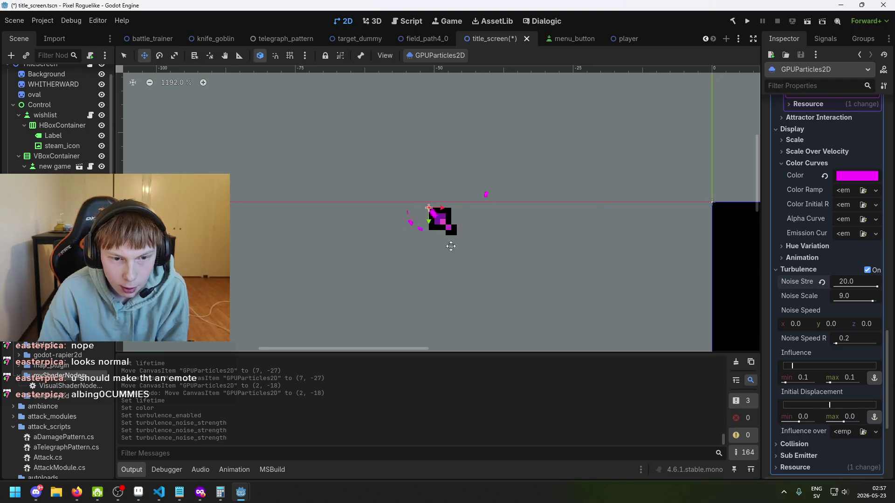
left_click(823, 281)
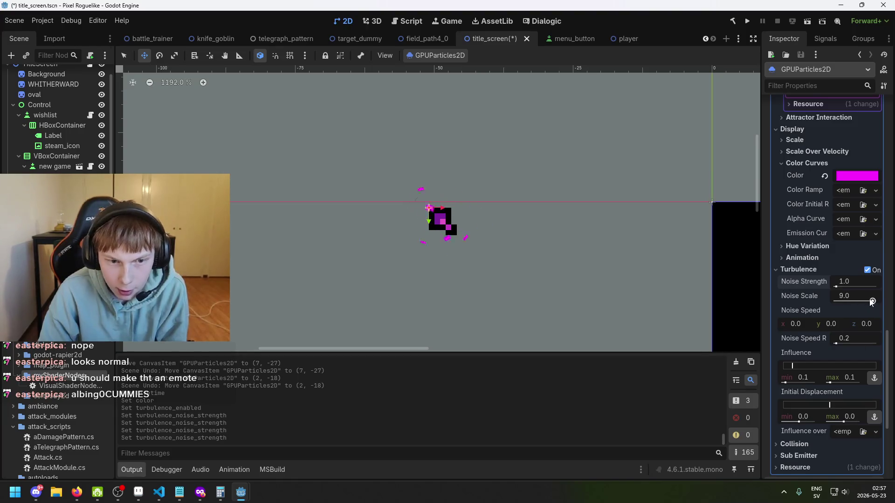
mouse_move(872, 302)
left_mouse_down()
mouse_move(835, 302)
mouse_move(893, 305)
mouse_move(874, 308)
left_mouse_up()
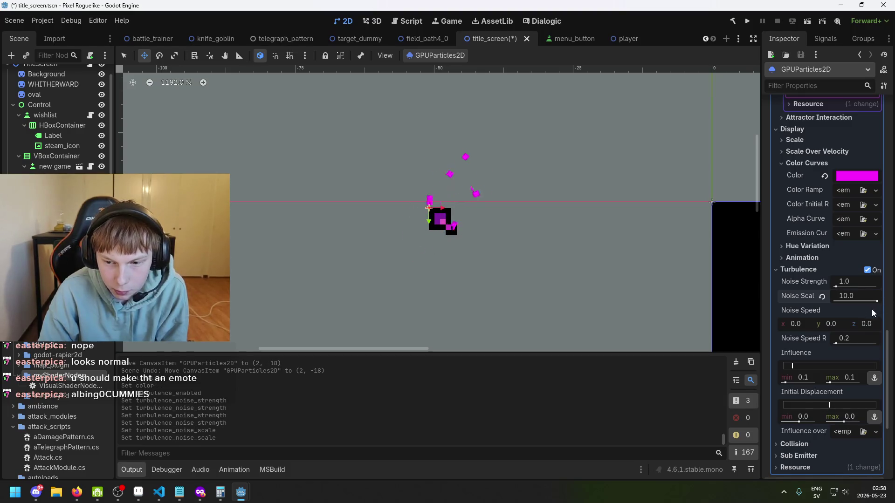
scroll(851, 322, "down", 1)
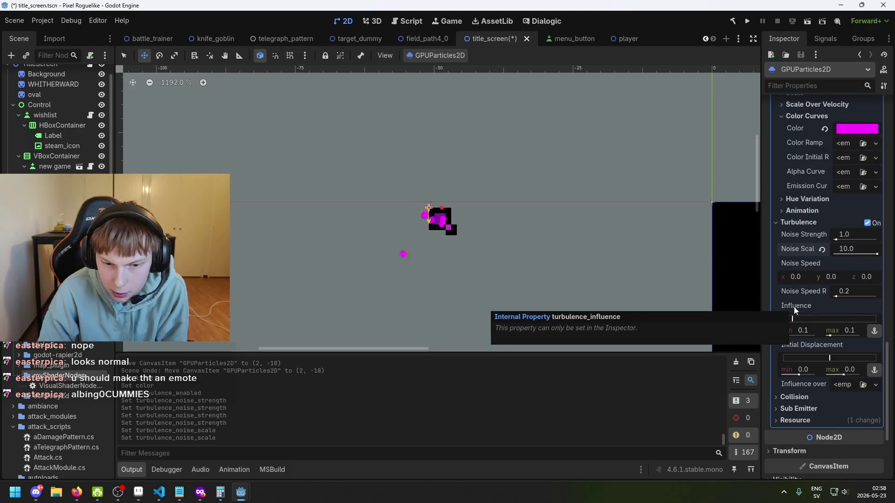
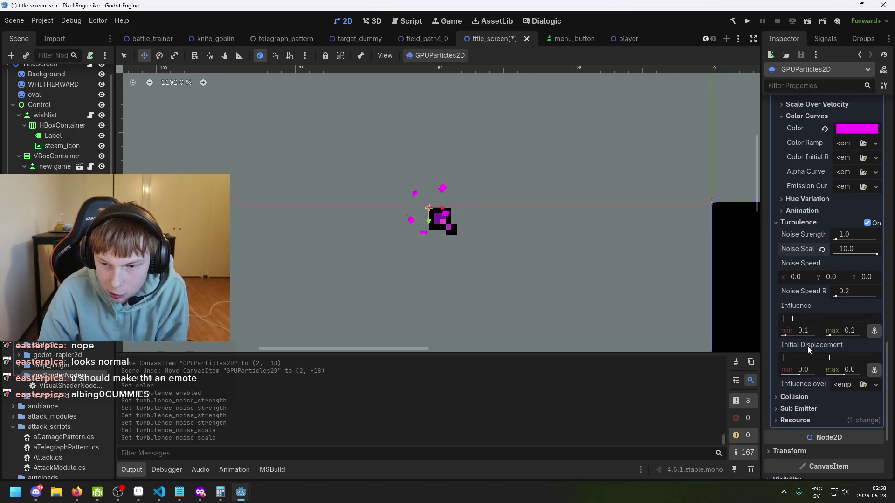
Step: Experiment with the turbulence influence range, pushing it up to about 0.92
left_click_drag(796, 319, 877, 320)
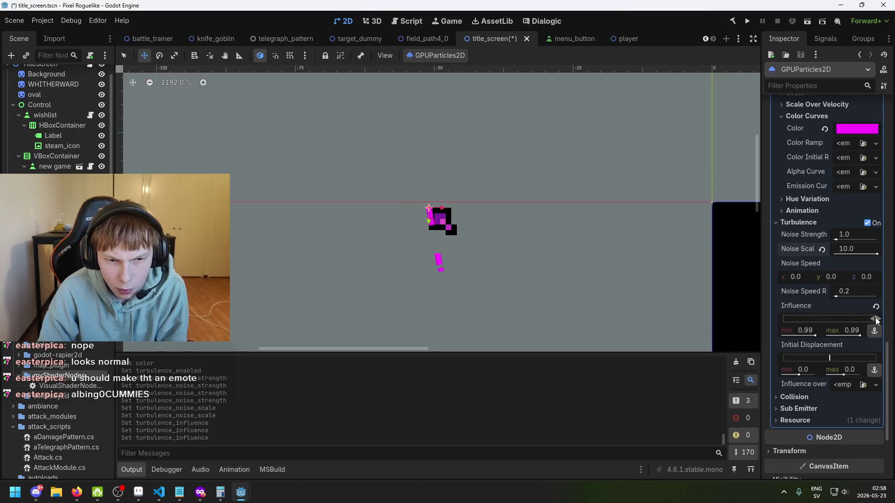
left_click_drag(876, 321, 796, 319)
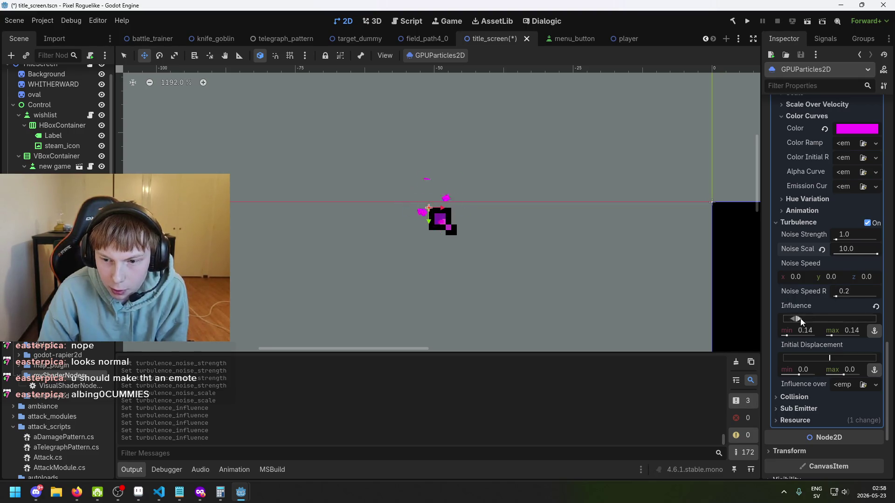
left_click(797, 321)
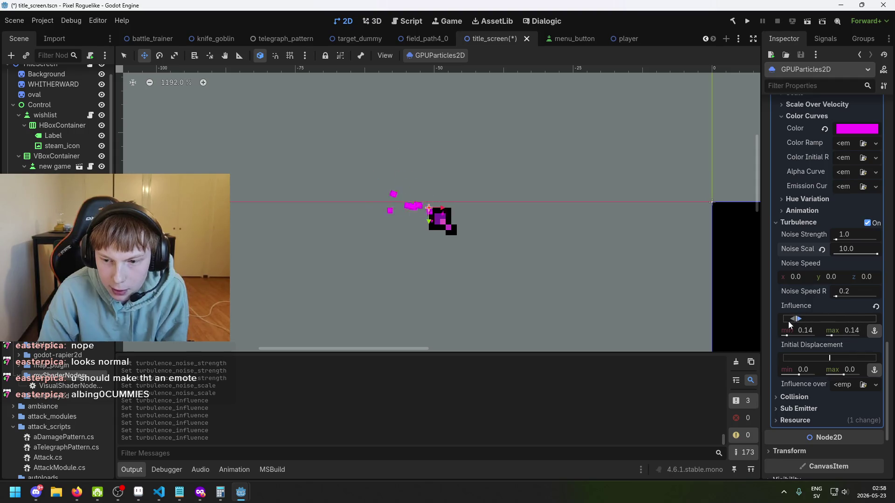
left_click_drag(798, 319, 869, 319)
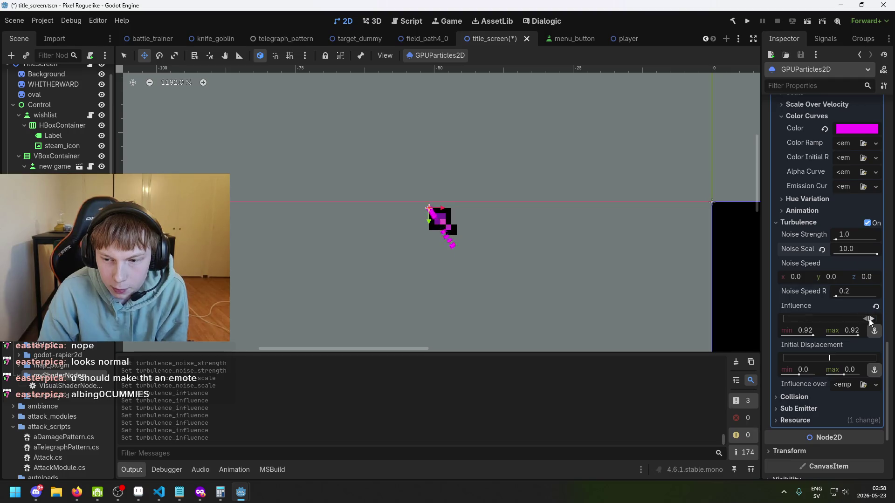
Step: Set turbulence noise strength to 10.57, noise scale to 8.769 and noise speed randomness to about 4.0
left_click_drag(846, 248, 825, 249)
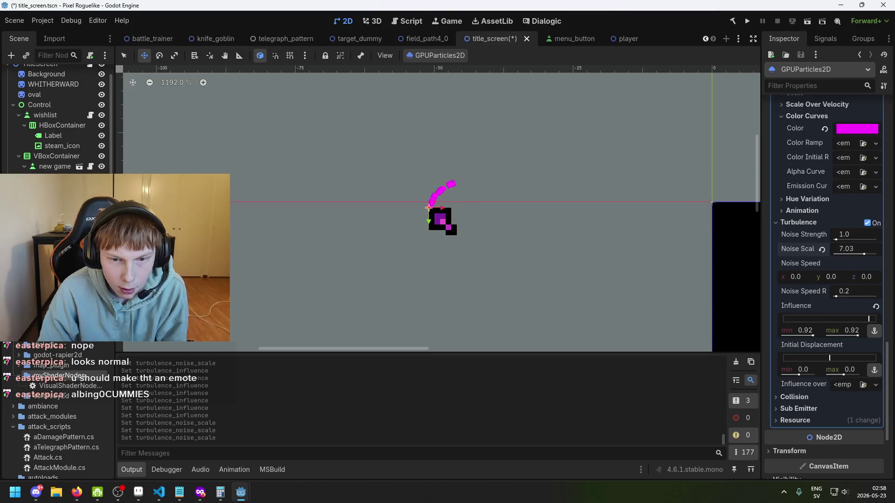
left_click_drag(842, 297, 867, 298)
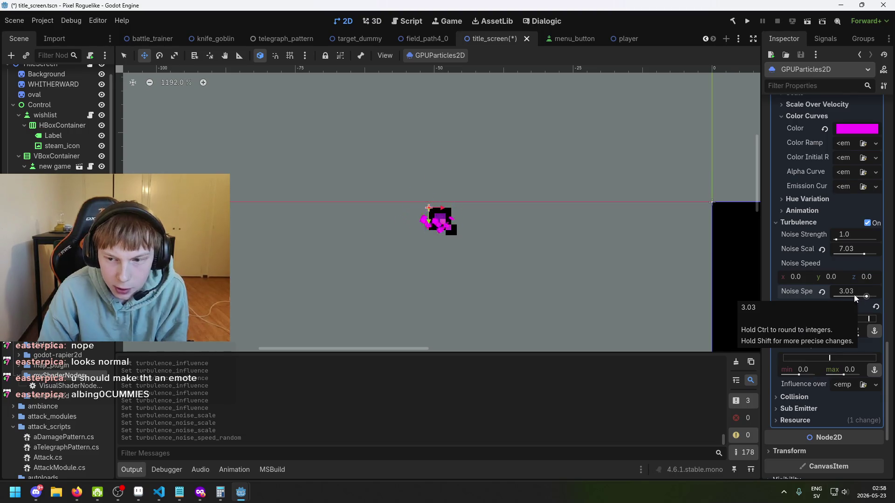
left_click(852, 297)
left_click_drag(853, 297, 869, 299)
left_click_drag(839, 239, 856, 240)
mouse_move(868, 297)
left_mouse_down()
mouse_move(855, 299)
mouse_move(884, 297)
left_mouse_up()
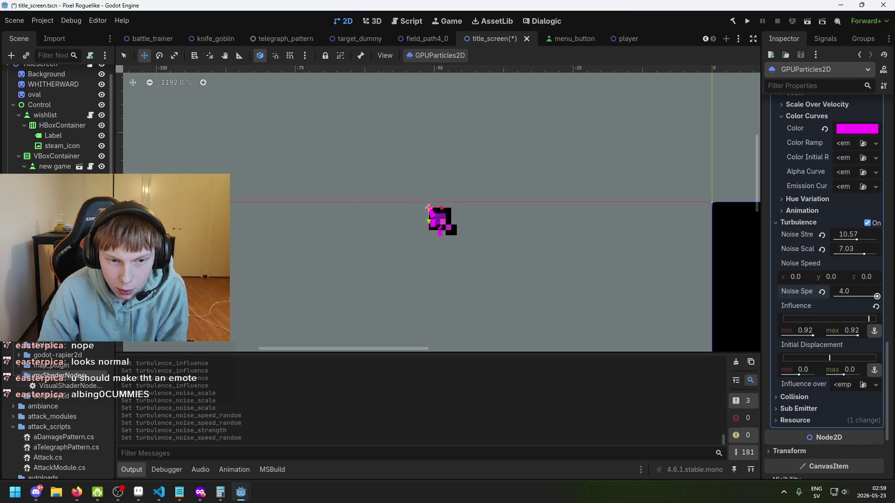
left_click_drag(864, 254, 871, 254)
Step: Narrow the turbulence influence range to 0.08–0.18
mouse_move(868, 319)
left_mouse_down()
mouse_move(812, 320)
mouse_move(821, 319)
left_mouse_up()
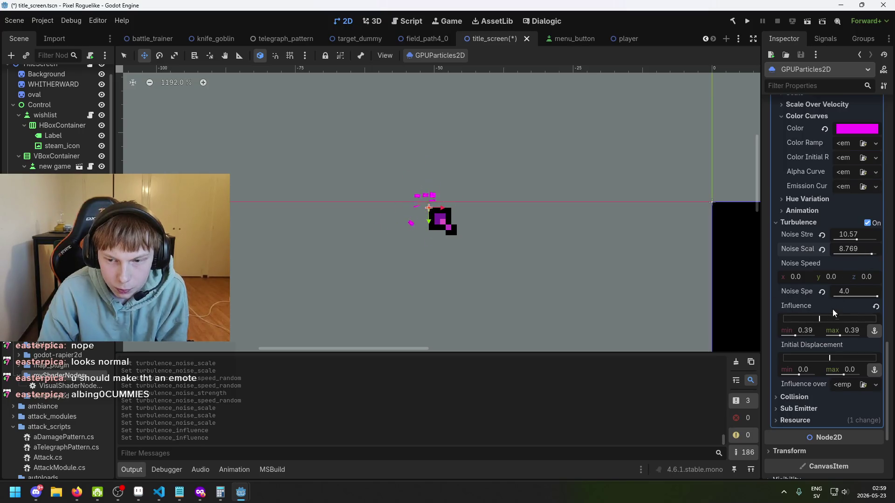
left_click(821, 320)
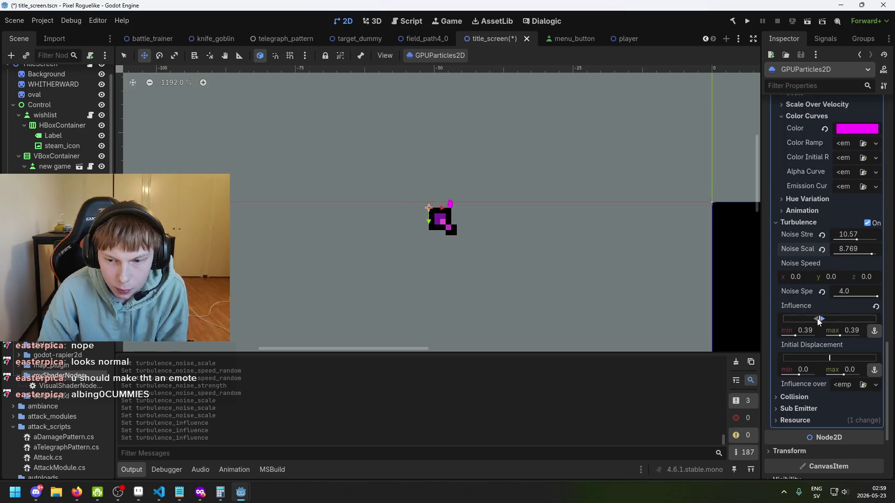
left_click(793, 321)
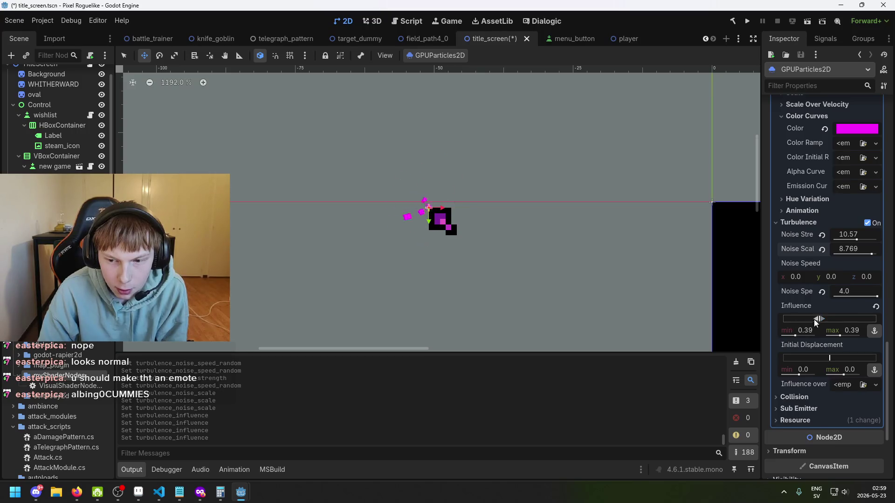
left_click_drag(818, 320, 798, 323)
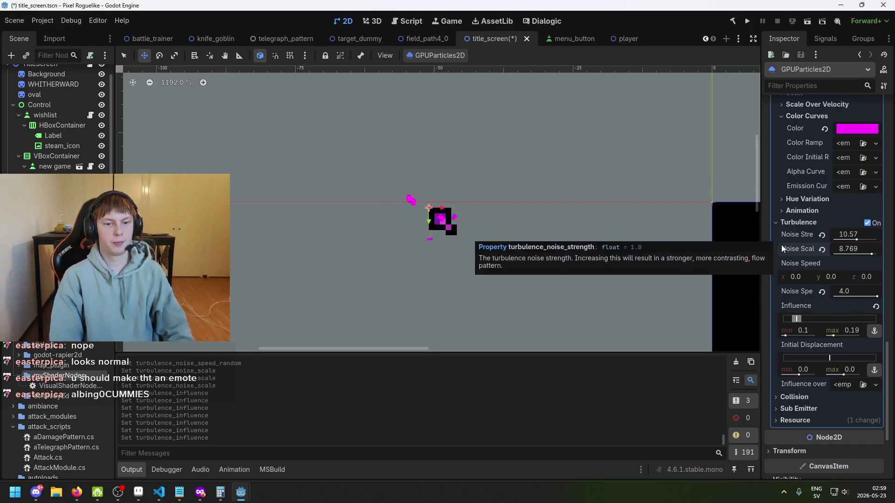
left_click_drag(799, 319, 798, 322)
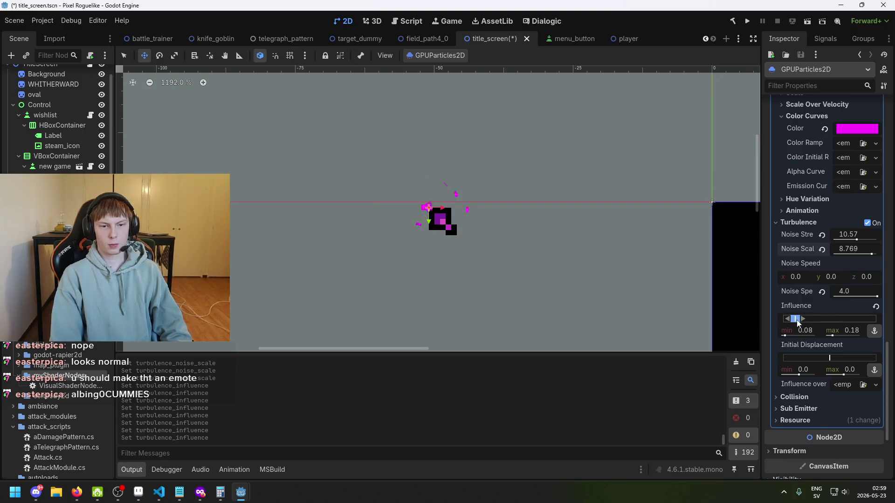
Step: Lower the particles' initial velocity range to about 5.31–31
scroll(831, 272, "up", 5)
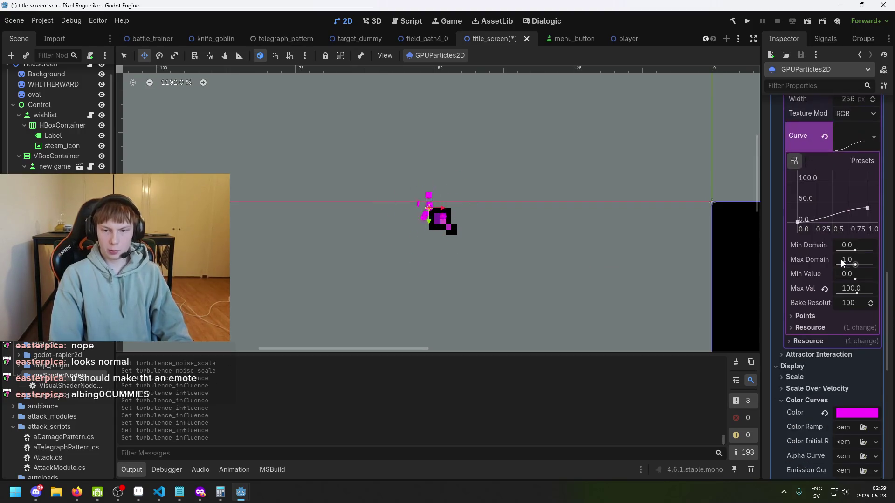
scroll(840, 354, "down", 5)
scroll(829, 328, "up", 10)
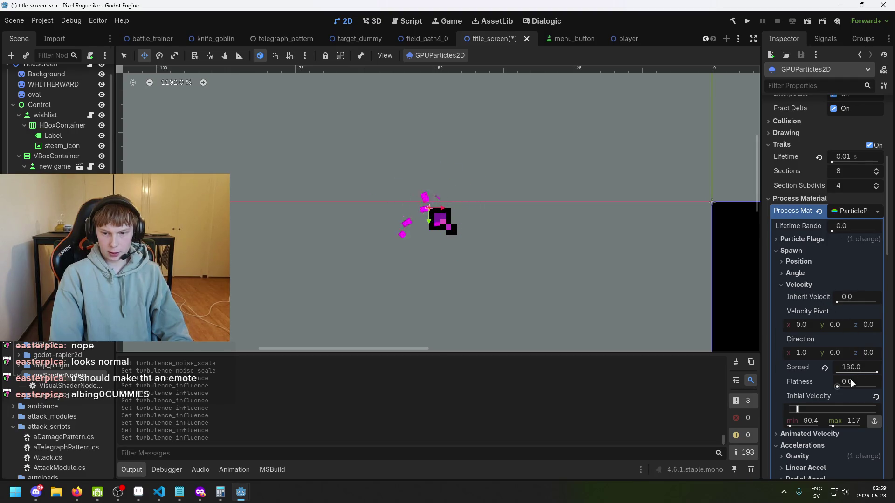
scroll(843, 389, "down", 1)
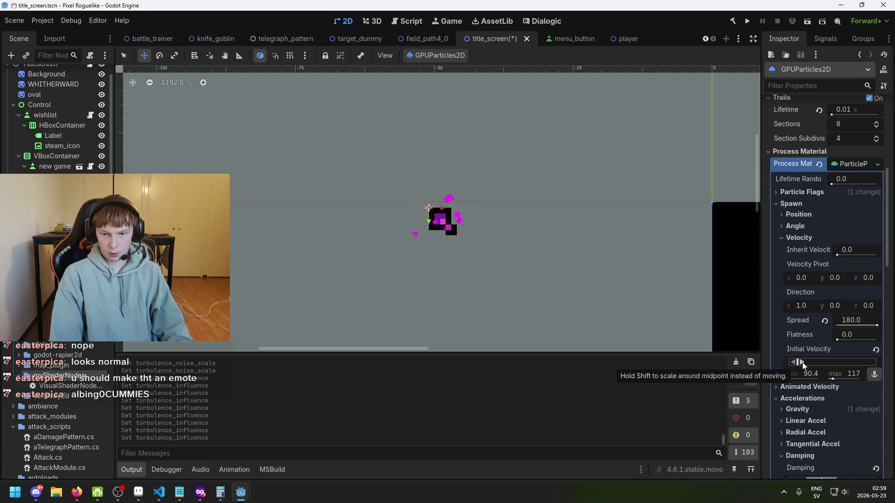
left_click_drag(797, 363, 789, 364)
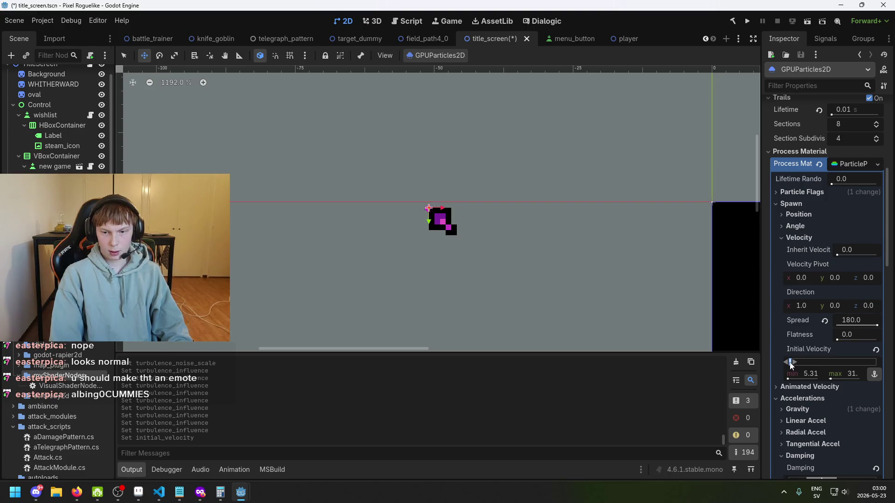
Step: Reduce the damping range to about 2.65–3.7 and nudge minimum turbulence influence lower
scroll(796, 371, "down", 5)
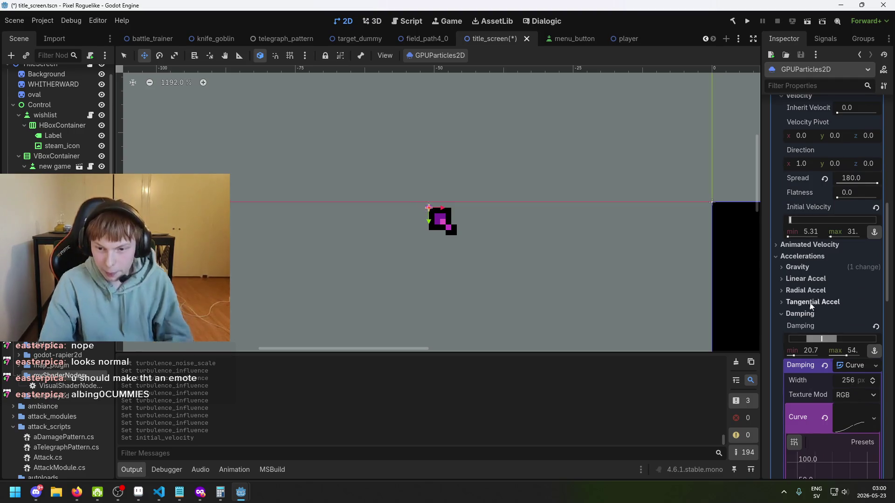
mouse_move(838, 340)
left_mouse_down()
mouse_move(787, 341)
mouse_move(796, 341)
left_mouse_up()
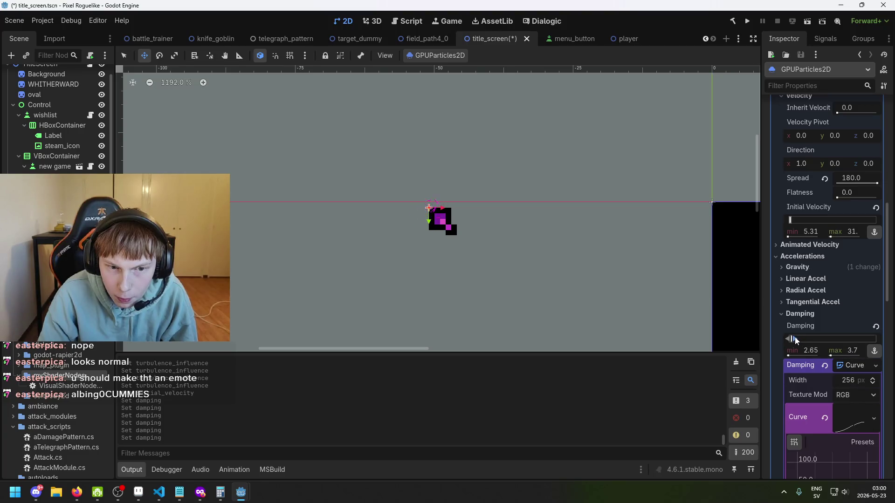
scroll(828, 353, "down", 10)
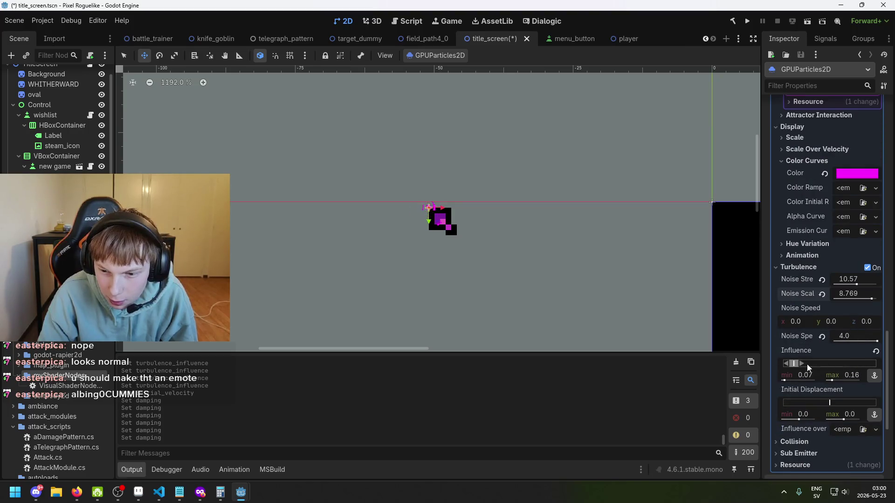
left_click_drag(796, 367, 797, 366)
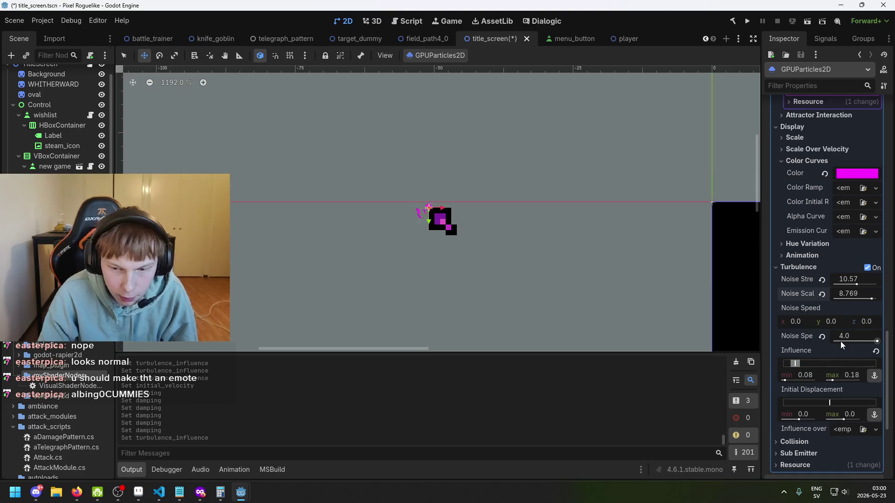
Step: Retune the initial velocity to roughly 15.9–42 so bursts stay near the cursor
scroll(872, 295, "up", 10)
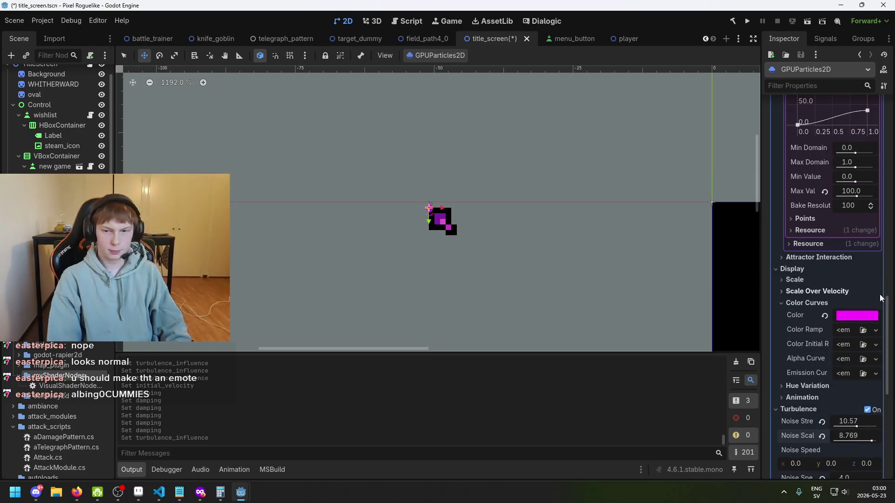
scroll(853, 248, "up", 5)
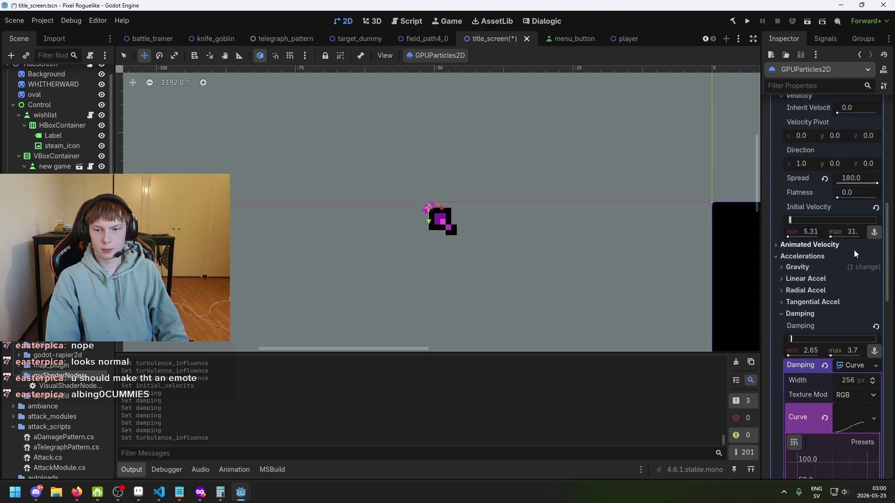
scroll(854, 259, "up", 5)
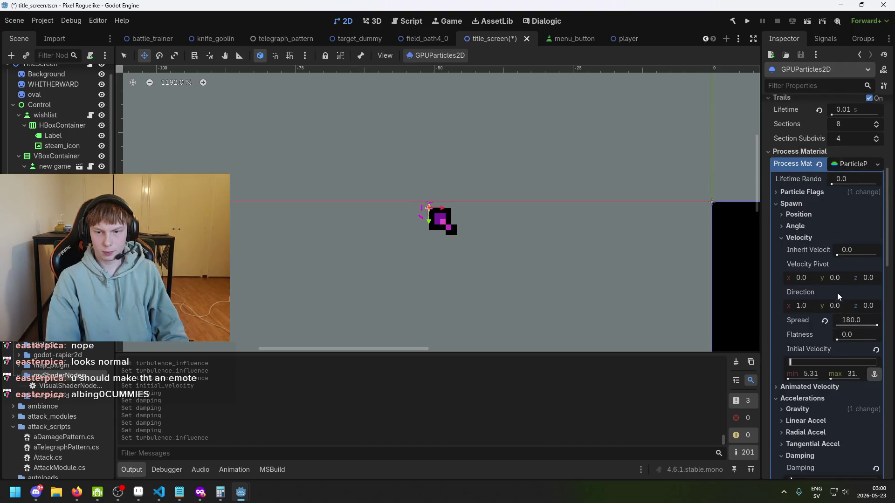
left_click(791, 365)
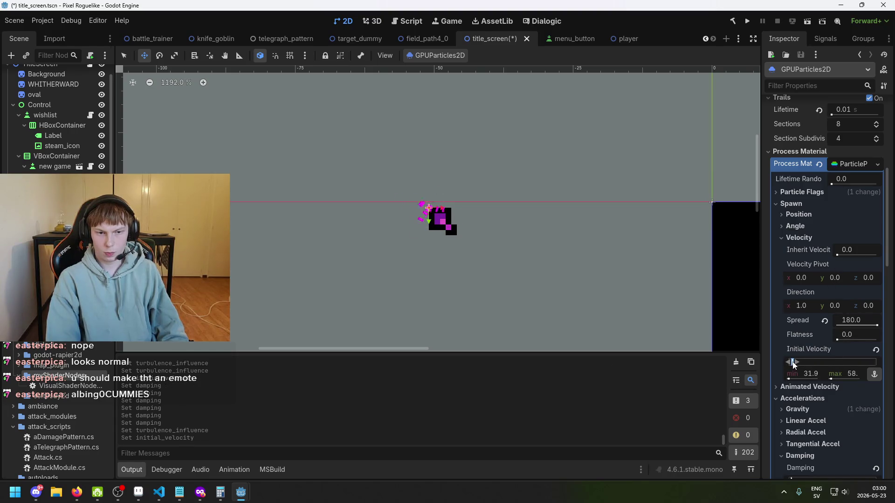
left_click_drag(791, 364, 793, 362)
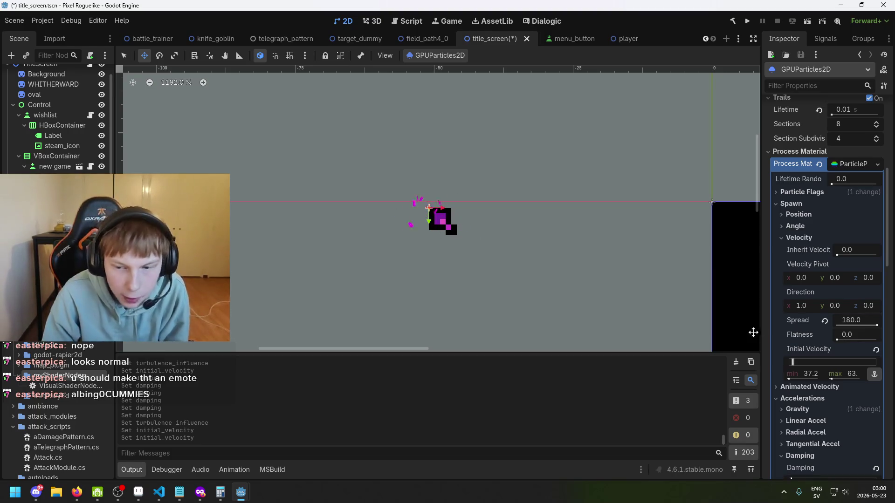
left_click_drag(790, 361, 790, 366)
scroll(827, 262, "up", 5)
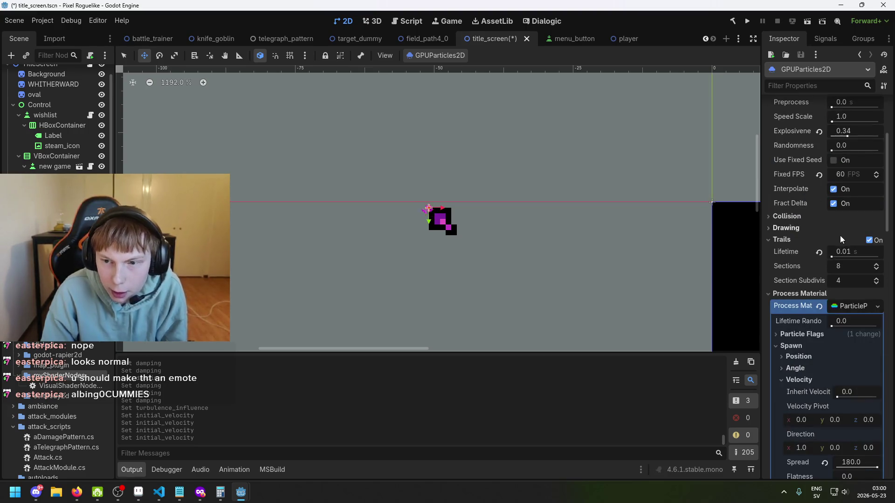
scroll(857, 364, "up", 5)
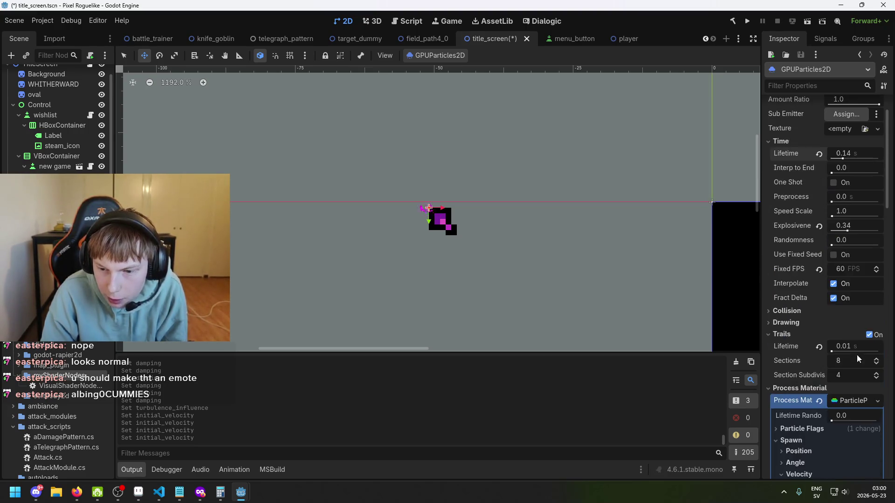
left_click_drag(847, 203, 849, 206)
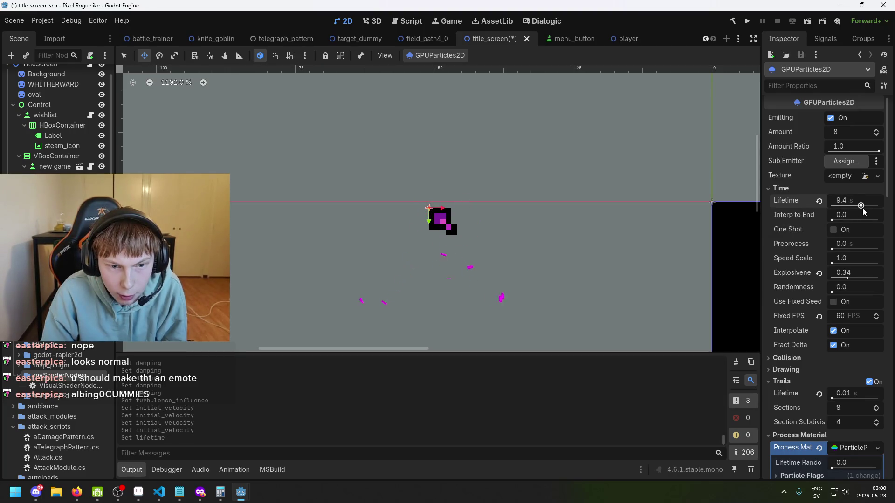
scroll(609, 238, "down", 5)
scroll(609, 239, "up", 1)
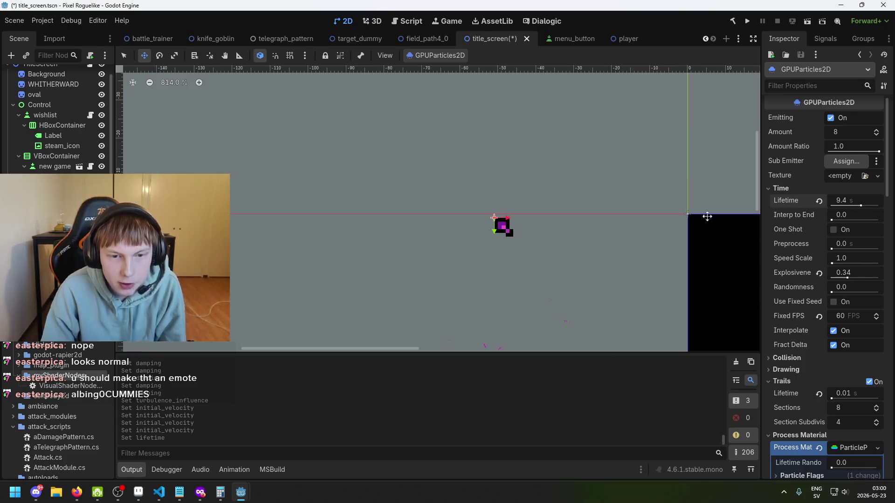
mouse_move(848, 200)
left_mouse_down()
mouse_move(793, 200)
mouse_move(849, 210)
left_mouse_up()
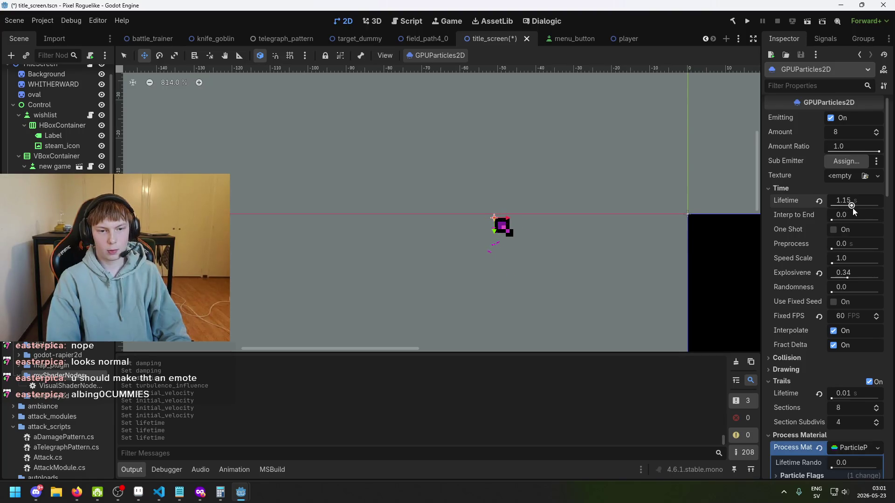
scroll(587, 254, "up", 4)
left_click(851, 206)
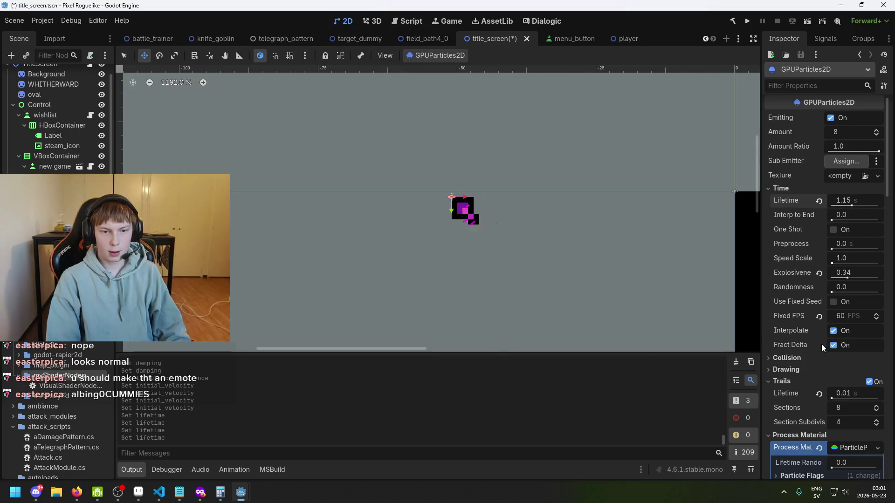
scroll(812, 373, "down", 2)
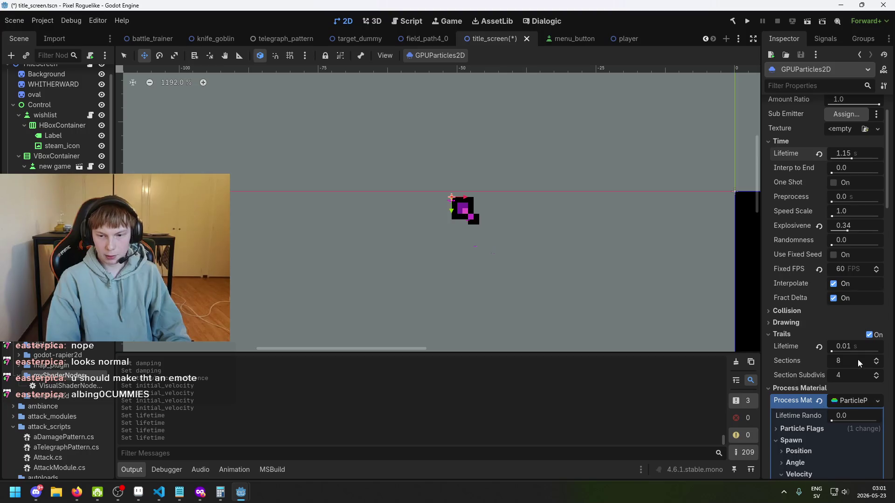
left_click_drag(834, 352, 841, 352)
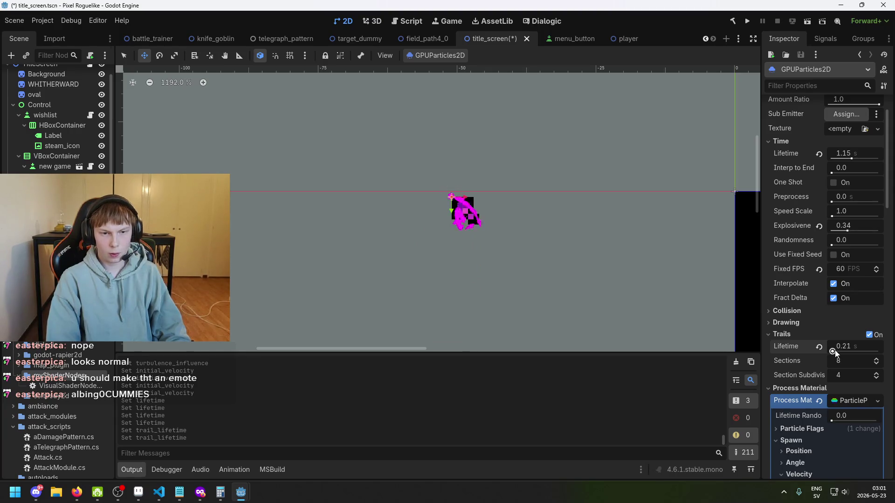
Step: Set the particle trail lifetime to 0.15 s
left_click_drag(832, 352, 832, 352)
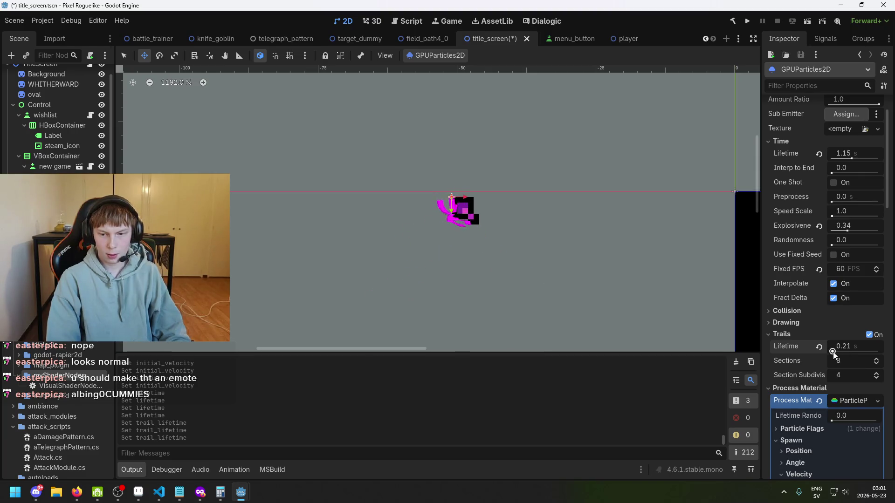
left_click(833, 352)
type("0.2")
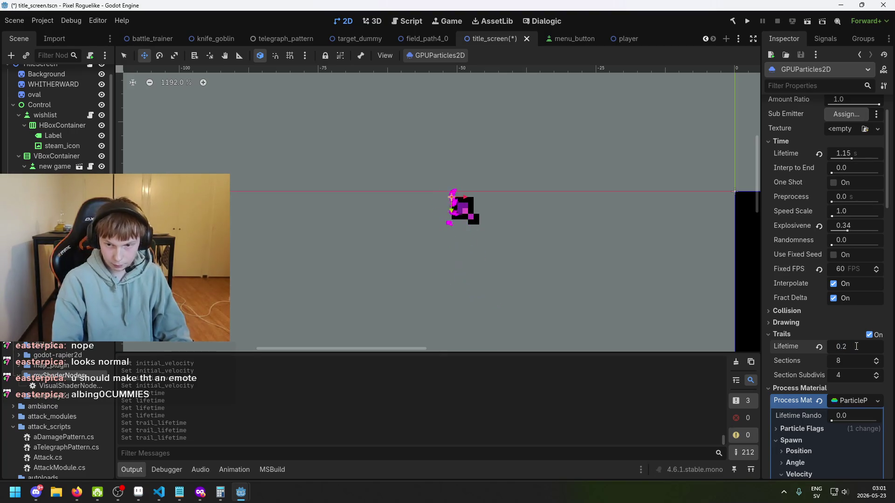
type("0.15")
key("Return")
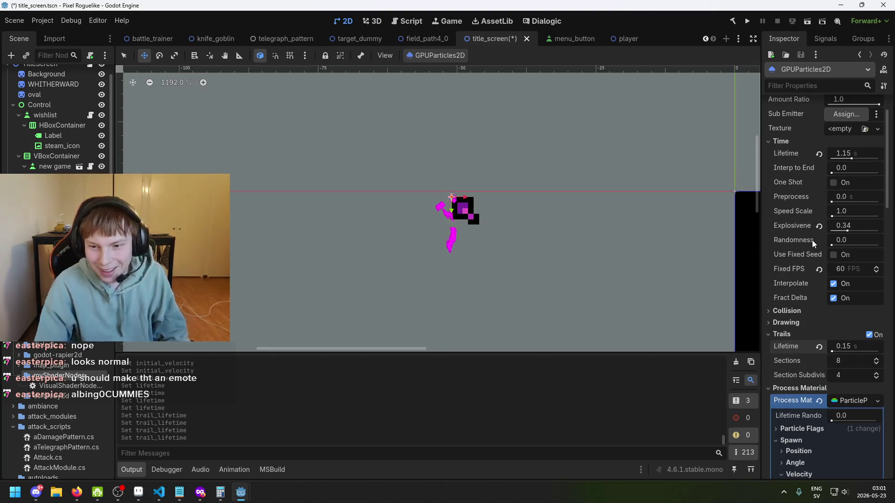
Step: Lower explosiveness to 0.27, set Amount to 20, and move the Cursor sprite to (-76, -2)
scroll(861, 231, "up", 2)
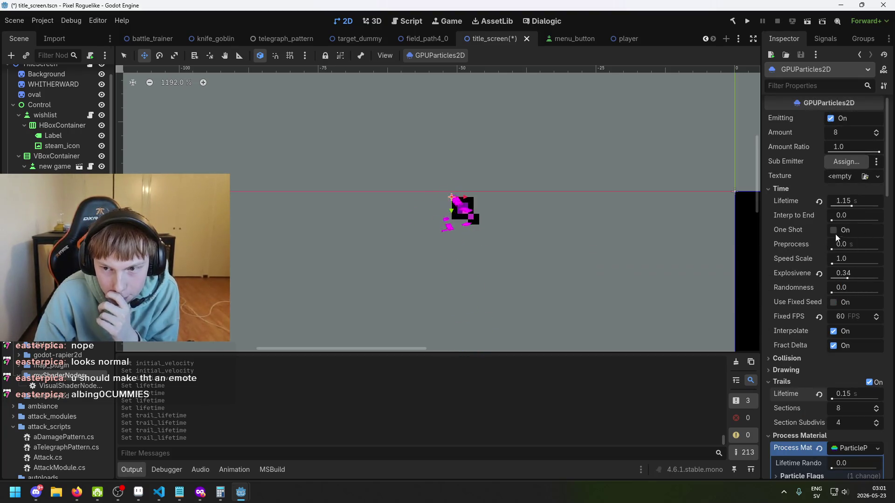
left_click_drag(841, 278, 854, 278)
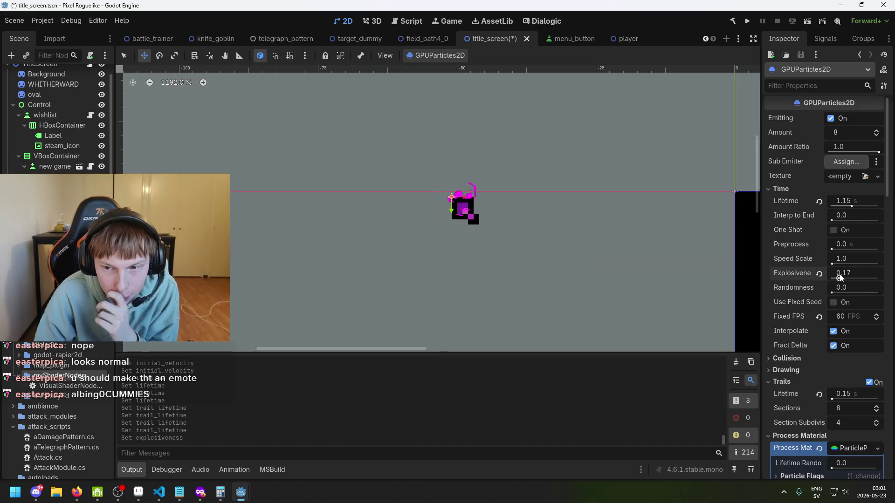
left_click(854, 133)
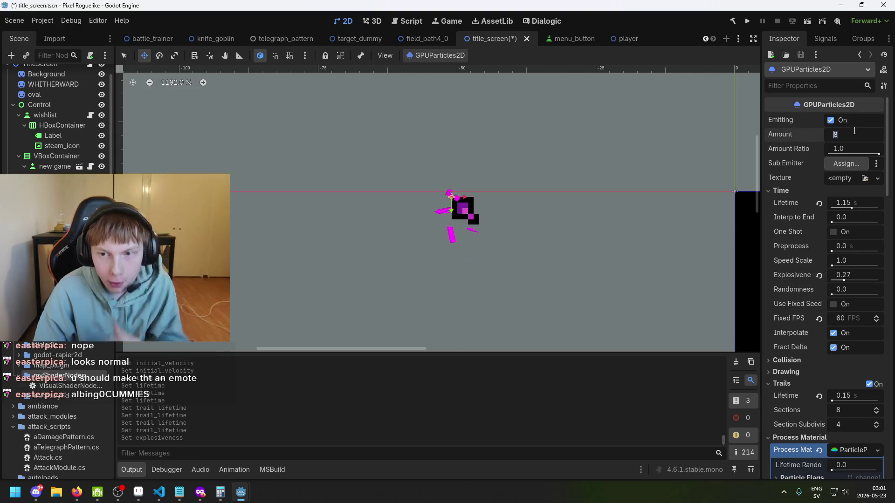
type("20")
key("Return")
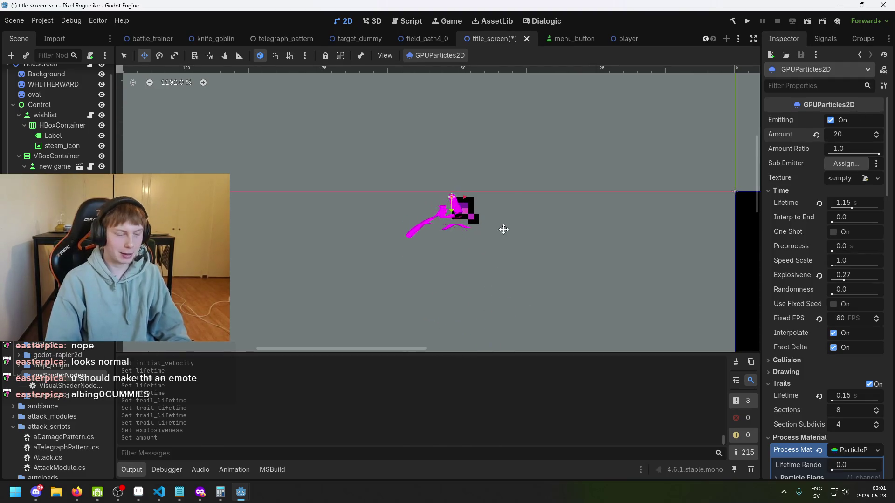
left_click_drag(489, 274, 349, 256)
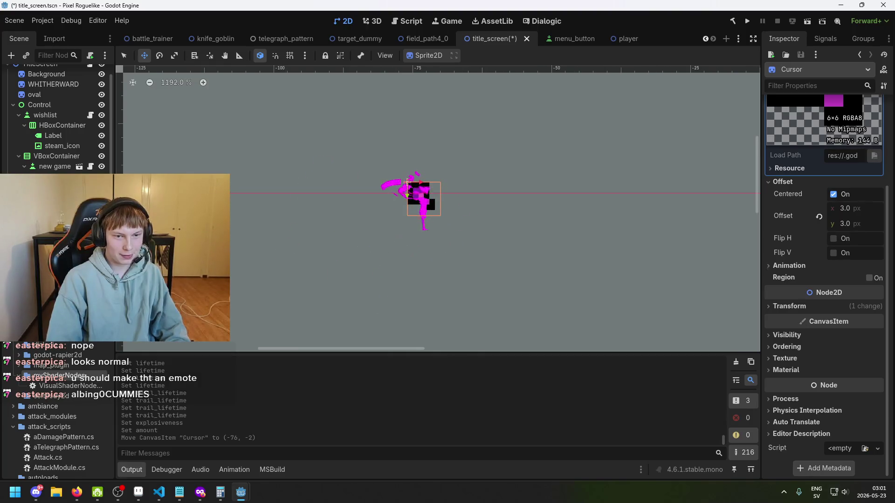
Step: Reselect the emitter and lower maximum damping from 3.7 to 3.1, keeping the 2.65 minimum
left_click(559, 288)
scroll(825, 310, "down", 2)
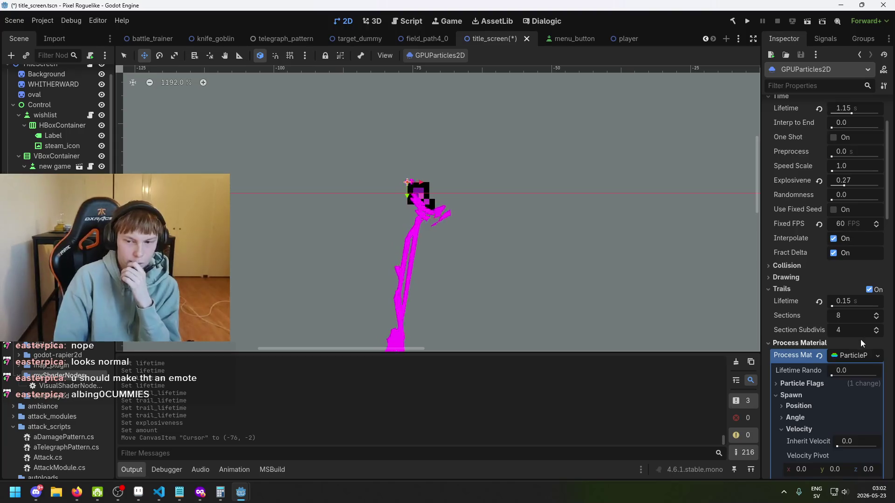
scroll(859, 351, "down", 3)
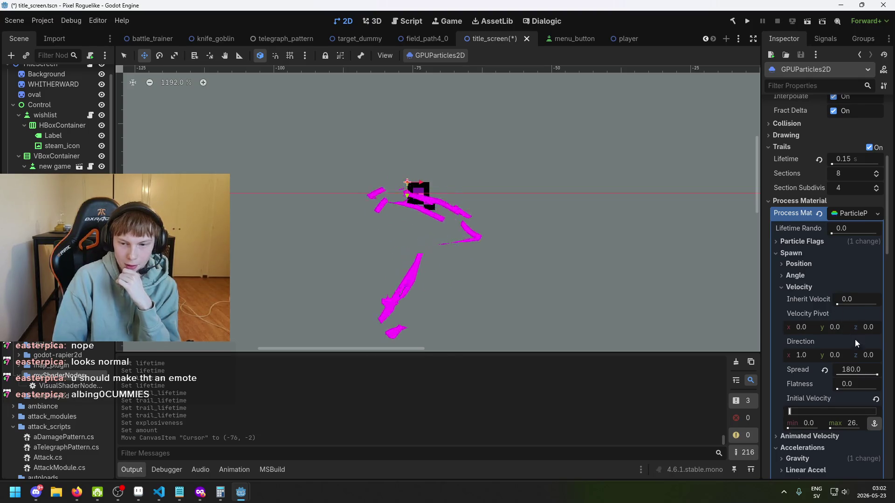
scroll(855, 339, "down", 3)
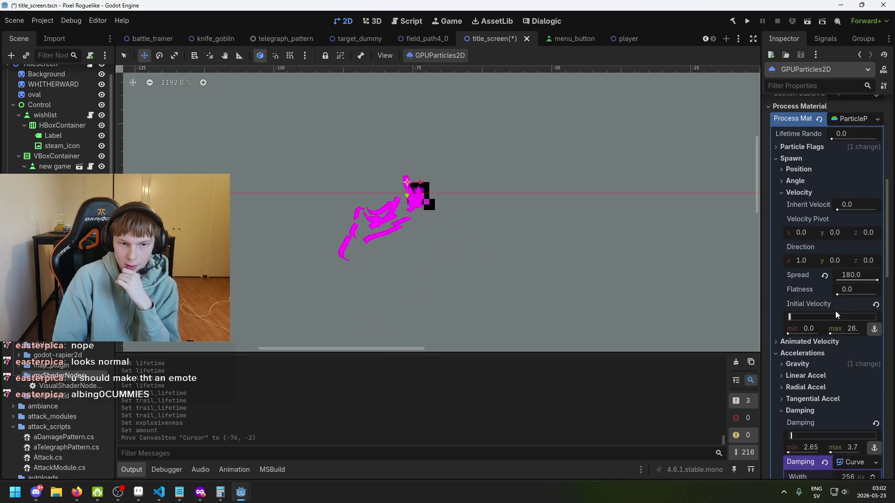
scroll(838, 315, "down", 4)
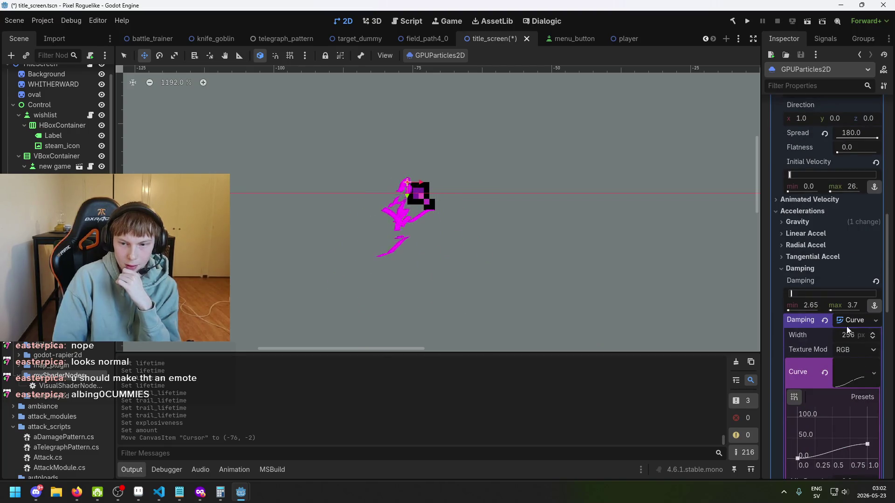
scroll(850, 331, "down", 4)
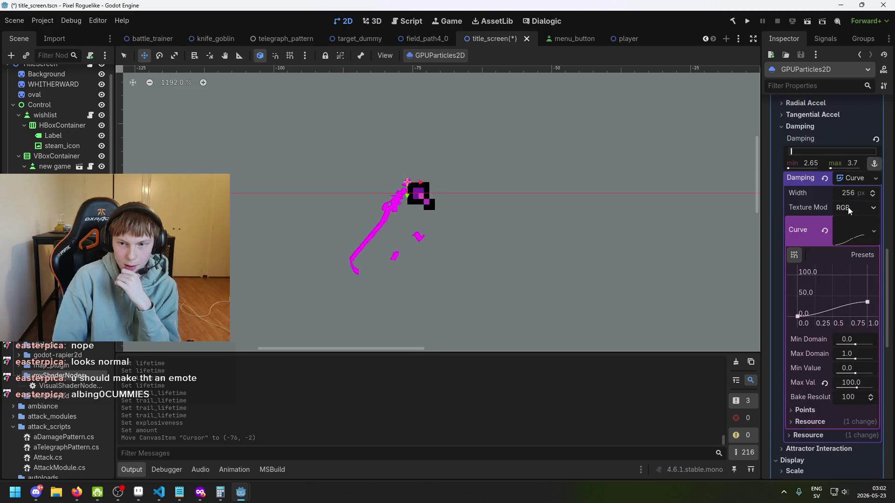
scroll(849, 210, "up", 1)
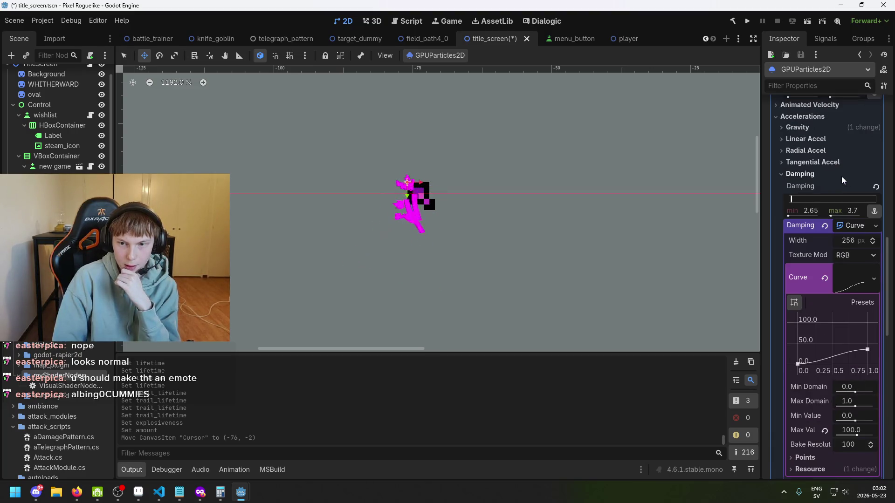
left_click(795, 199)
left_click(794, 200)
left_click(795, 199)
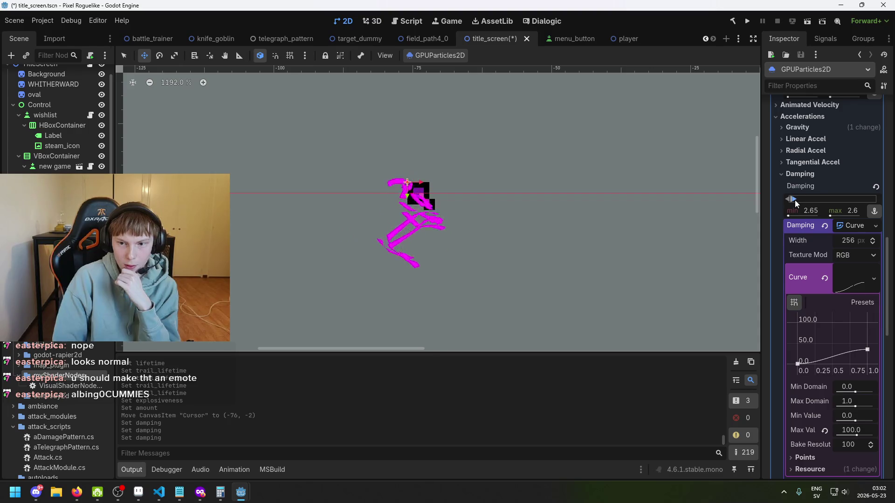
left_click(795, 200)
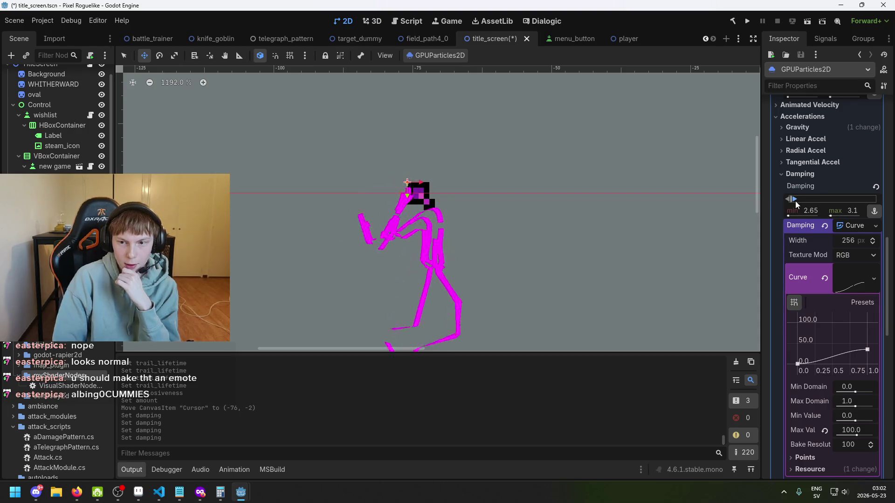
scroll(797, 199, "up", 6)
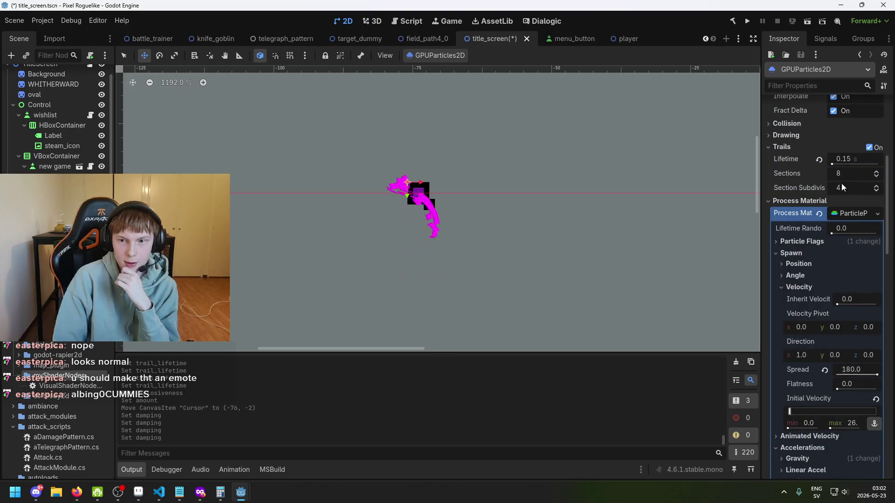
Step: Shorten the trail lifetime in stages from 0.1 s to 0.08 s to 0.04 s
left_click(849, 159)
type("0.")
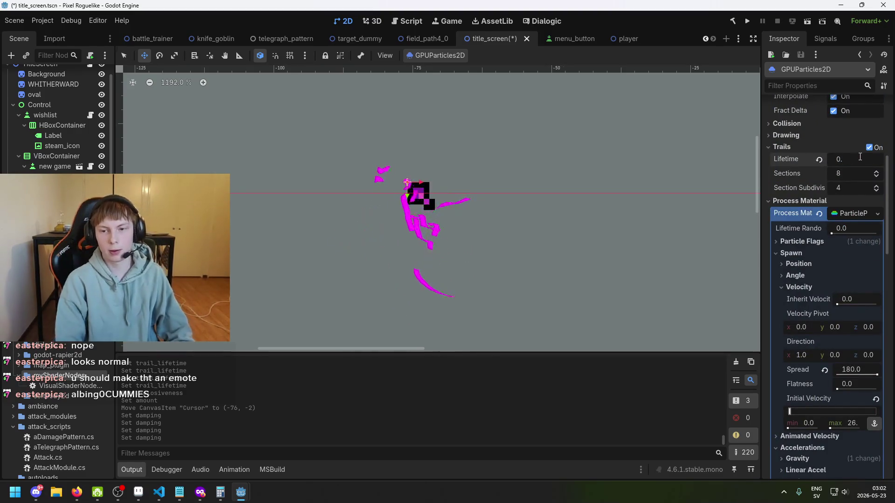
type("1")
key("Return")
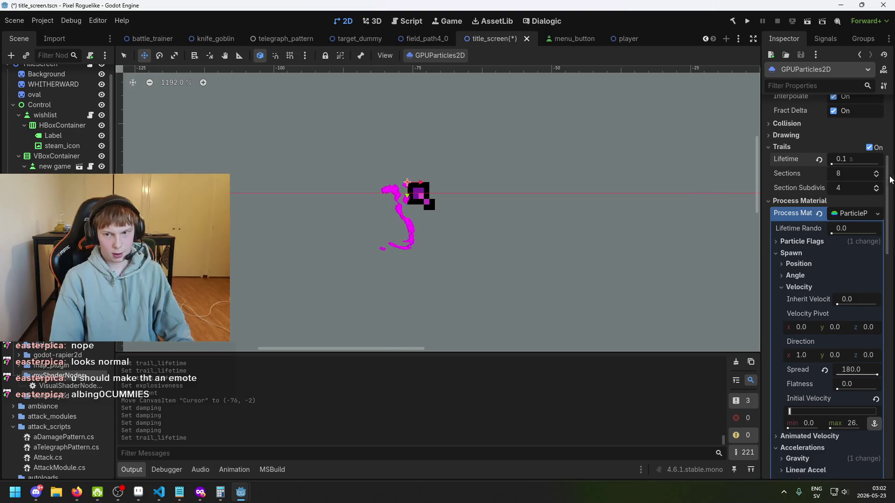
left_click(863, 161)
type("0.0")
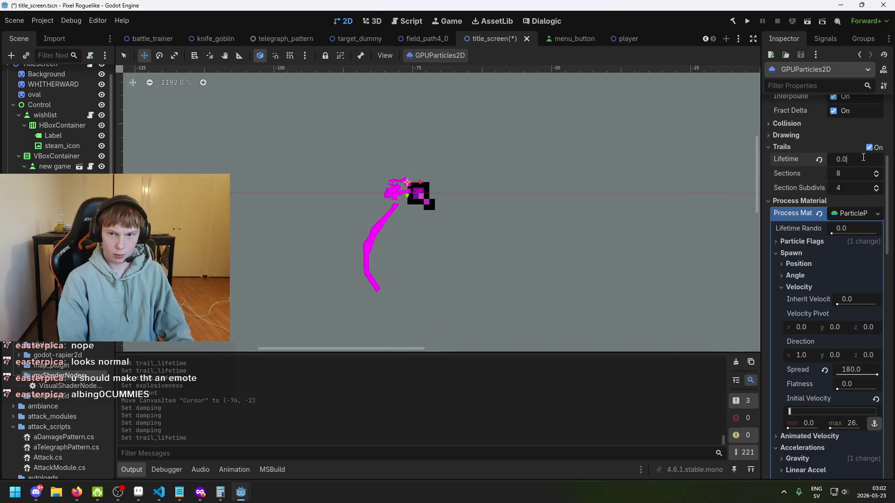
type("8")
key("Return")
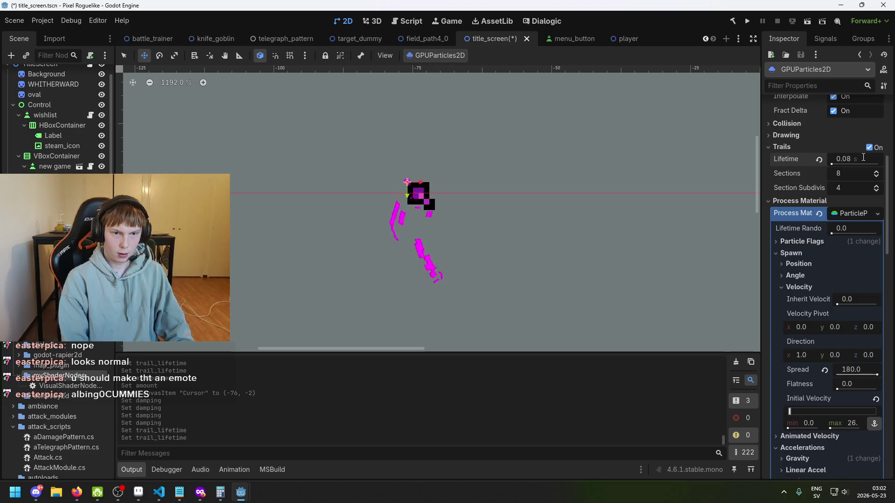
left_click(864, 156)
type("0.04")
key("Return")
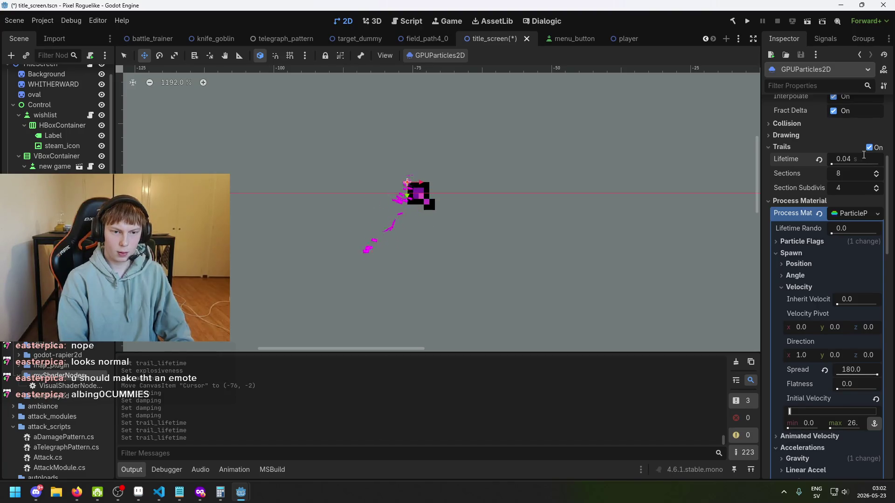
left_click(862, 157)
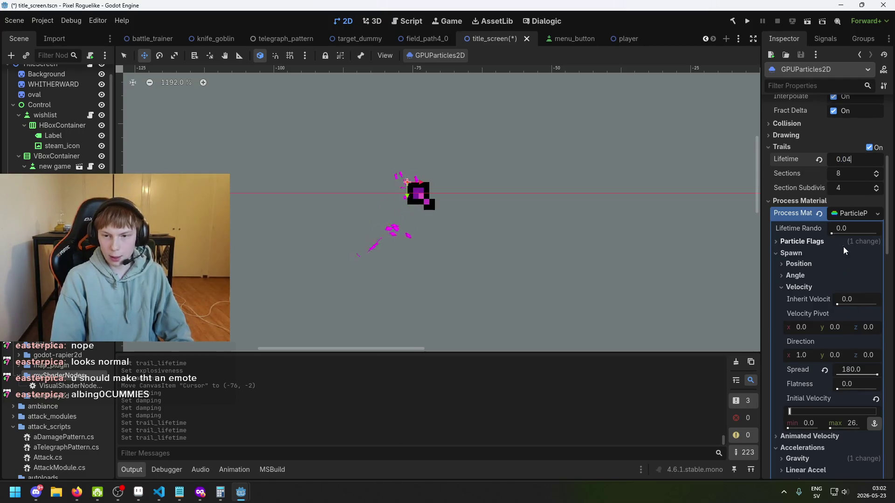
scroll(839, 240, "up", 3)
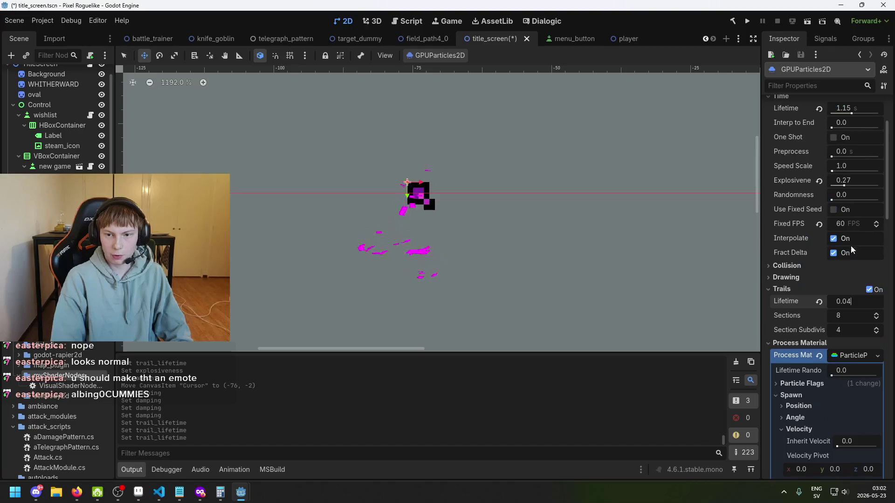
Step: Restore the trail lifetime to 0.08 s
type("0.08")
key("Return")
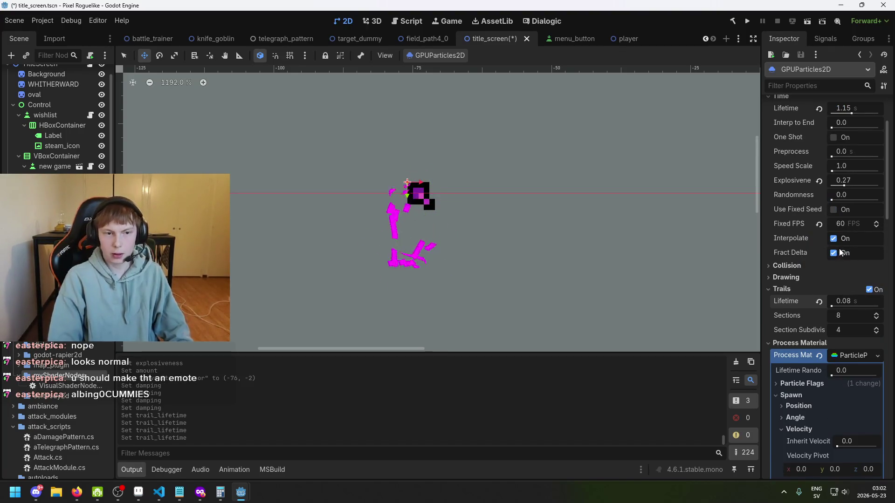
scroll(846, 236, "up", 2)
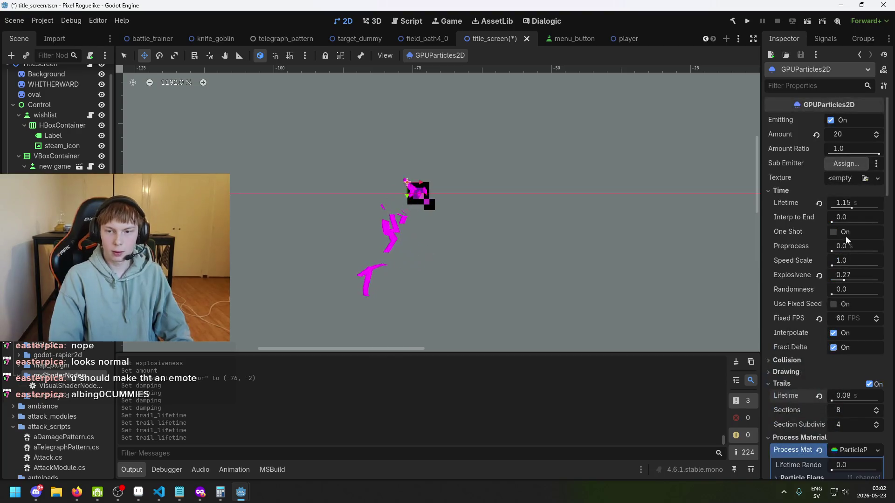
Step: Set the particle lifetime from 1.15 s to about 0.83 s, then try a 0.37 s trail and undo it
left_click(861, 397)
left_click(844, 203)
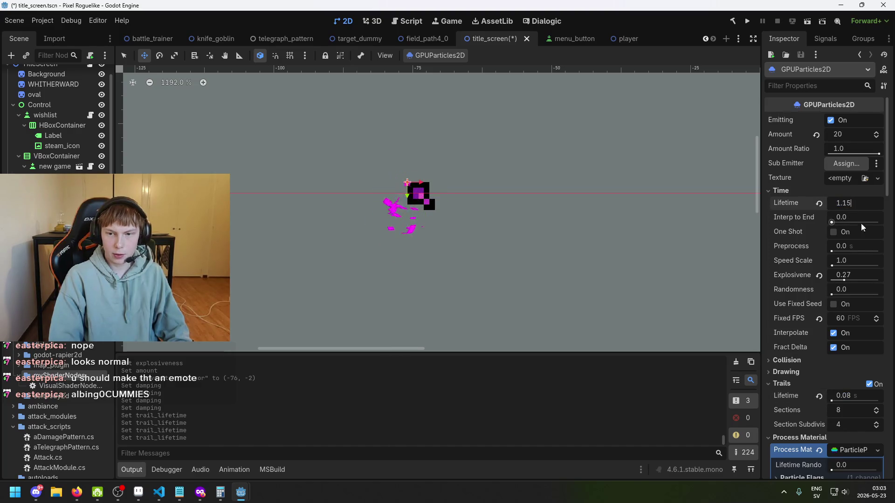
left_click_drag(851, 208, 847, 209)
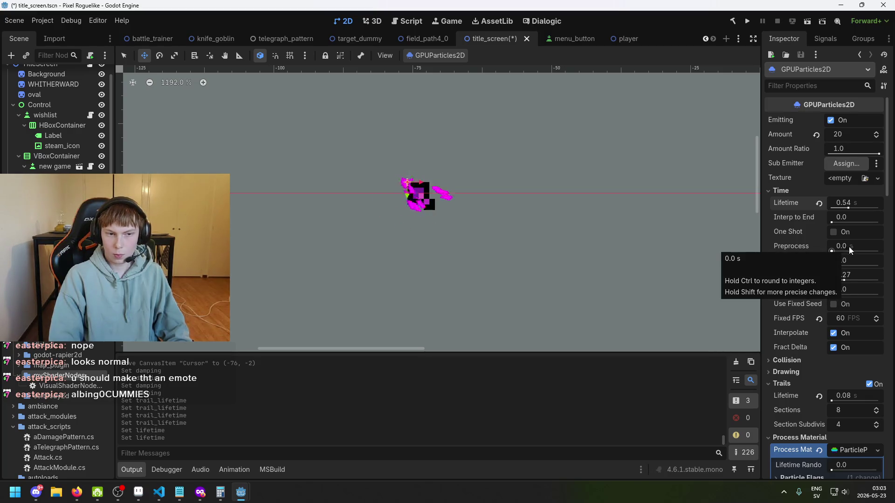
left_click_drag(848, 210, 850, 210)
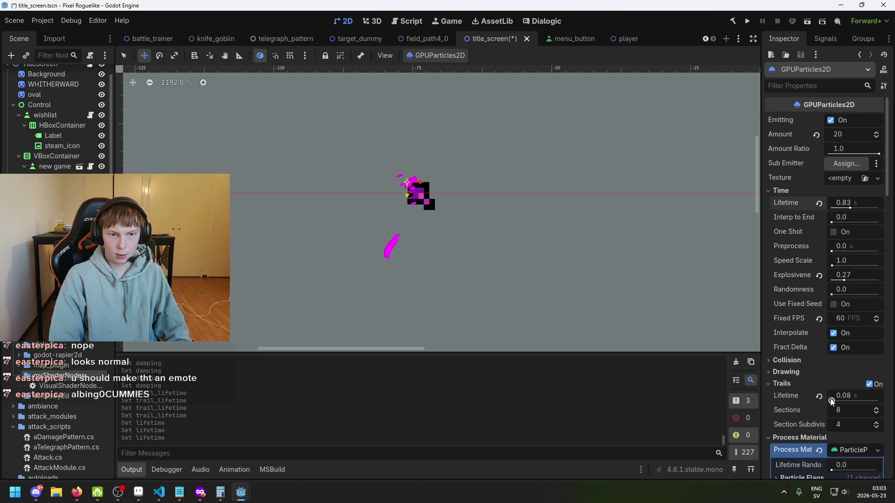
left_click_drag(832, 401, 834, 402)
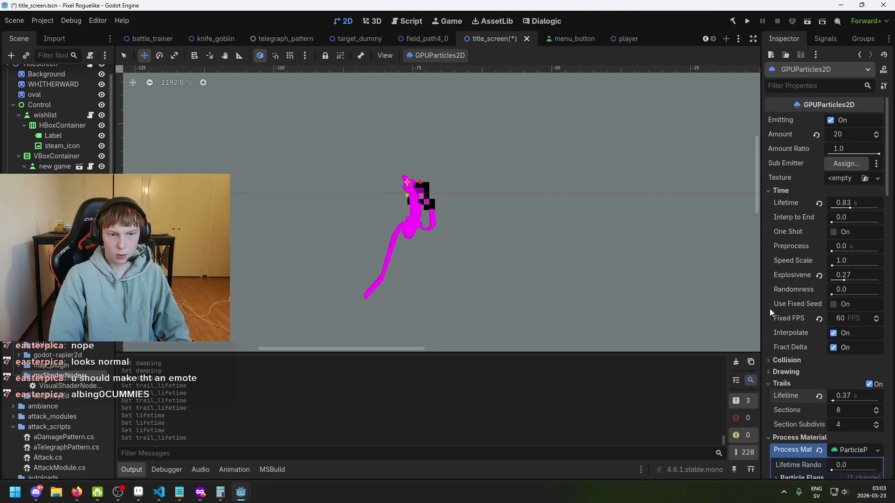
key("ctrl+z")
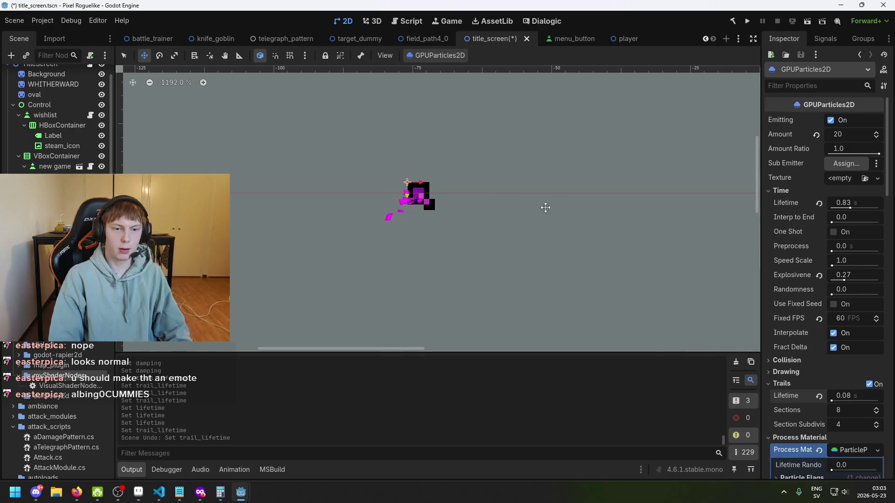
Step: Drag the Cursor sprite across the title screen several times, leaving it at (129, 87) beside 'new game'
scroll(502, 182, "down", 2)
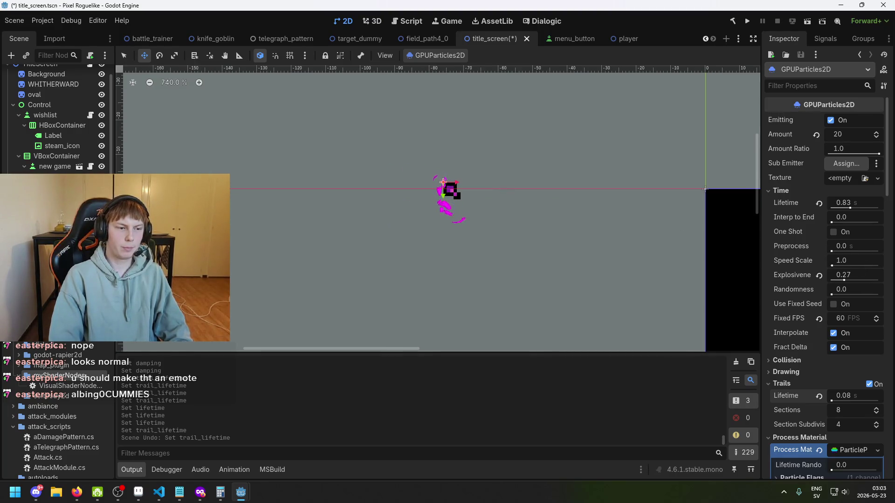
mouse_move(451, 190)
left_mouse_down()
mouse_move(453, 227)
mouse_move(433, 245)
mouse_move(551, 226)
mouse_move(549, 215)
mouse_move(433, 228)
mouse_move(521, 202)
mouse_move(631, 266)
mouse_move(539, 202)
mouse_move(521, 274)
mouse_move(569, 233)
mouse_move(620, 254)
left_mouse_up()
scroll(288, 204, "down", 1)
left_click_drag(288, 204, 554, 291)
scroll(355, 194, "up", 2)
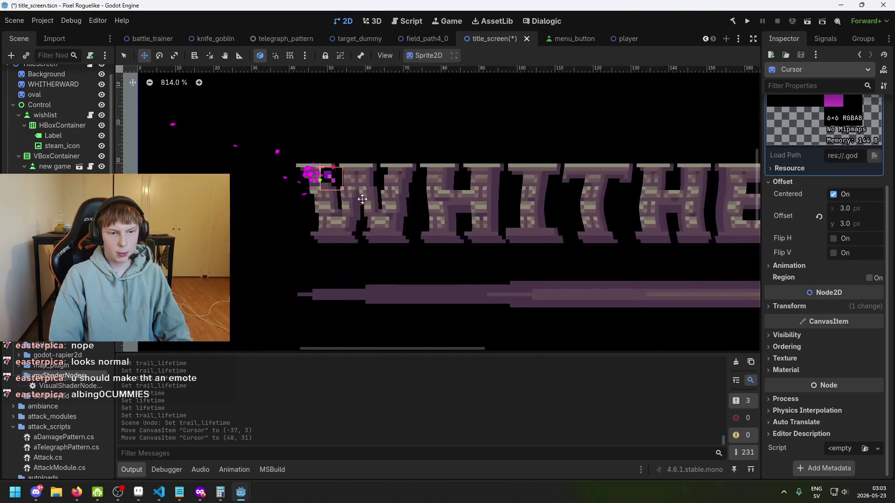
left_click_drag(369, 226, 437, 305)
scroll(533, 208, "down", 3)
mouse_move(532, 208)
left_mouse_down()
mouse_move(551, 271)
mouse_move(371, 238)
mouse_move(411, 277)
mouse_move(531, 289)
mouse_move(487, 245)
left_mouse_up()
mouse_move(473, 254)
left_mouse_down()
mouse_move(420, 252)
mouse_move(415, 224)
mouse_move(423, 247)
mouse_move(445, 222)
mouse_move(329, 251)
mouse_move(526, 210)
mouse_move(273, 244)
mouse_move(472, 200)
mouse_move(396, 249)
mouse_move(298, 203)
mouse_move(334, 184)
mouse_move(390, 250)
mouse_move(415, 233)
mouse_move(431, 206)
mouse_move(435, 227)
mouse_move(465, 237)
mouse_move(379, 213)
mouse_move(344, 247)
mouse_move(506, 235)
mouse_move(338, 253)
mouse_move(387, 323)
mouse_move(493, 253)
left_mouse_up()
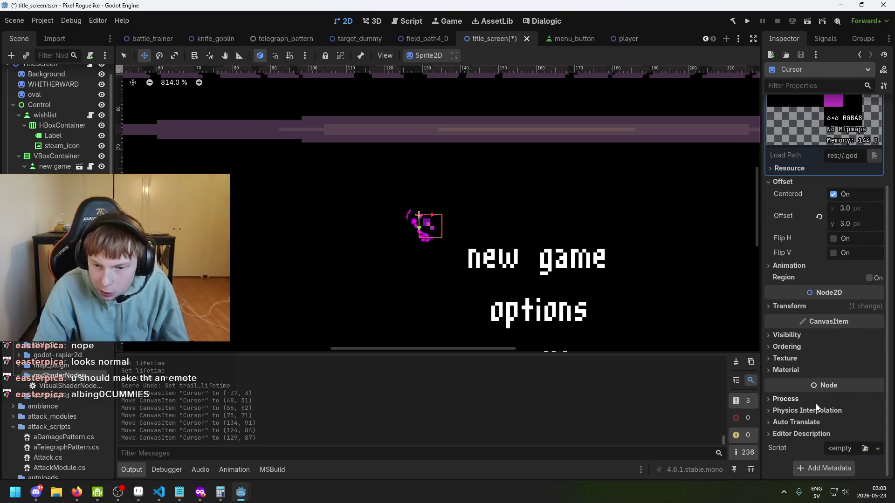
scroll(816, 238, "up", 3)
scroll(808, 426, "down", 1)
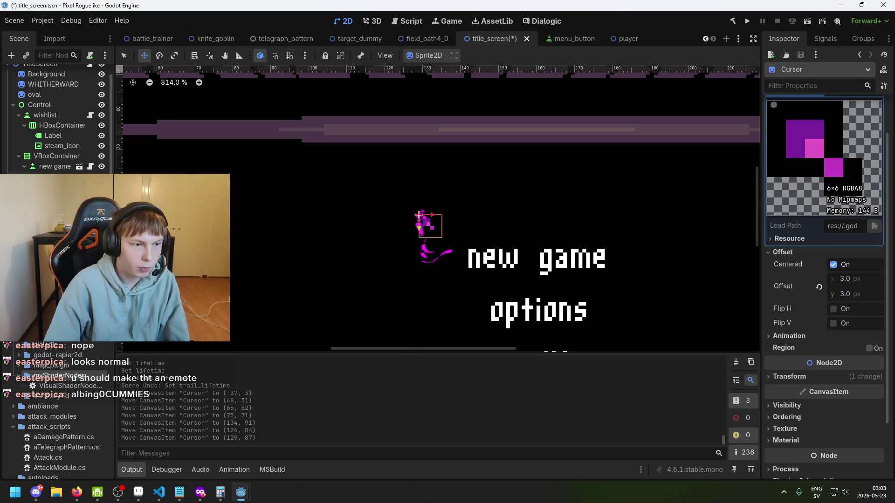
Step: Select the particle emitter and set its lifetime to 0.6 s
left_click(424, 228)
left_click(854, 203)
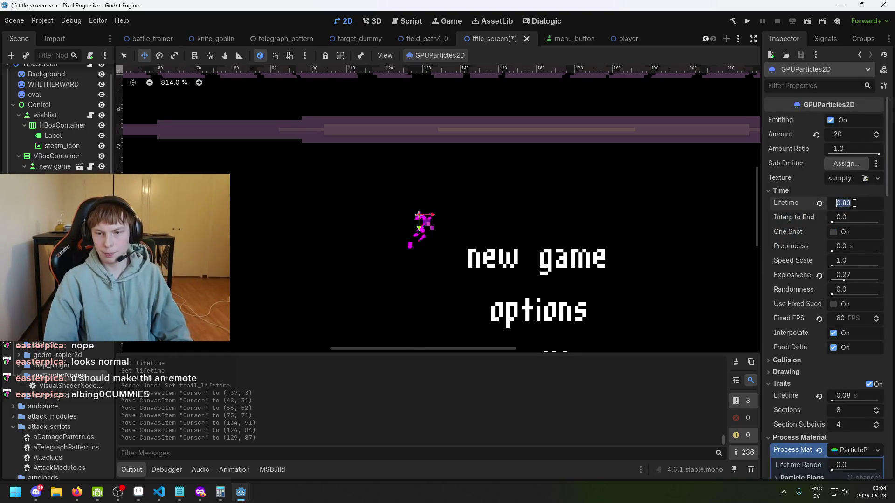
type("0.6")
key("Return")
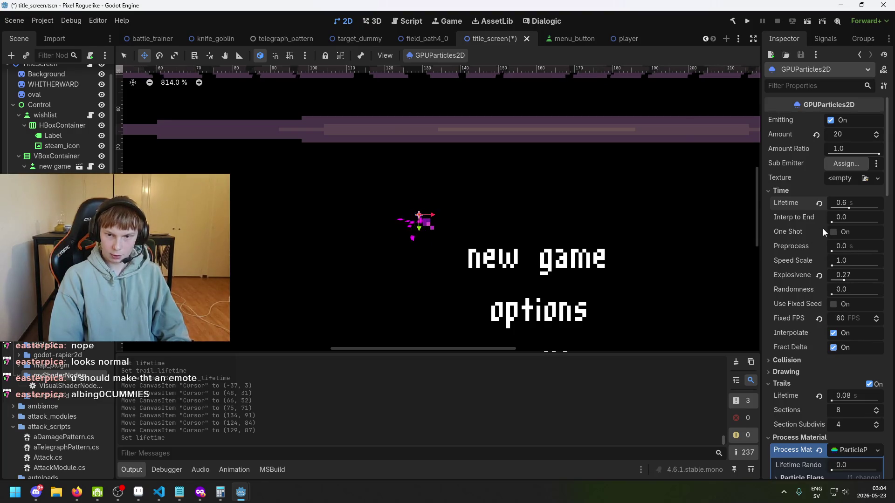
Step: Lower the damping curve's right endpoint, undo the stray curve point, and move the sprite to (114, 91)
scroll(834, 243, "down", 6)
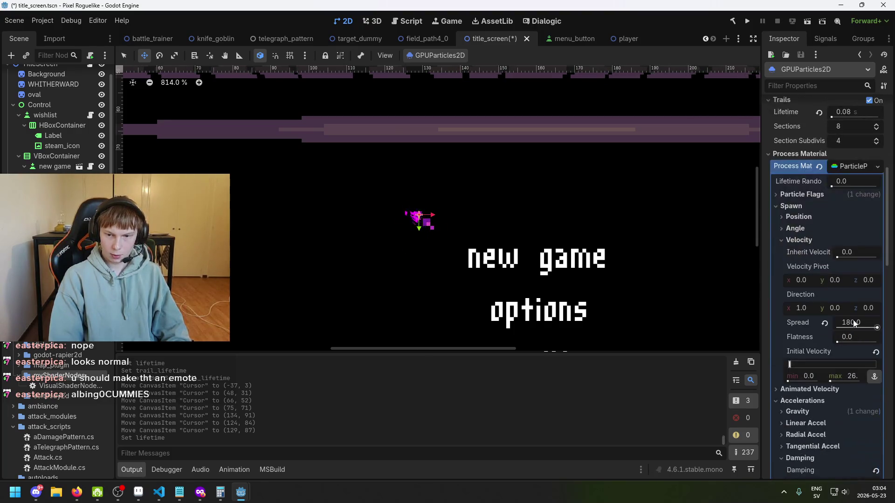
scroll(829, 368, "down", 6)
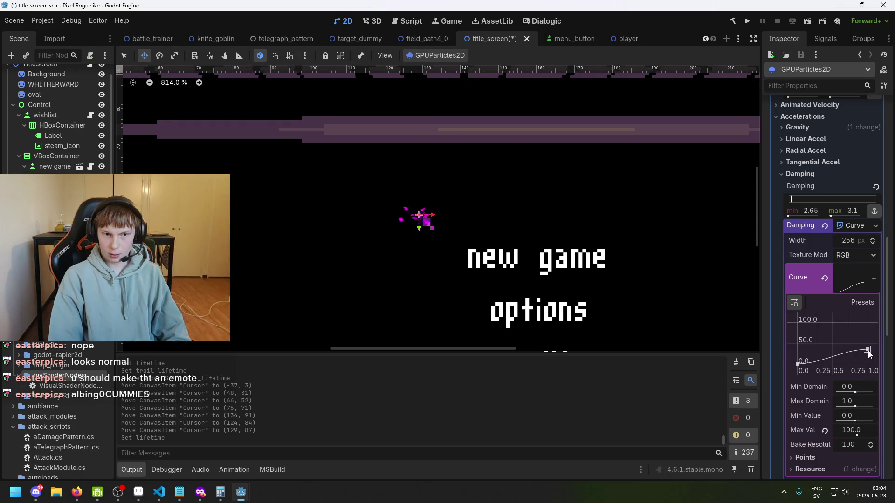
left_click_drag(867, 352, 874, 359)
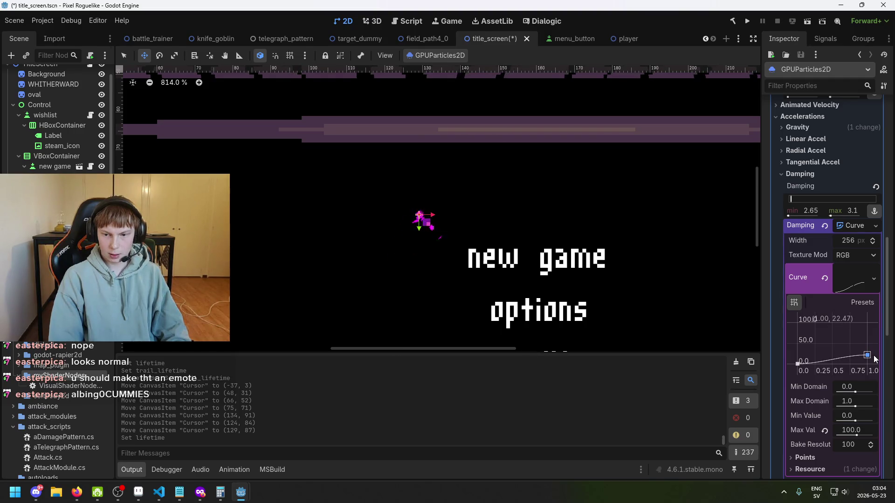
mouse_move(852, 355)
left_mouse_down()
mouse_move(834, 359)
mouse_move(847, 348)
left_mouse_up()
key("ctrl+z")
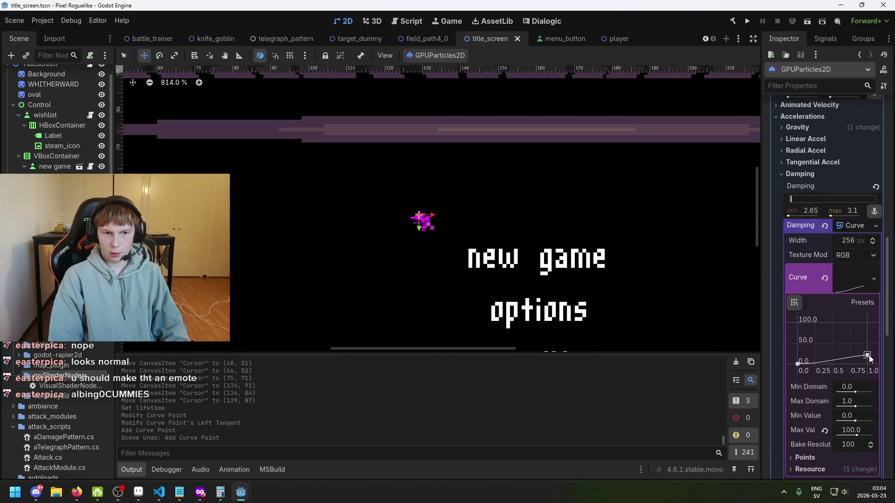
mouse_move(466, 241)
left_mouse_down()
mouse_move(343, 220)
mouse_move(443, 232)
mouse_move(422, 211)
mouse_move(287, 239)
mouse_move(434, 220)
mouse_move(322, 176)
mouse_move(401, 188)
mouse_move(395, 211)
mouse_move(340, 235)
mouse_move(425, 225)
mouse_move(412, 216)
mouse_move(685, 207)
mouse_move(502, 197)
mouse_move(394, 255)
left_mouse_up()
scroll(852, 240, "up", 1)
Step: Raise explosiveness to 0.4 so the particles burst together
left_click(449, 264)
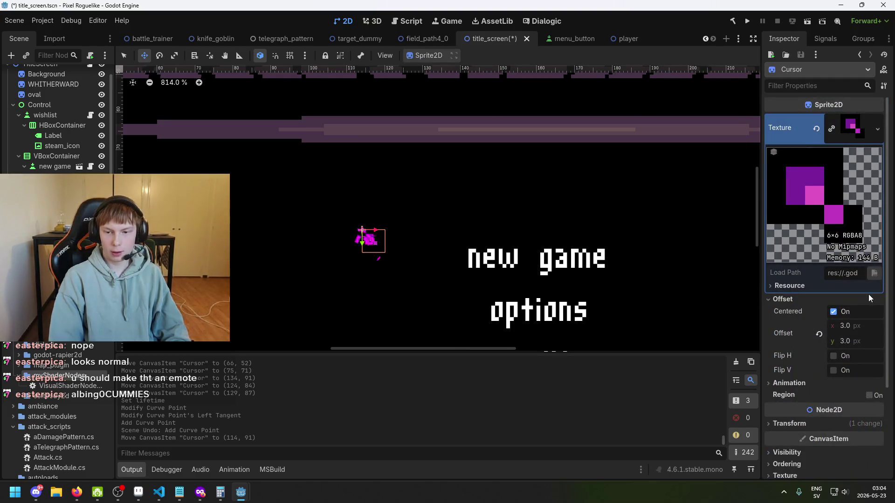
scroll(870, 299, "down", 2)
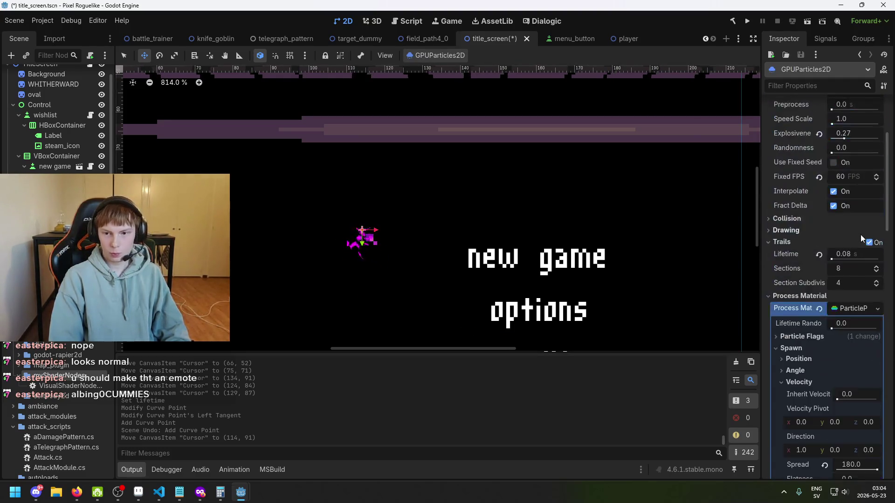
scroll(862, 235, "up", 3)
left_click_drag(844, 281, 850, 282)
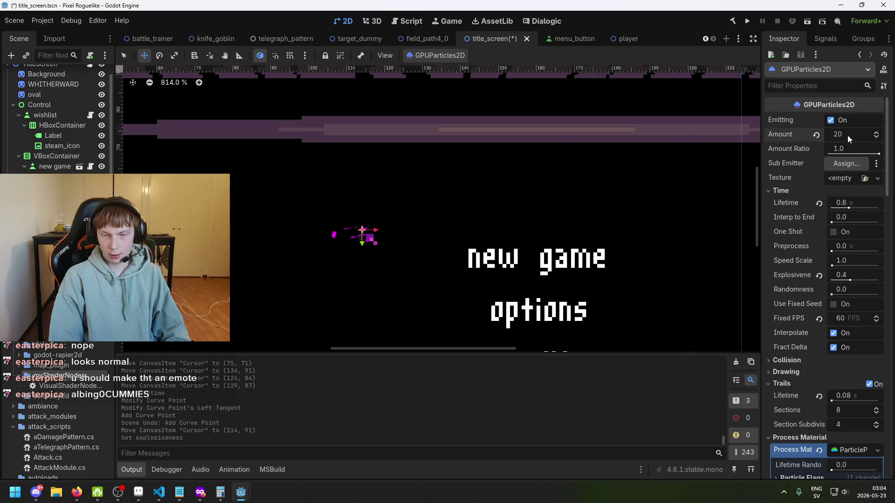
key("Escape")
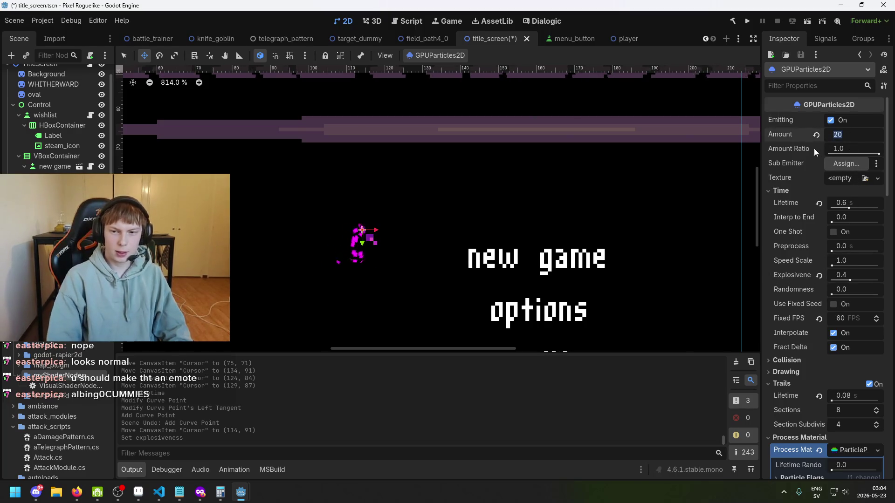
Step: Set the particle amount to 15 and save the title screen scene
mouse_move(792, 148)
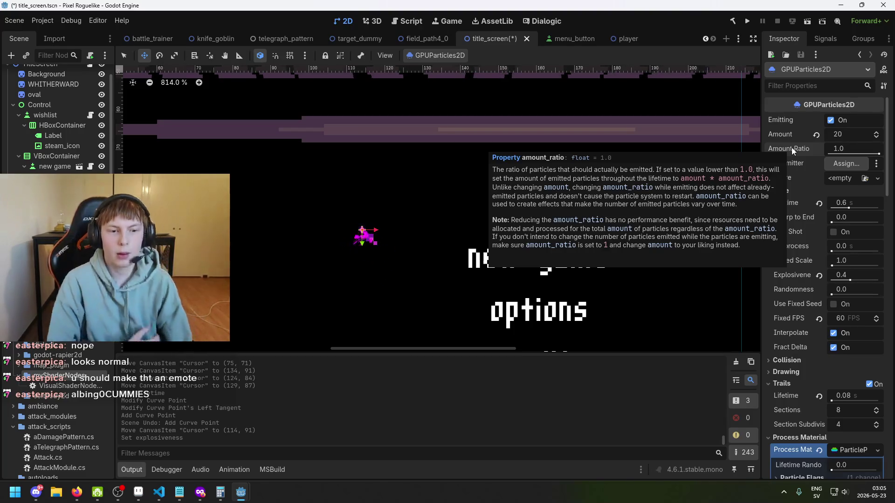
left_click(862, 135)
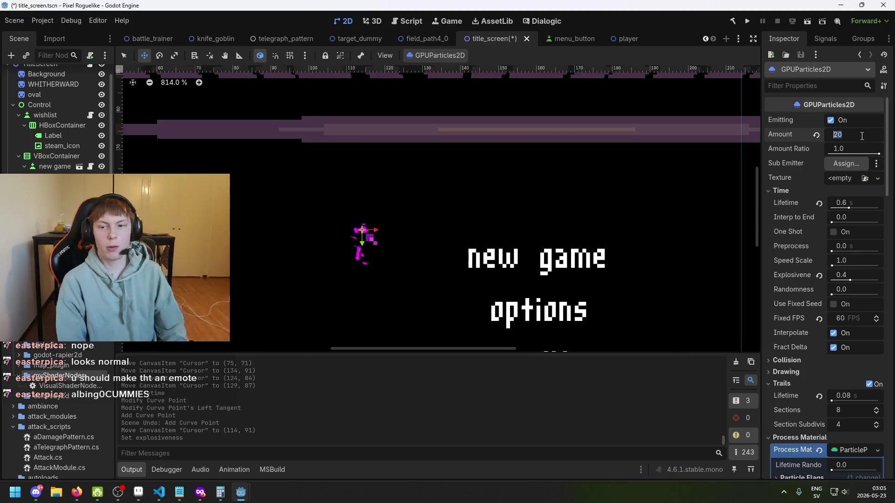
type("10")
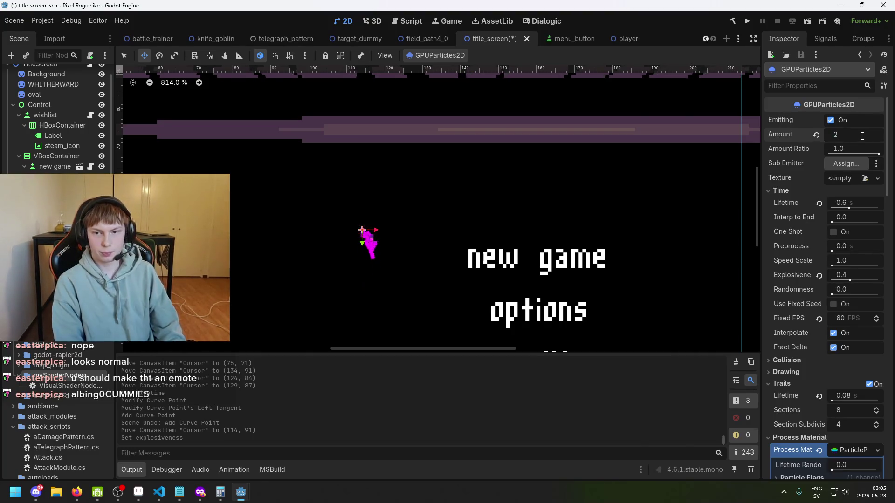
key("Return")
left_click(851, 134)
type("15")
key("Return")
key("ctrl+s")
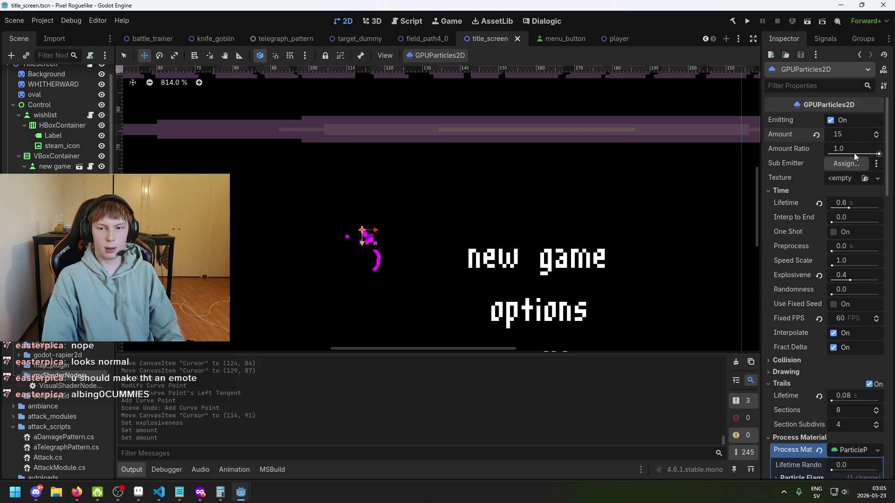
Step: Move the Cursor sprite to (86, 96), then reselect the emitter and expand its gravity settings
scroll(597, 218, "down", 4)
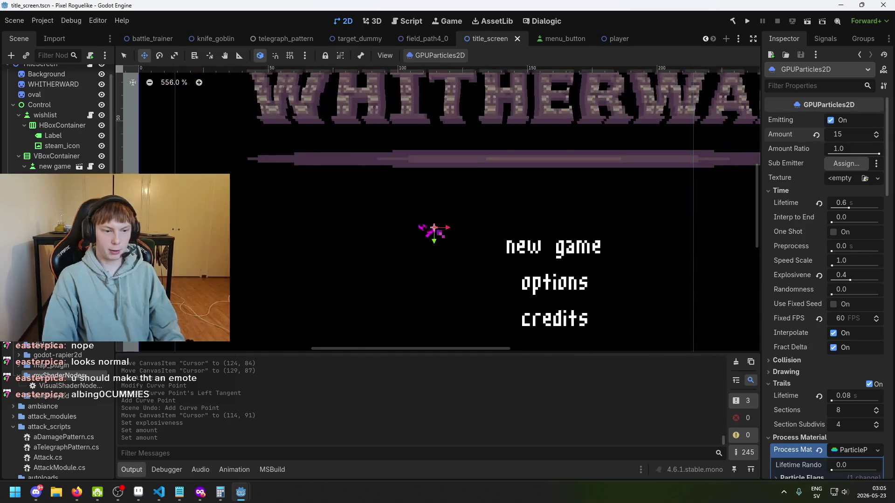
mouse_move(438, 233)
left_mouse_down()
mouse_move(457, 253)
mouse_move(371, 250)
mouse_move(460, 238)
mouse_move(442, 277)
mouse_move(507, 232)
mouse_move(474, 216)
mouse_move(357, 267)
mouse_move(392, 282)
mouse_move(429, 278)
mouse_move(398, 290)
mouse_move(449, 223)
mouse_move(522, 252)
mouse_move(431, 242)
mouse_move(490, 214)
mouse_move(411, 315)
mouse_move(402, 244)
mouse_move(477, 224)
mouse_move(409, 219)
mouse_move(379, 292)
mouse_move(458, 218)
mouse_move(466, 258)
mouse_move(419, 308)
mouse_move(426, 222)
mouse_move(455, 299)
mouse_move(362, 274)
mouse_move(387, 269)
left_mouse_up()
scroll(803, 323, "down", 1)
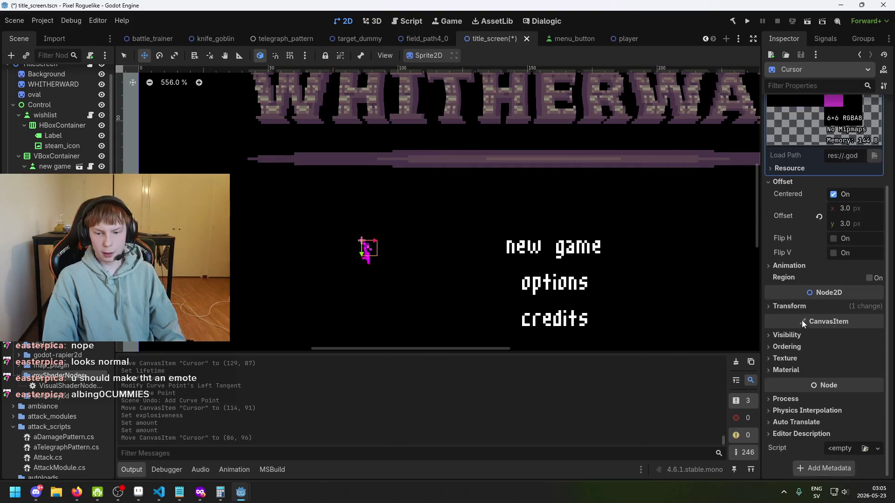
left_click(590, 302)
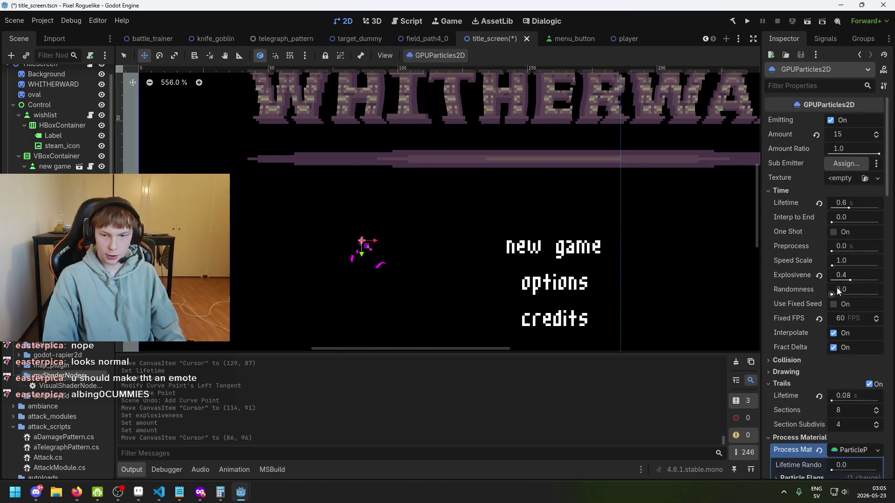
scroll(837, 292, "down", 5)
scroll(823, 298, "down", 12)
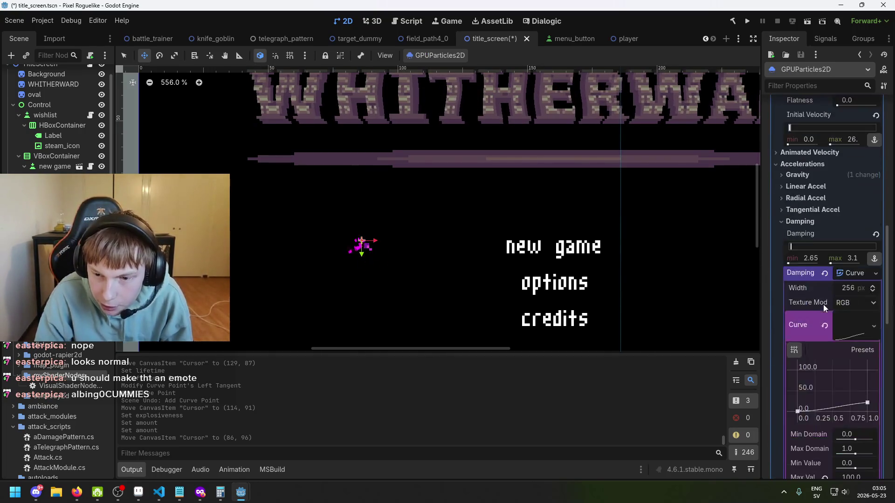
scroll(829, 358, "down", 4)
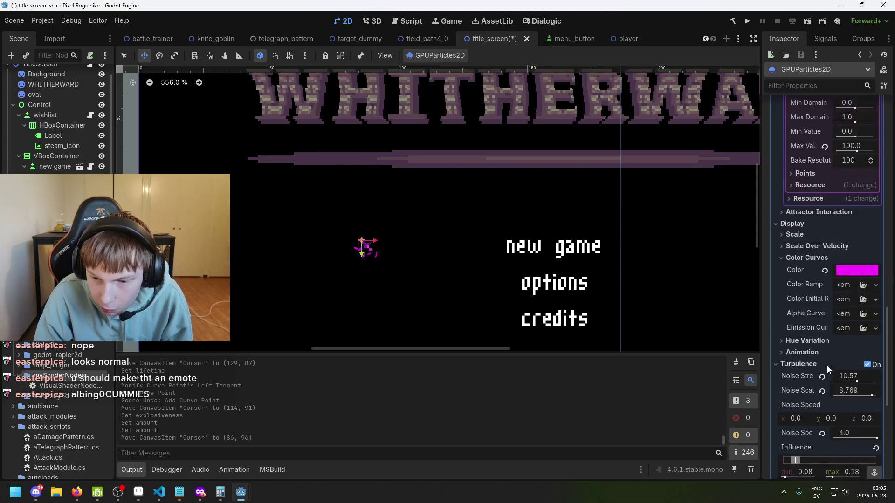
scroll(826, 365, "up", 4)
scroll(824, 327, "up", 5)
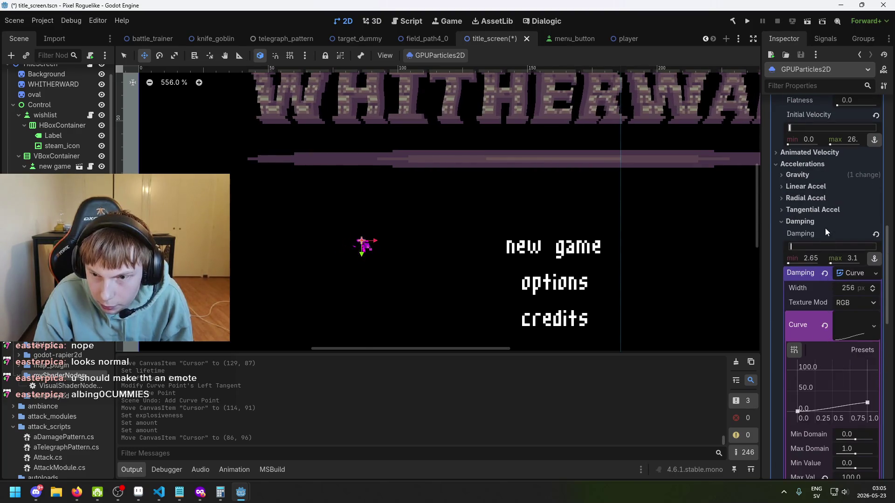
scroll(806, 219, "up", 4)
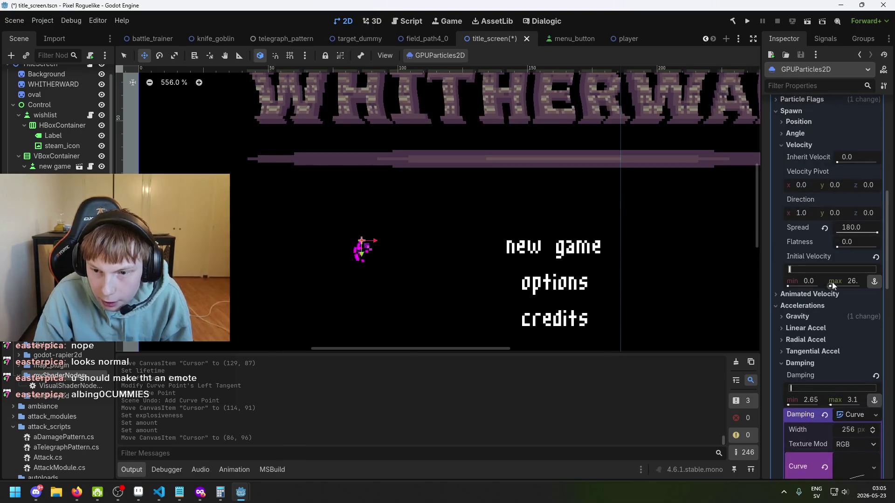
left_click(809, 317)
Step: Set gravity y to -98 so the particles drift upward
left_click(843, 339)
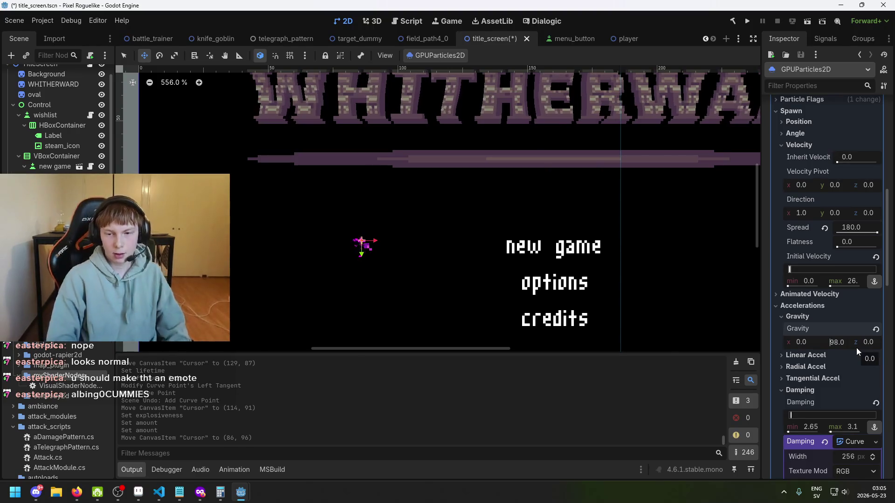
key("Return")
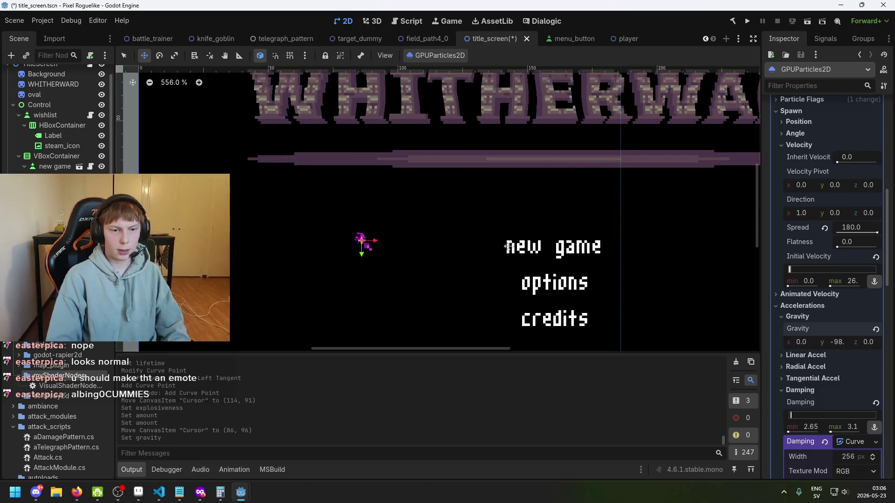
mouse_move(431, 268)
left_mouse_down()
mouse_move(379, 262)
mouse_move(488, 264)
mouse_move(404, 285)
mouse_move(490, 261)
mouse_move(497, 284)
mouse_move(526, 260)
mouse_move(519, 254)
left_mouse_up()
Step: Undo an accidental emitter move, shift the Cursor sprite left to (89, 89), and expand Linear Accel
left_click(450, 224)
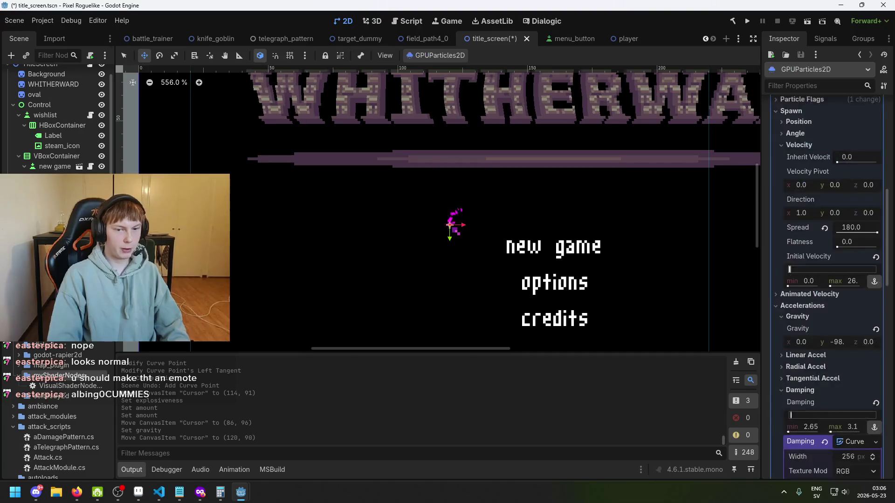
left_click_drag(474, 261, 421, 279)
key("ctrl+z")
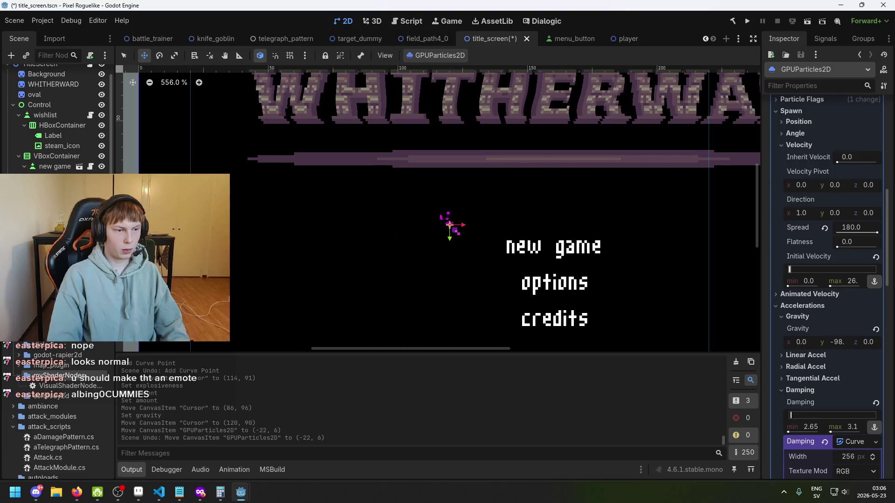
left_click(450, 226)
mouse_move(492, 273)
left_mouse_down()
mouse_move(430, 268)
mouse_move(463, 311)
mouse_move(409, 263)
left_mouse_up()
left_click(371, 218)
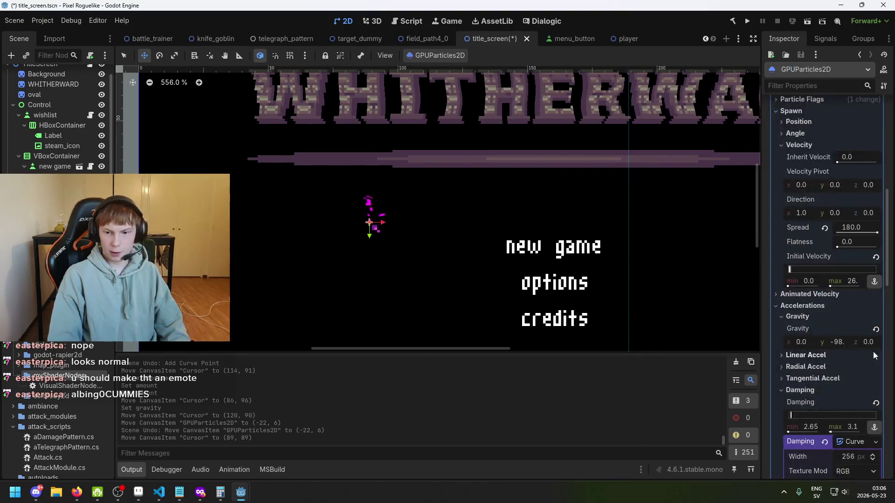
left_click(824, 355)
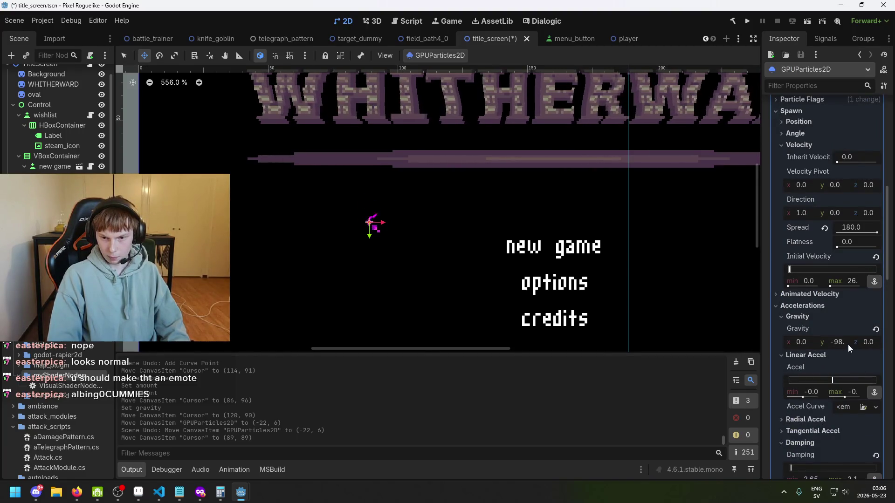
scroll(841, 387, "down", 1)
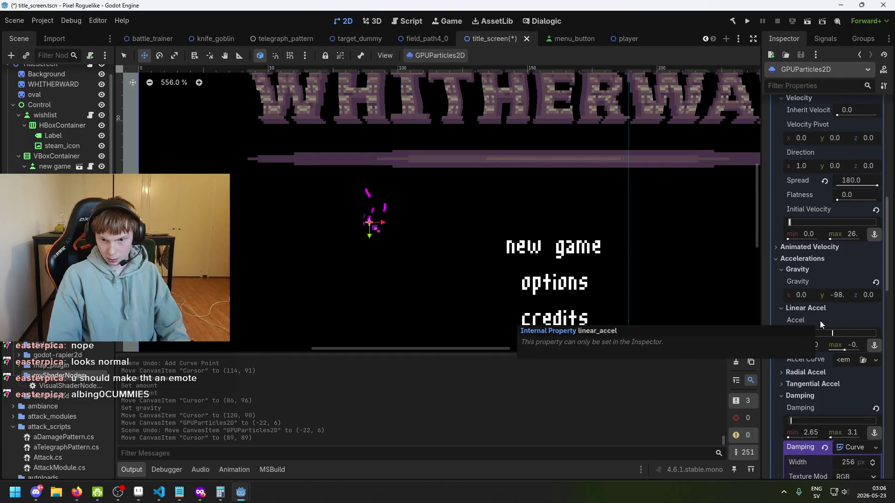
Step: Try -98 as the particles' minimum and maximum linear acceleration, then revert it to default
left_click(838, 297)
left_click(816, 347)
type("-")
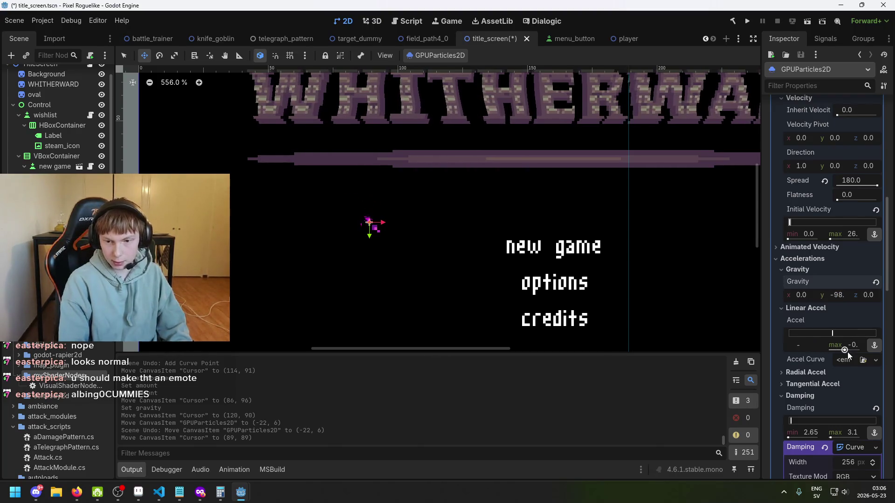
type("898")
key("Return")
left_click(814, 345)
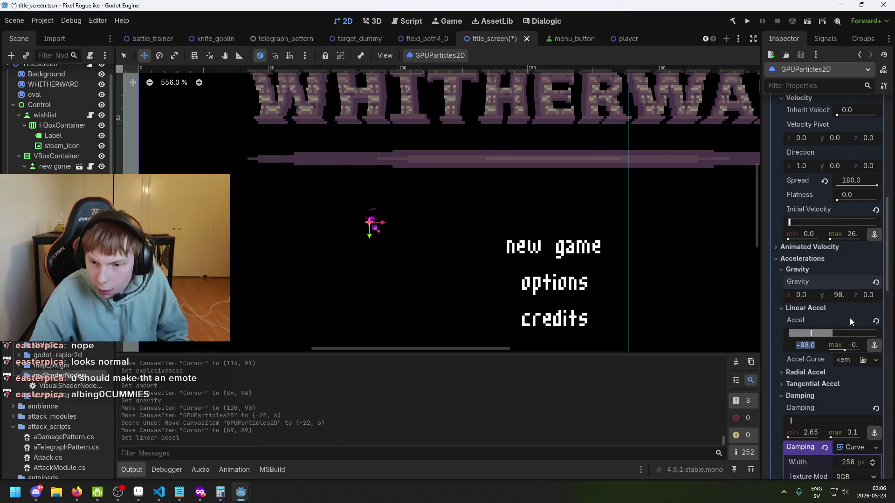
left_click(852, 345)
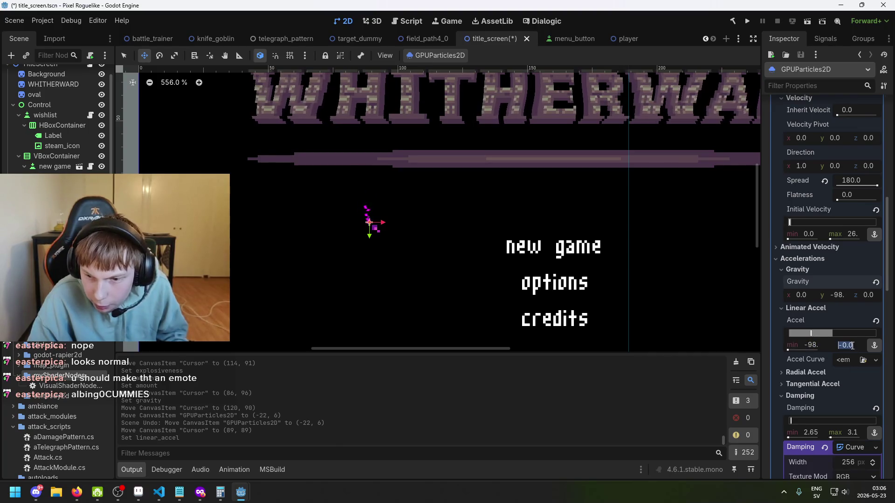
type("-98")
key("Return")
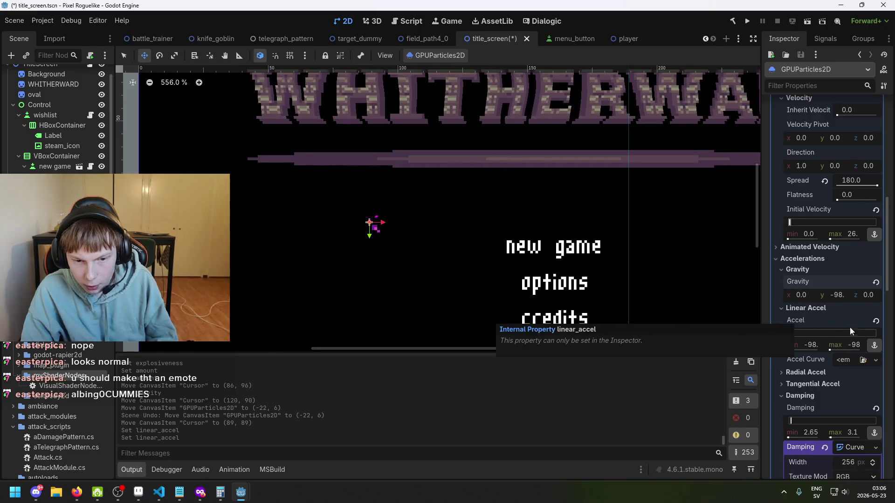
left_click(876, 322)
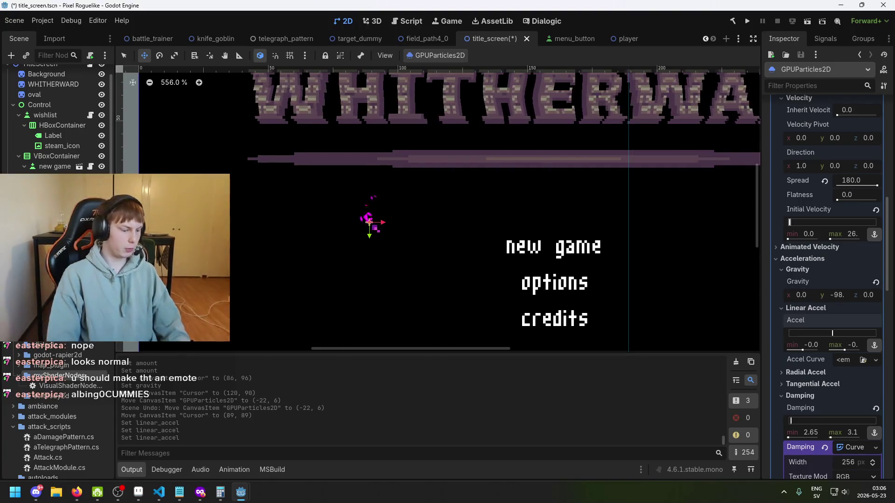
Step: Save the title screen, nudge the Cursor sprite to the right, and run the game
left_click(374, 228)
key("ctrl+s")
mouse_move(395, 249)
left_mouse_down()
mouse_move(424, 285)
mouse_move(394, 272)
mouse_move(448, 247)
mouse_move(427, 233)
mouse_move(450, 273)
mouse_move(370, 256)
left_mouse_up()
left_click(747, 21)
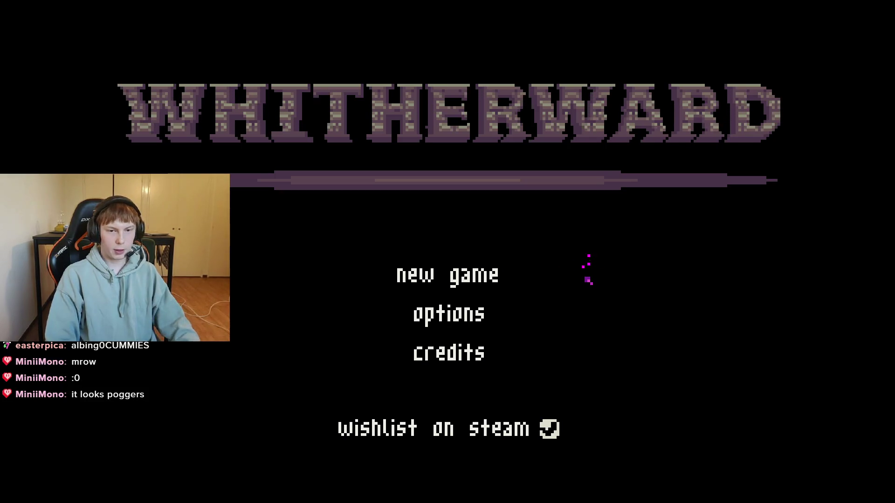
Step: After checking the trail, stop the game with F8 and save the title_screen scene
key("F8")
key("ctrl+s")
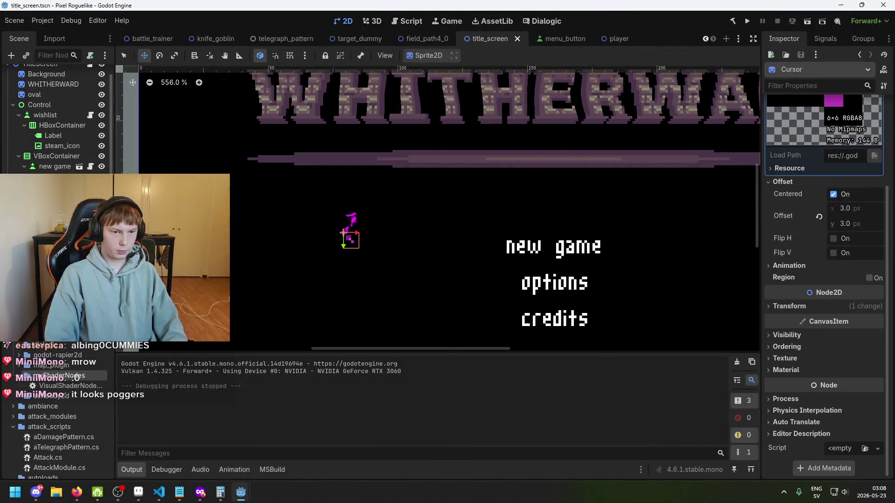
Step: Create a C# script Cursor.cs on the Cursor sprite and open it for editing
left_click(849, 449)
left_click(849, 447)
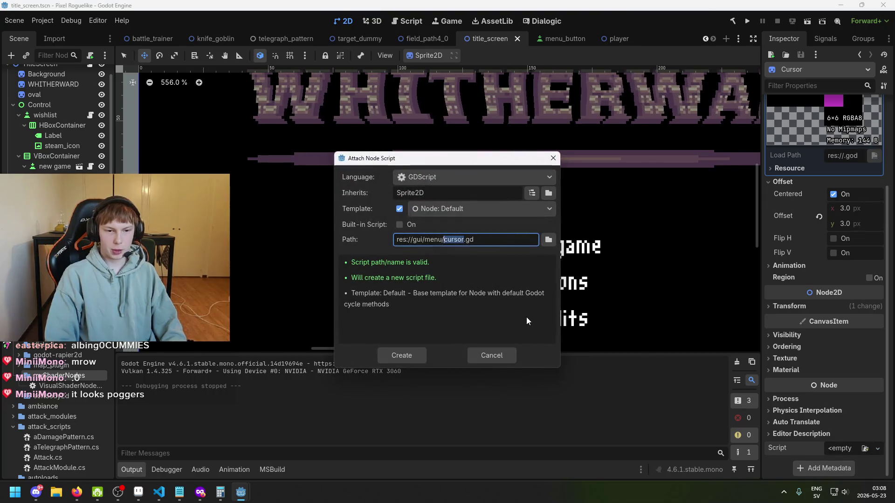
left_click(469, 181)
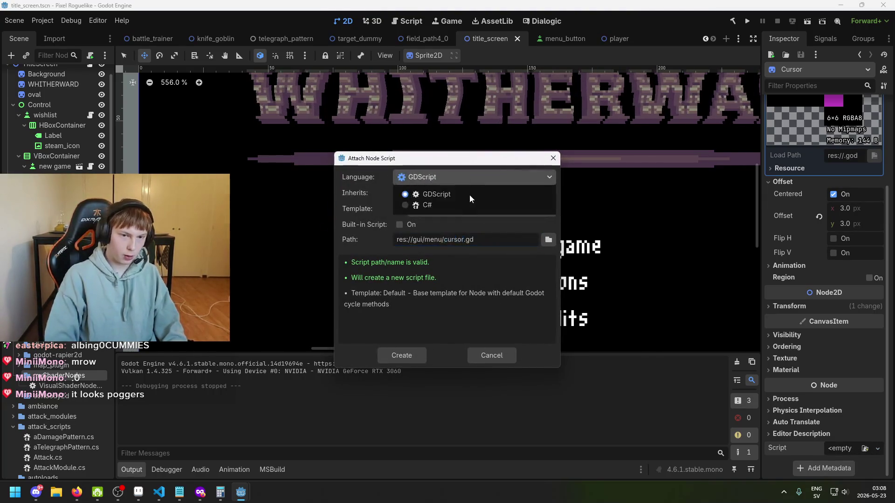
left_click(467, 204)
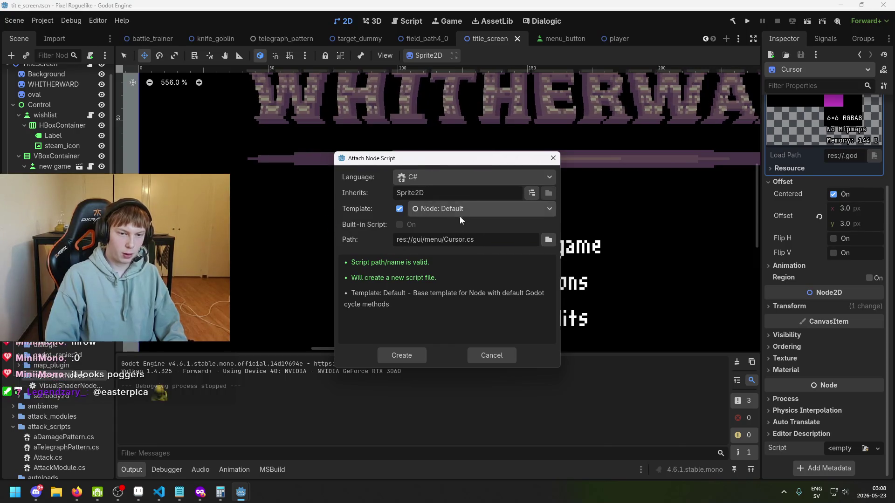
left_click(403, 359)
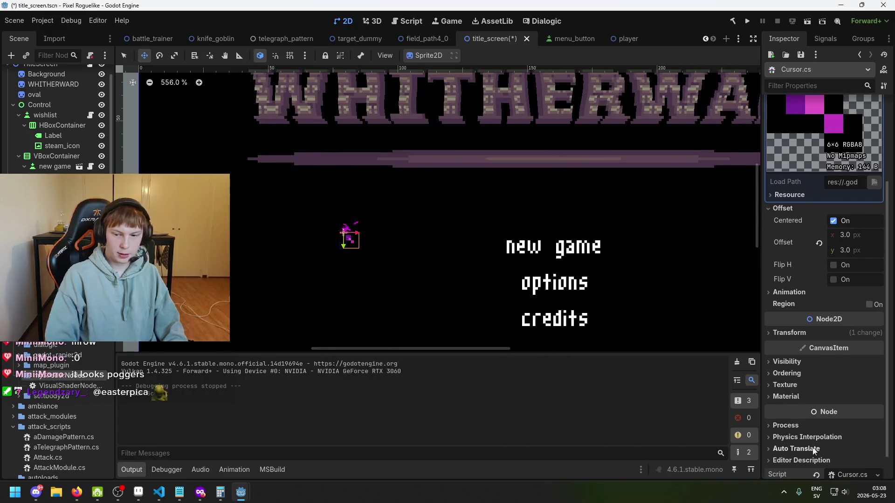
left_click(844, 449)
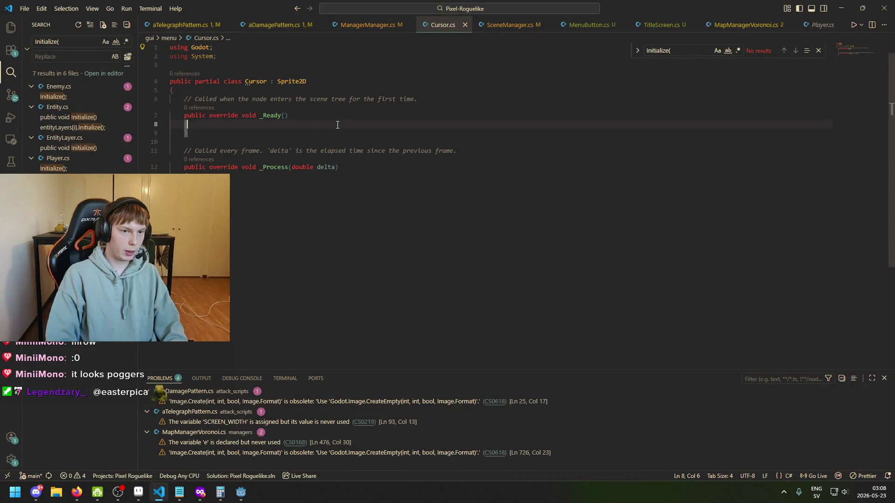
Step: Delete the template _Ready method and its comment from Cursor.cs
left_click_drag(188, 134, 184, 99)
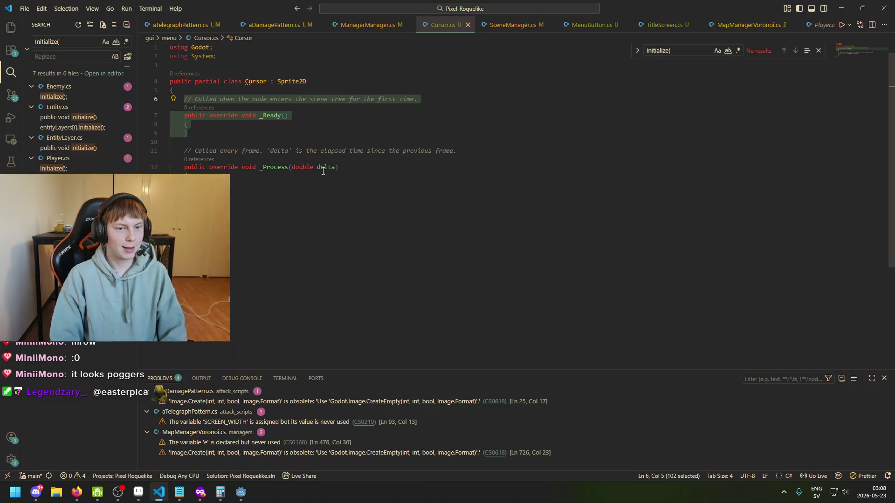
left_click(349, 177)
left_click_drag(188, 124, 184, 99)
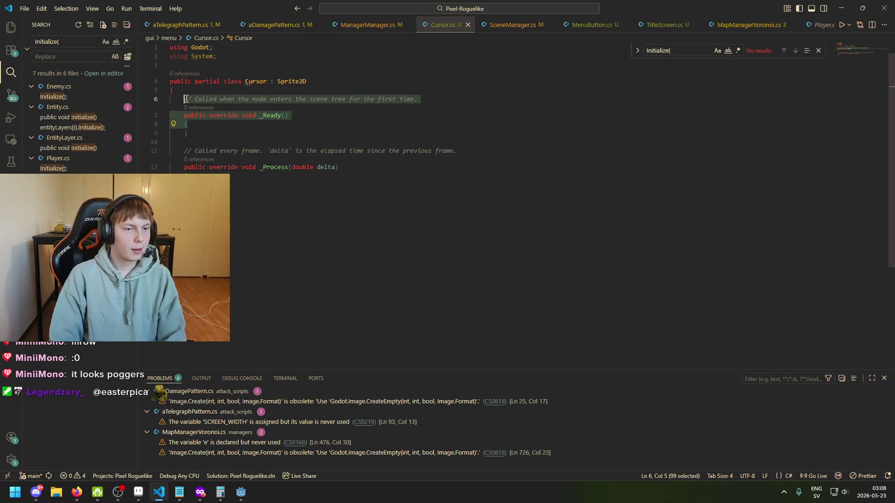
key("BackSpace")
key("Delete")
key("Delete")
key("Delete")
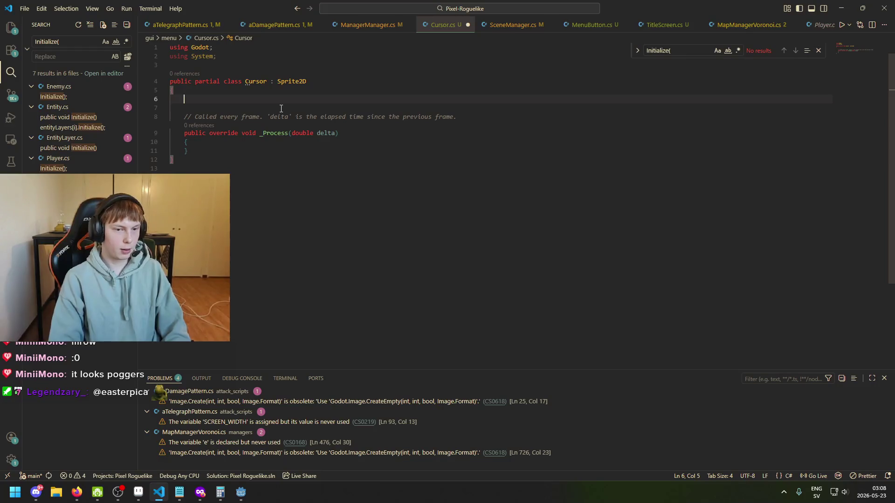
Step: Declare an [Export] GpuParticles3D particleSystem field
type("[Export]")
key("Return")
type("GPUIP")
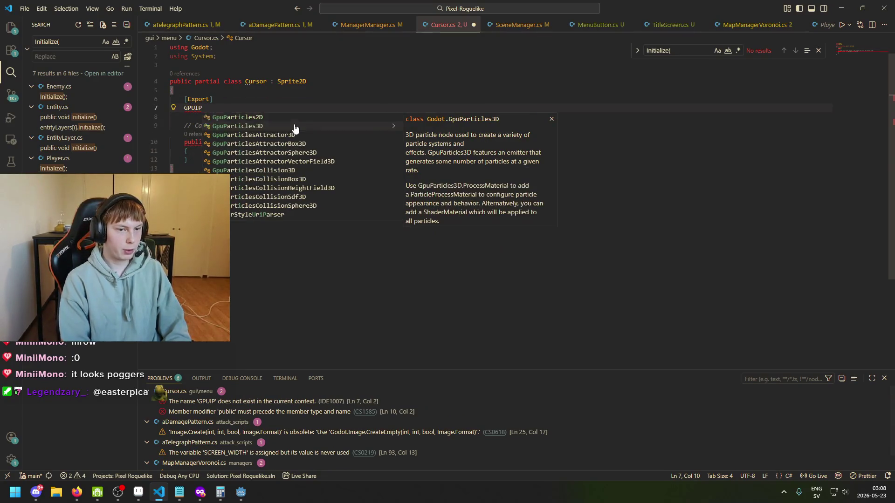
key("Tab")
type("part")
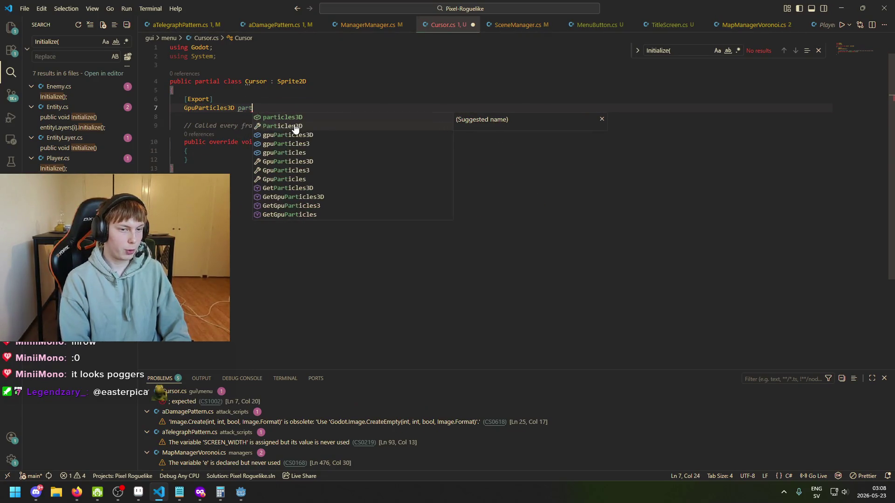
type("icleSystem")
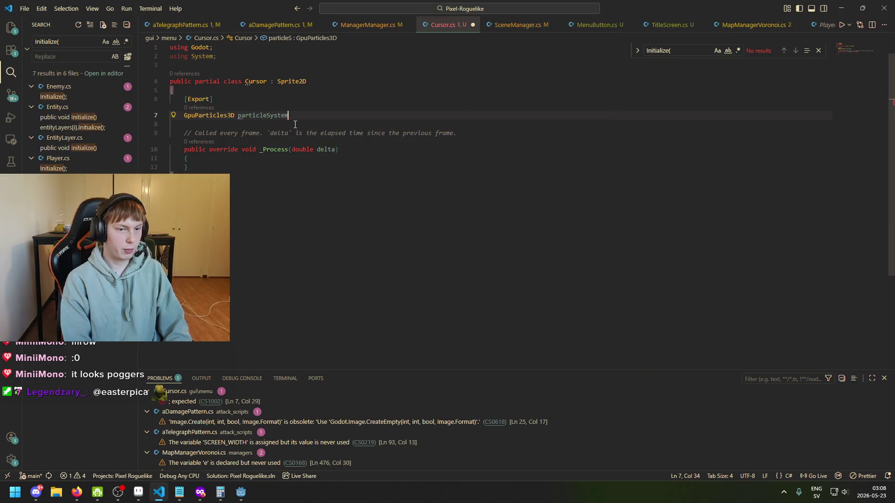
type(";")
key("Return")
key("Return")
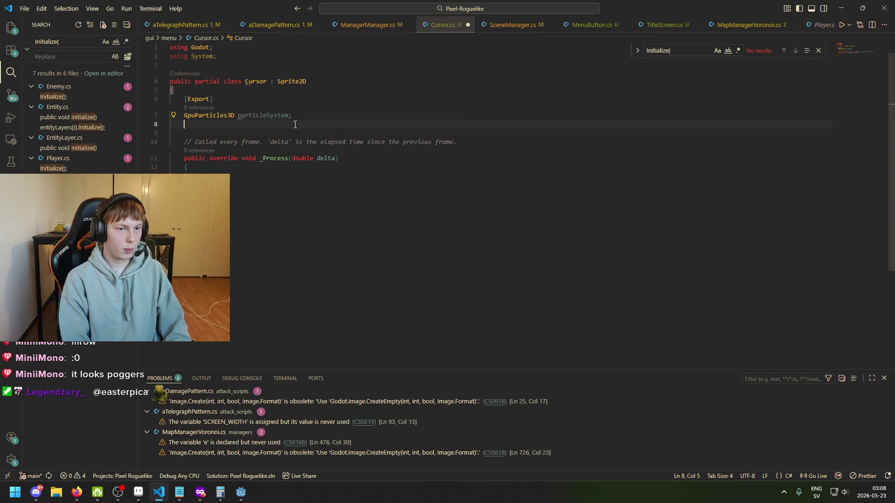
Step: Add an exported float emissionPerSpeed field set to 5f, save, and start a line in _Process
type("[Export")
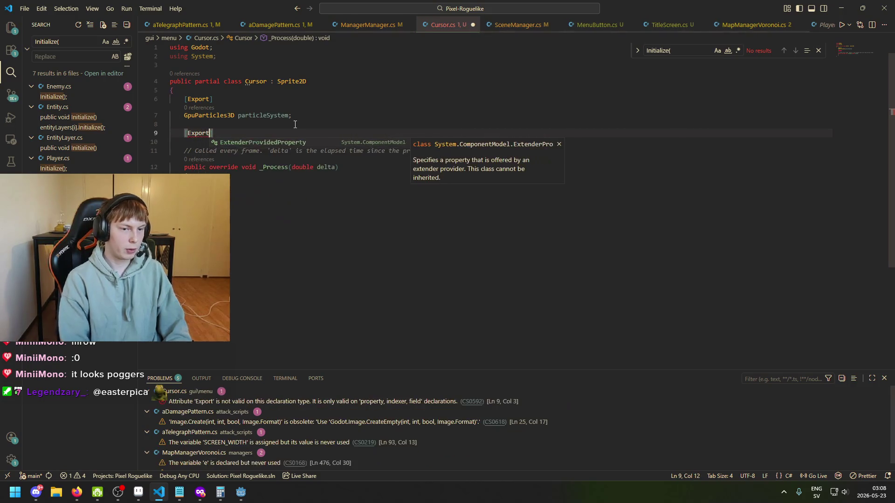
type("]")
key("Return")
type("float")
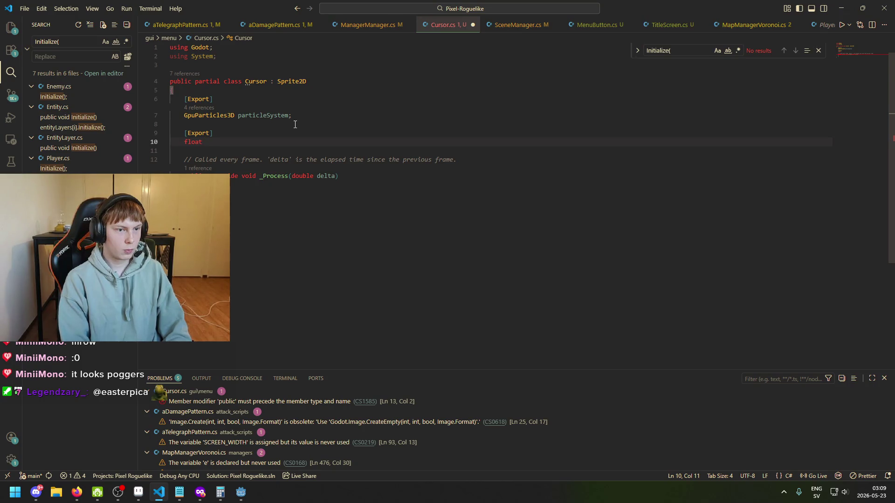
type("emitPer")
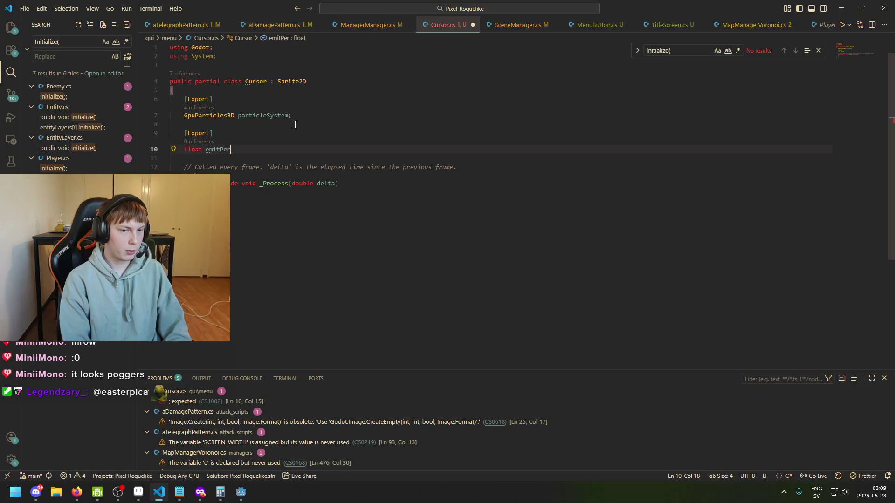
key("ctrl+BackSpace")
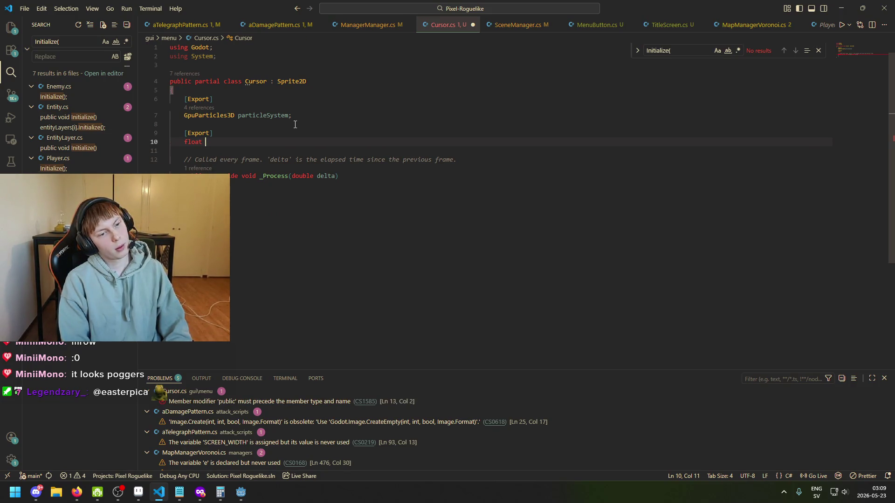
type("emit")
key("ctrl+BackSpace")
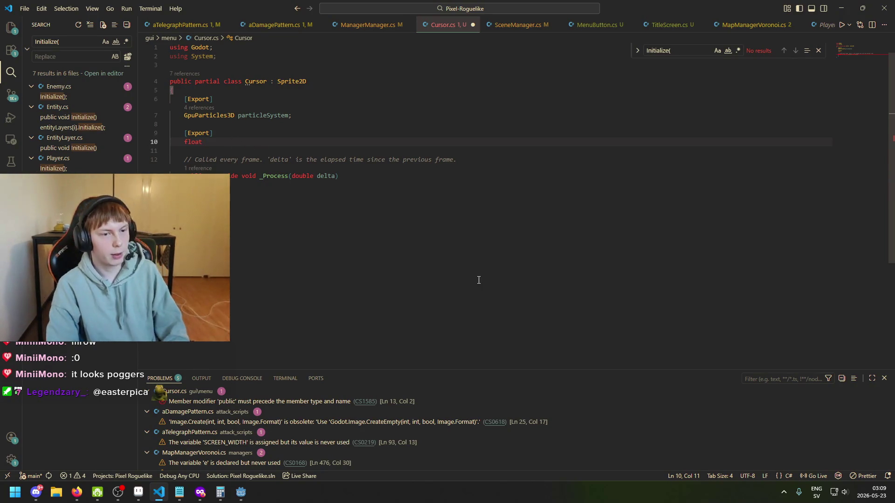
type("emissionPerSpeed")
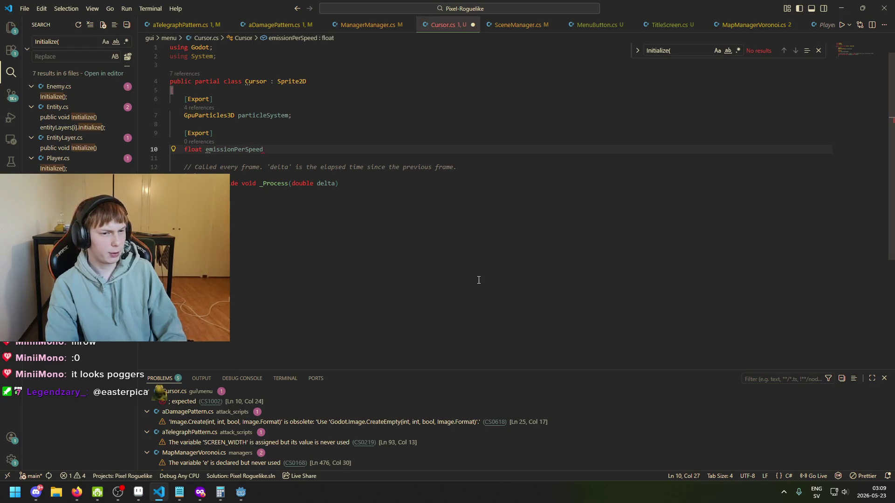
type(" = 1")
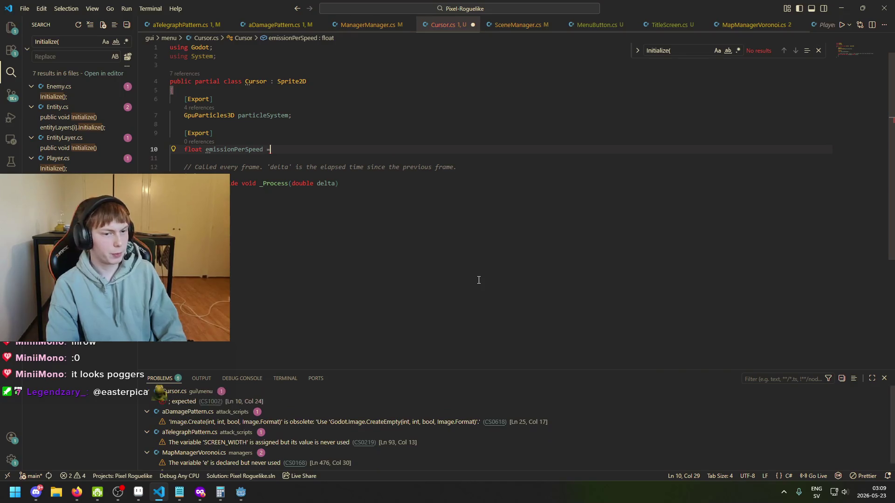
key("BackSpace")
type("5f;")
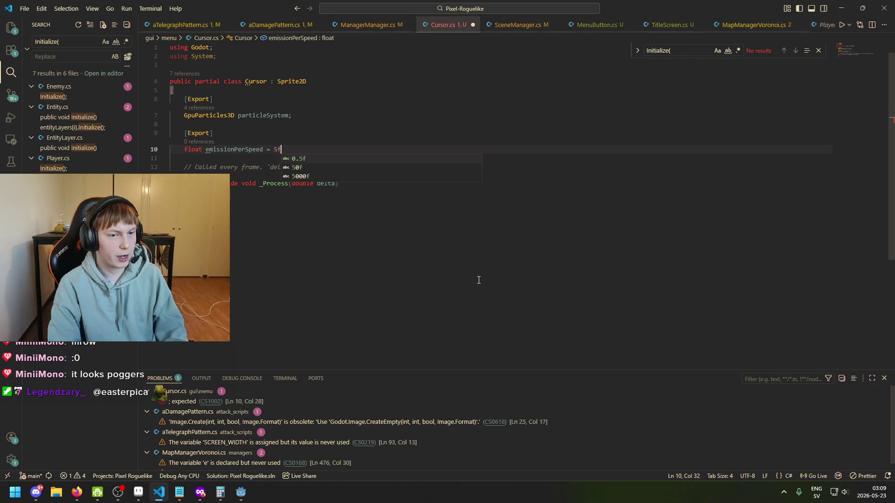
key("ctrl+s")
left_click(361, 191)
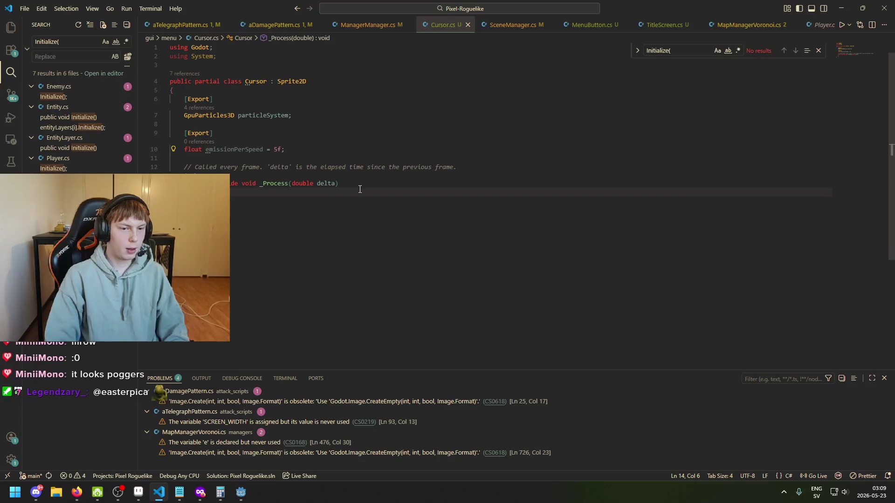
key("Return")
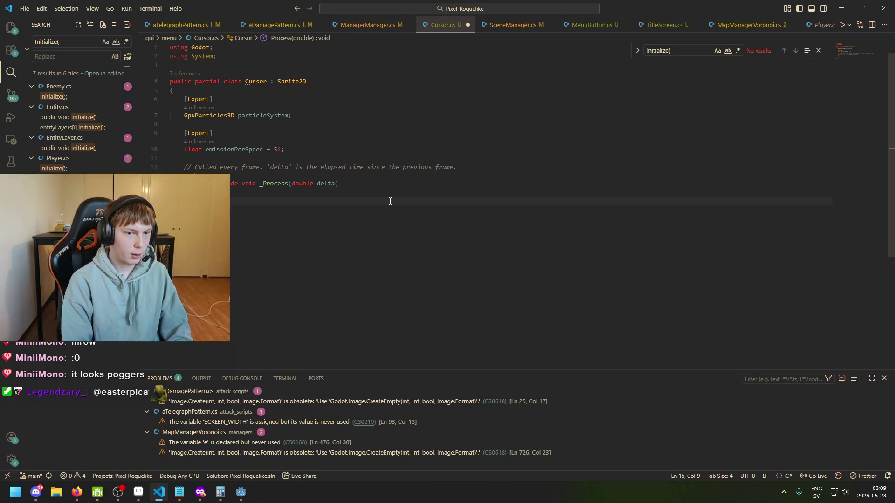
Step: Swap the line-12 comment for a 'Vector2 lastPos;' field and return to the _Process body
left_click_drag(480, 168, 179, 166)
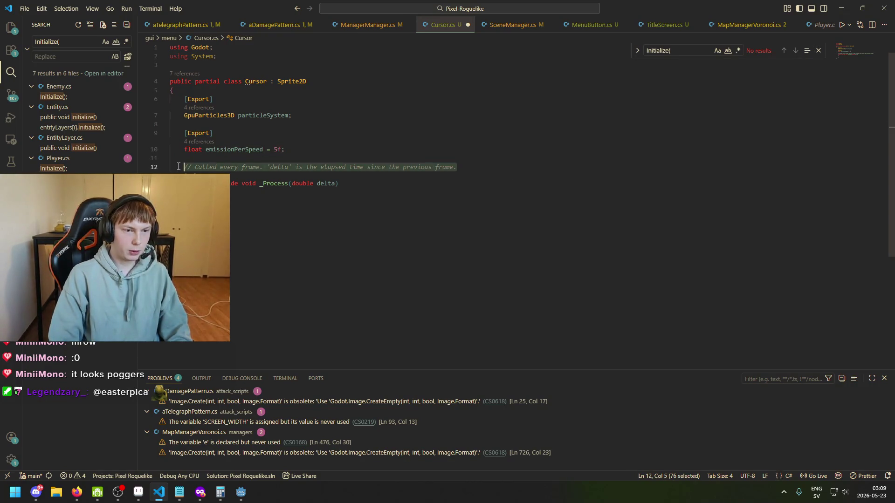
key("BackSpace")
key("Return")
key("Return")
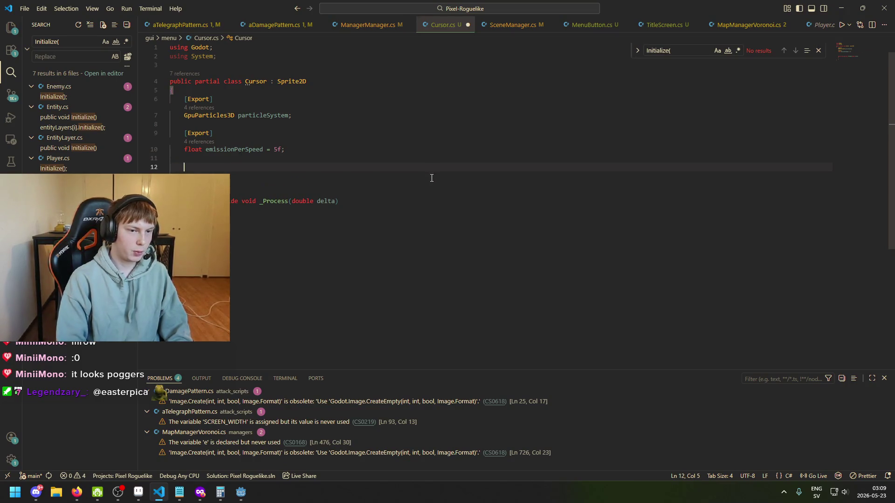
type("Vec")
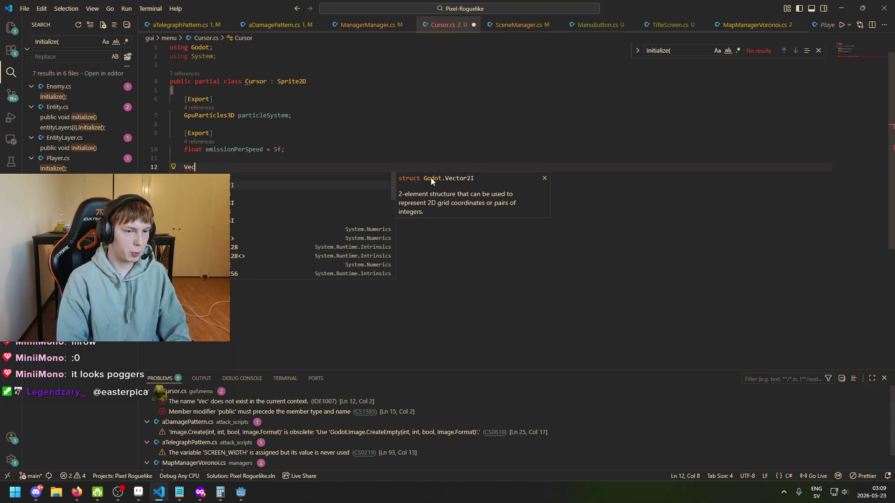
type("tor2 p")
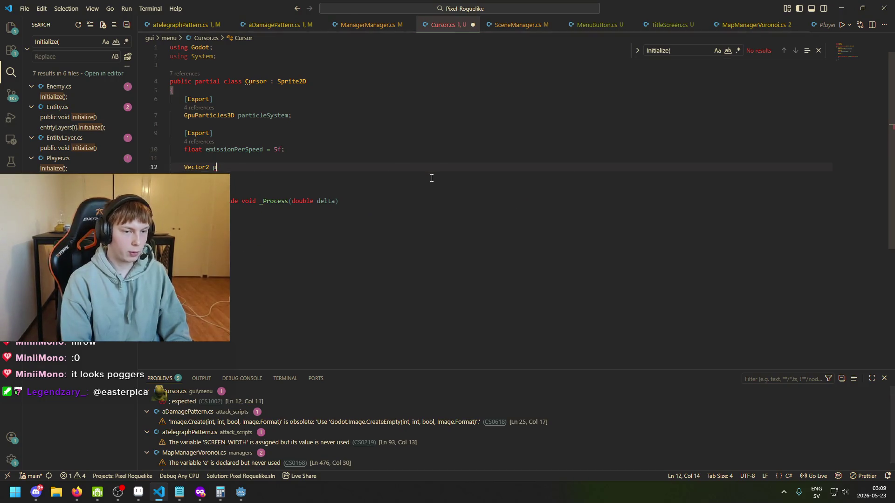
key("BackSpace")
type("lastPos;")
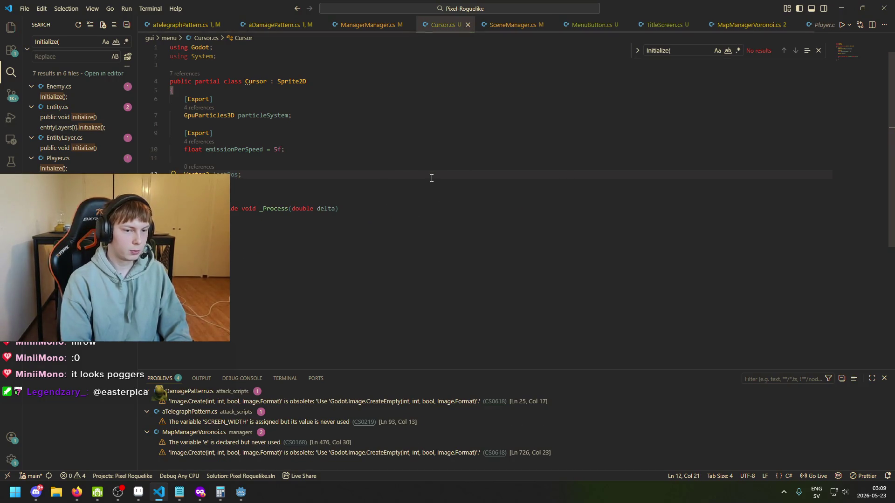
left_click(414, 229)
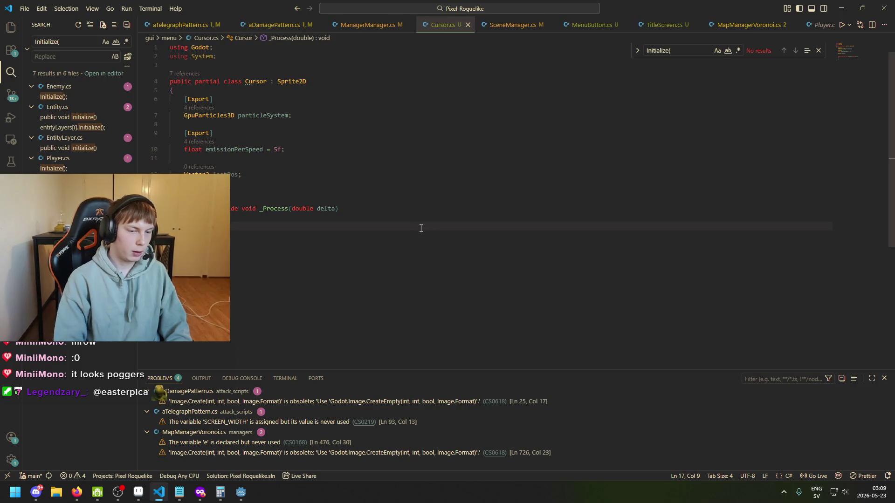
type("Pos")
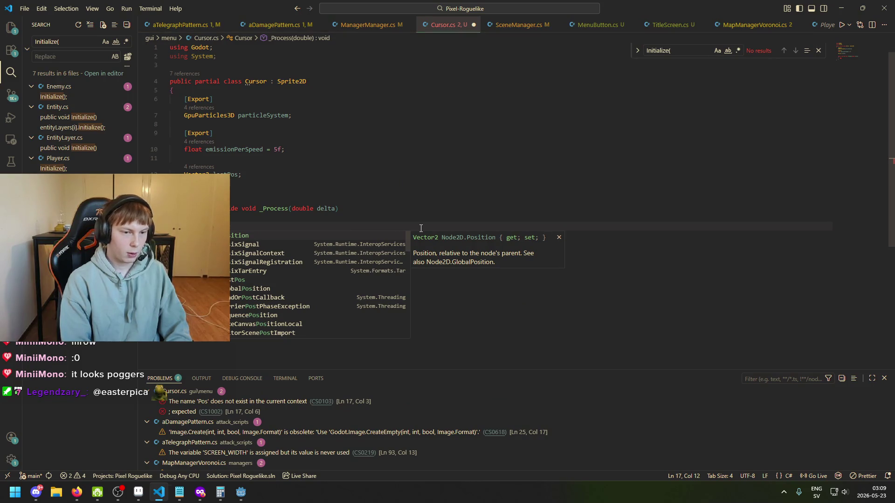
Step: In _Process, start a speed variable assigned (lastPos - GlobalPosition)
key("BackSpace")
key("BackSpace")
key("BackSpace")
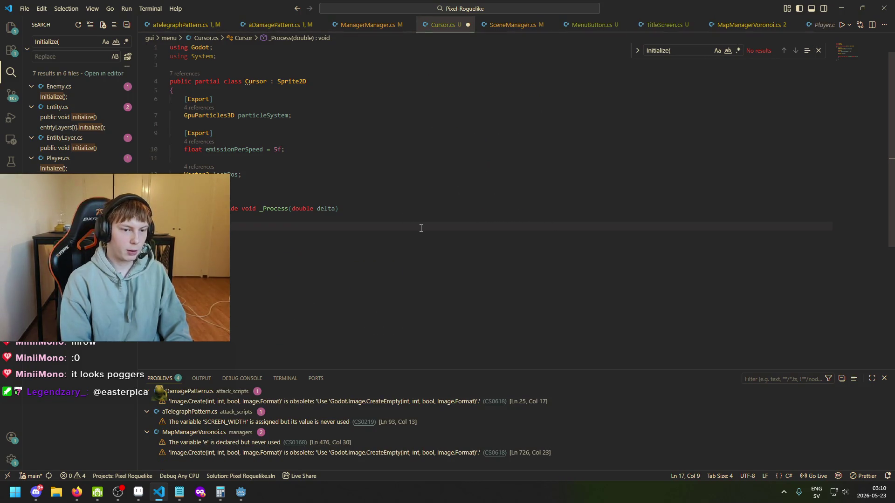
type("Vector2 ")
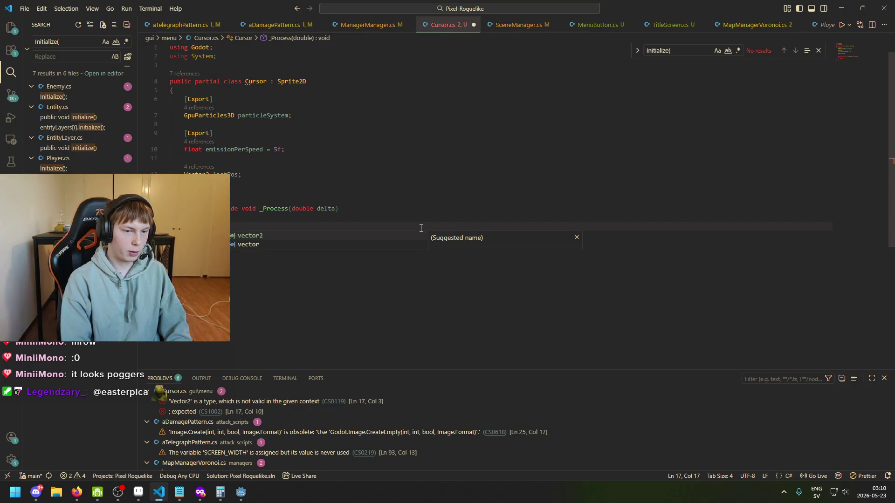
type("velocity =")
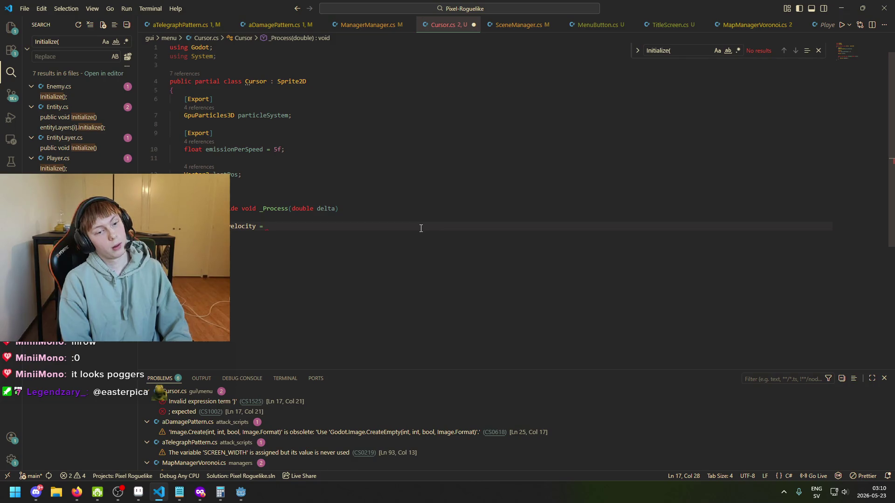
type("lastPos.")
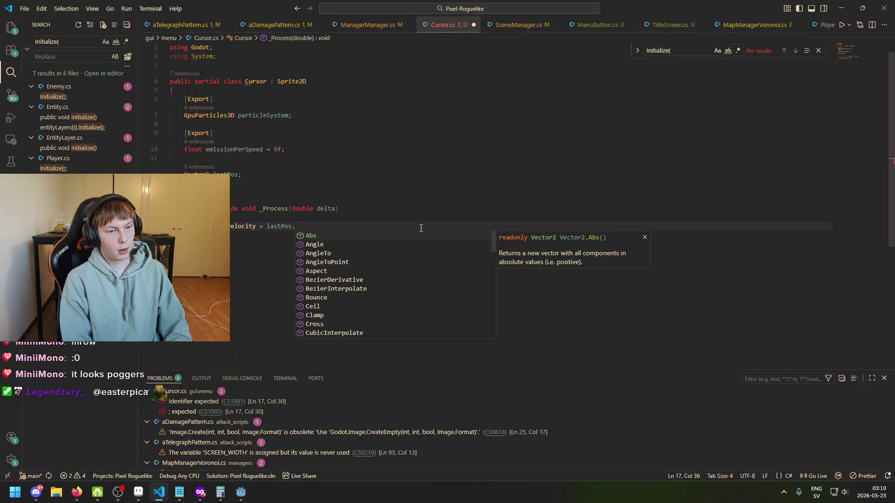
key("BackSpace")
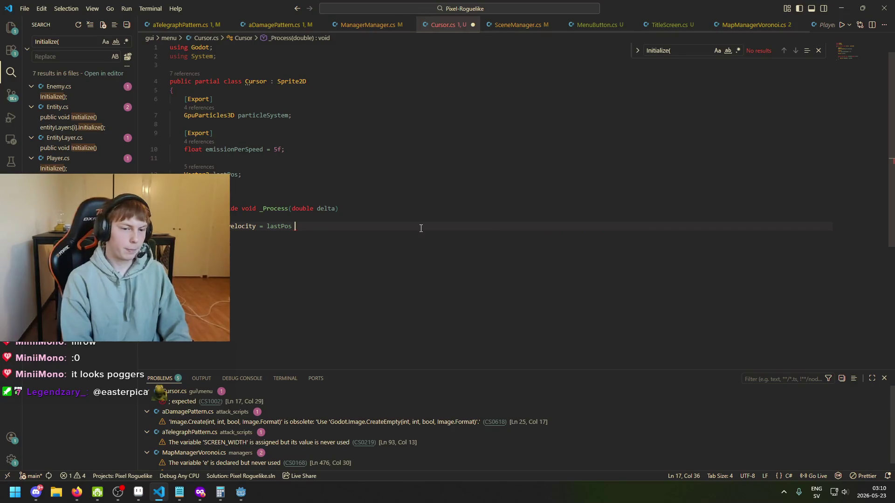
type("- ")
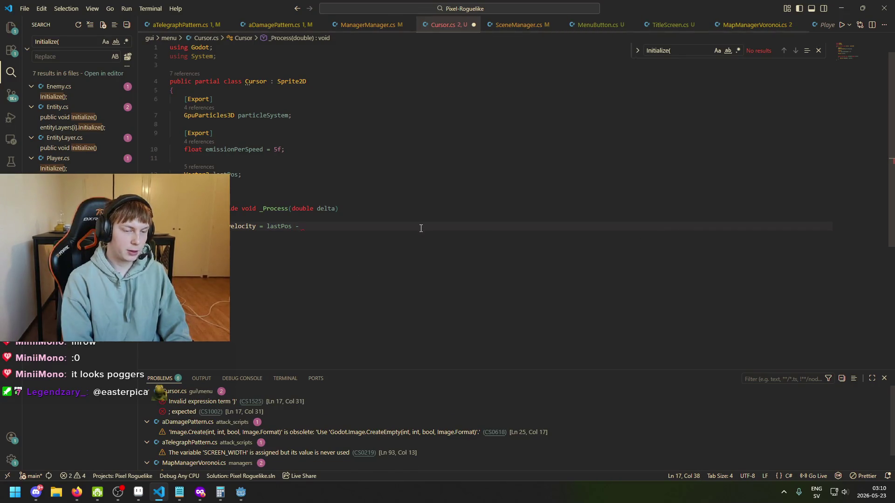
type("GlobalPosition")
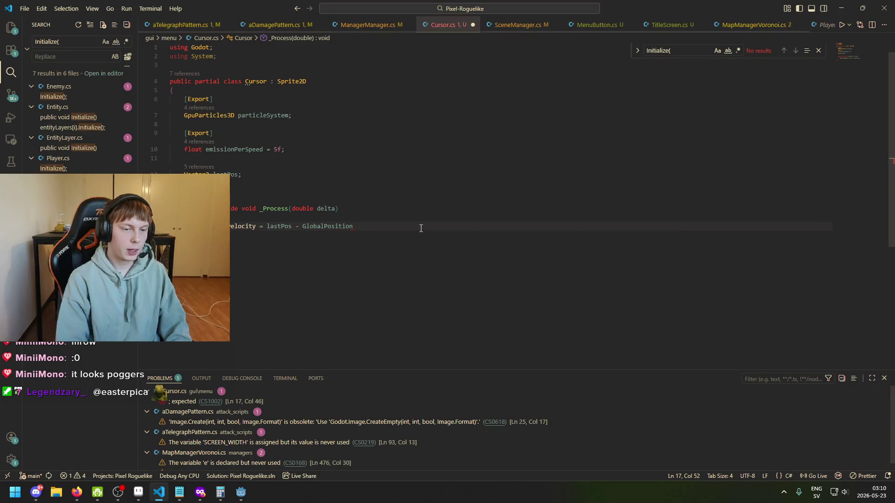
left_click(274, 226)
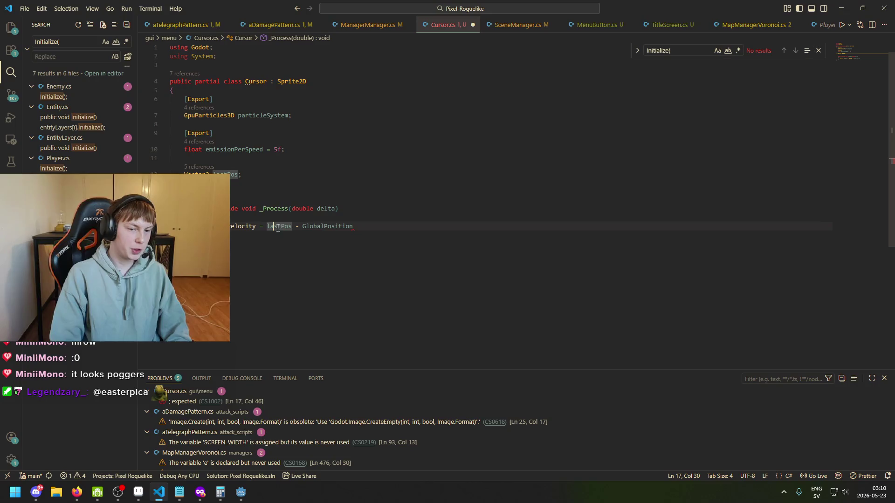
left_click(368, 228)
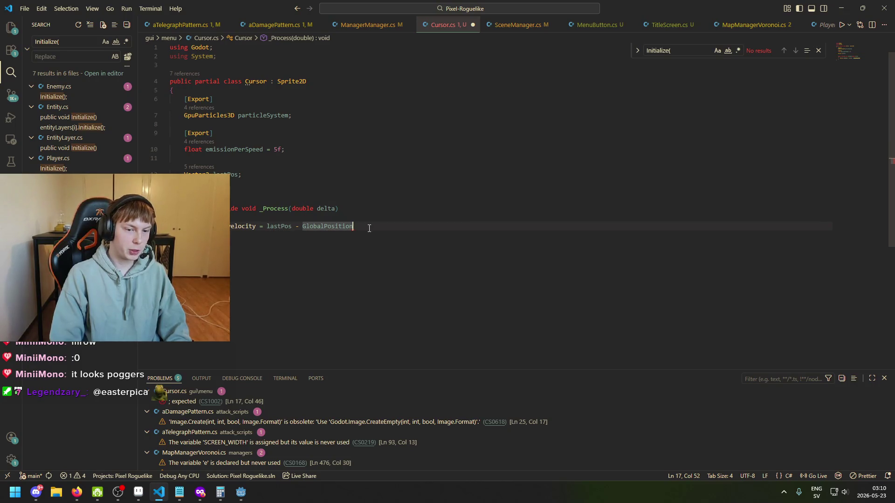
key("ctrl+shift+Left")
key("ctrl+shift+Left")
key("ctrl+shift+Left")
type("(")
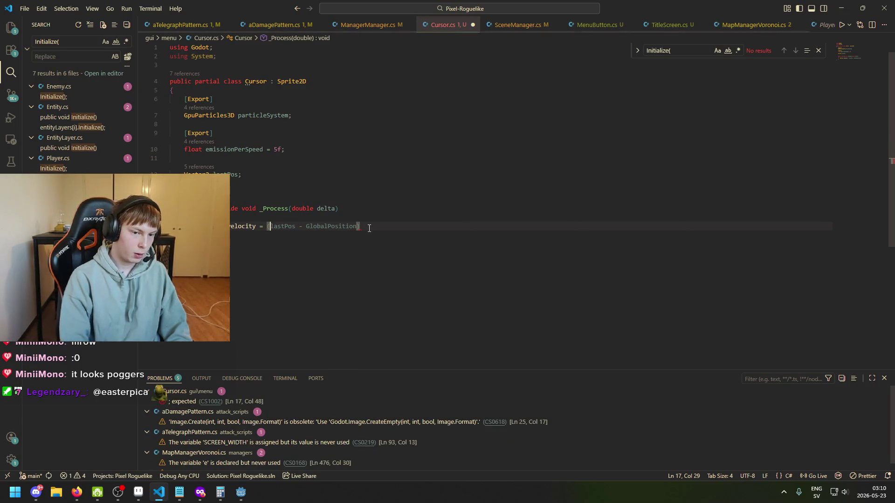
key("Home")
key("ctrl+shift+Right")
key("ctrl+shift+Right")
type("spee")
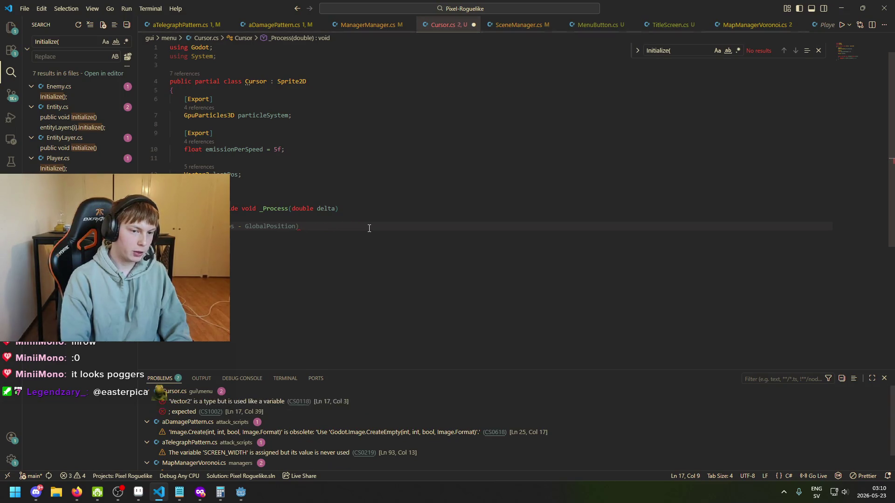
type("d")
Step: Type speed as float and complete it with .Length() * delta, saving the script
key("Home")
type("float")
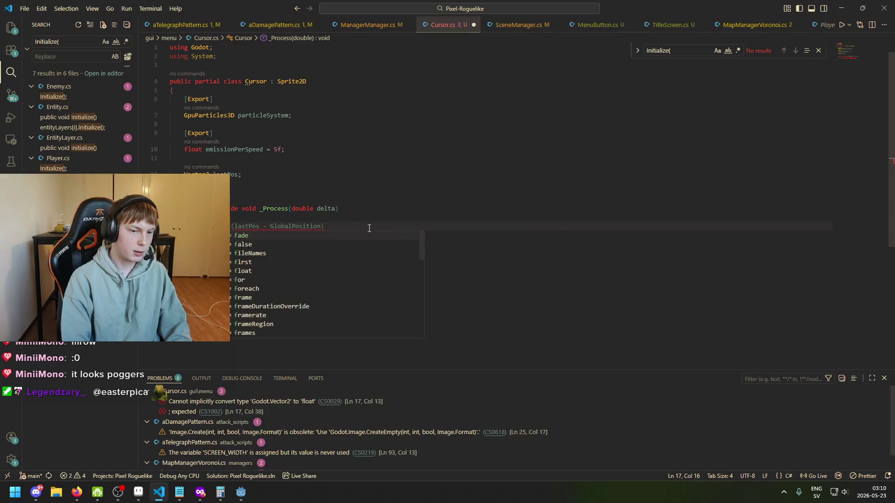
key("ctrl+Right")
key("ctrl+Right")
key("ctrl+Right")
key("ctrl+Right")
key("ctrl+Right")
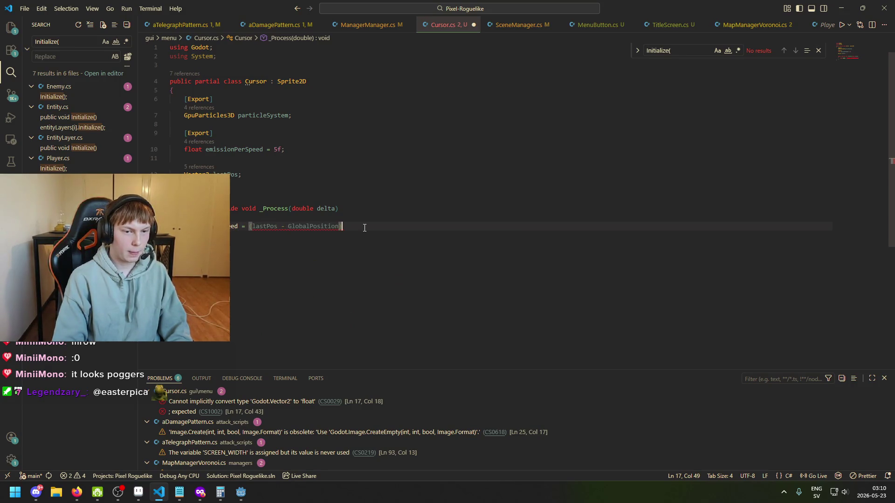
type(".Le")
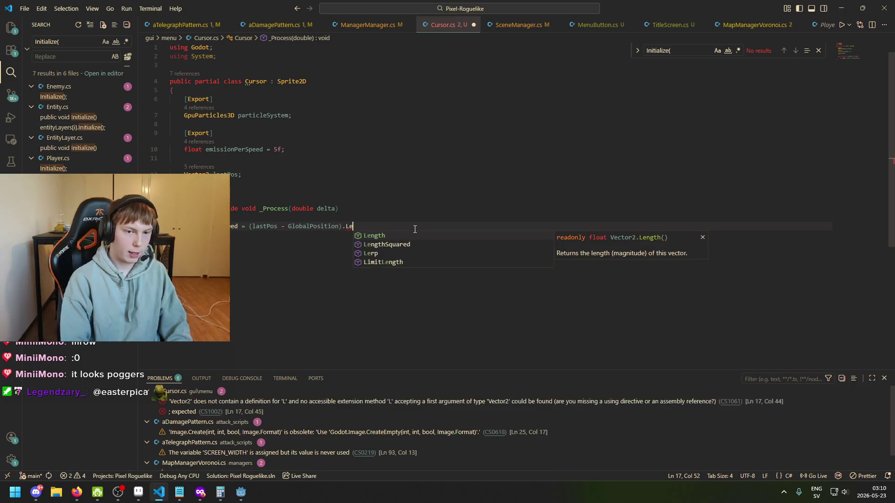
key("Tab")
type("(")
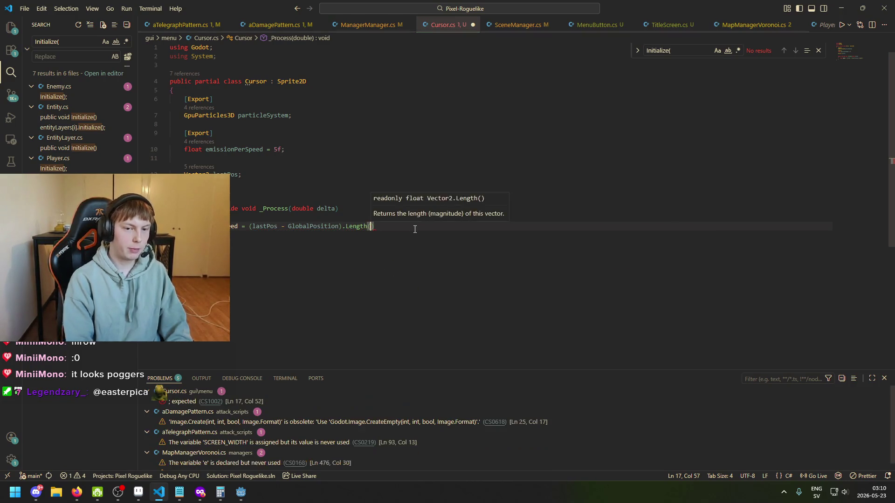
type(")")
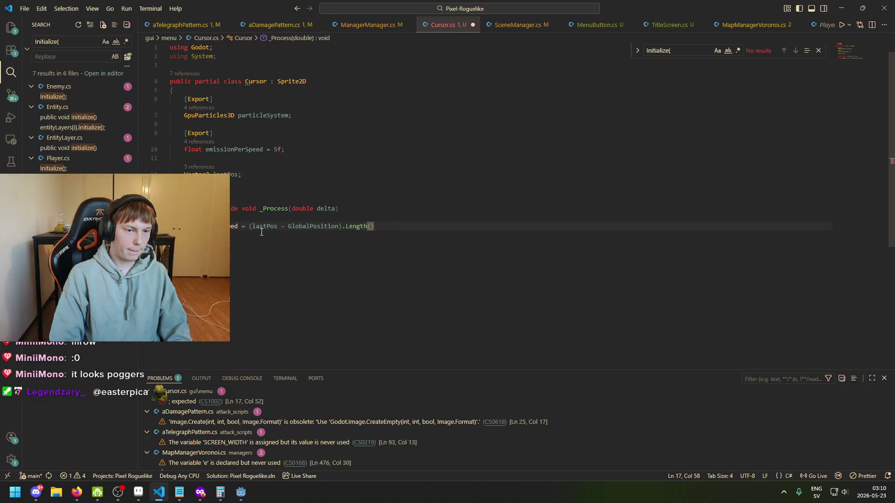
type(" *")
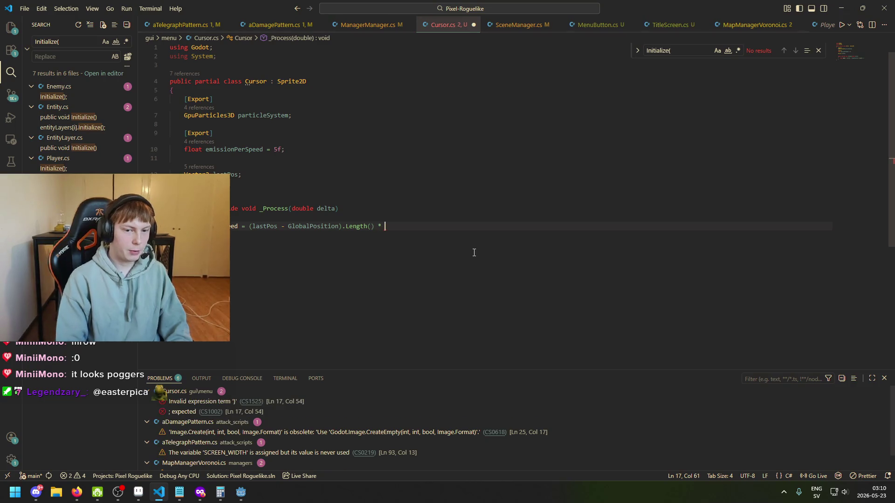
key("ctrl+s")
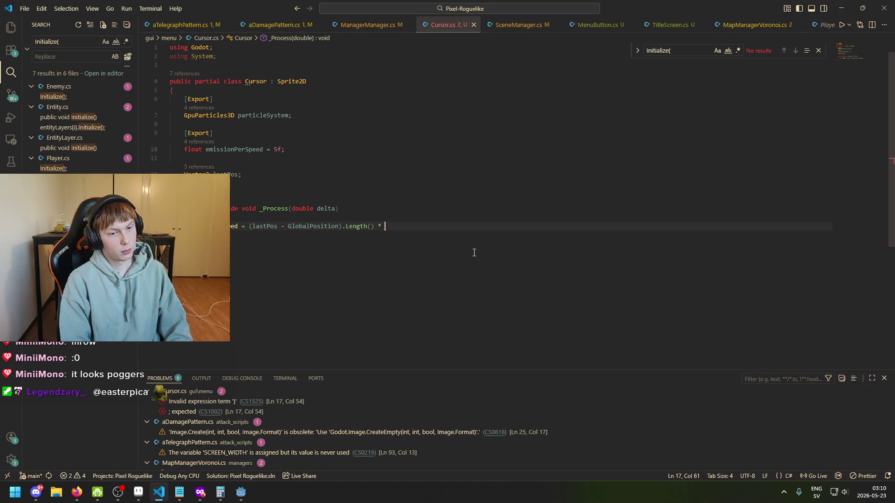
type("deltaM")
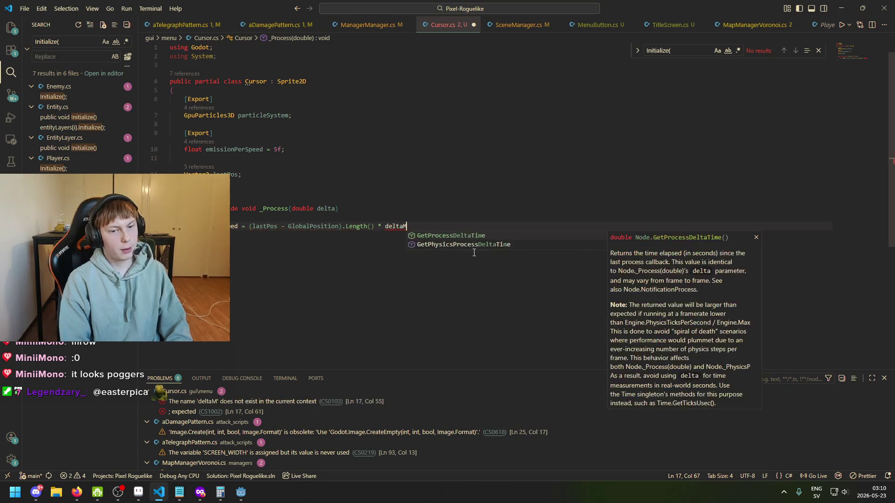
key("BackSpace")
type(";")
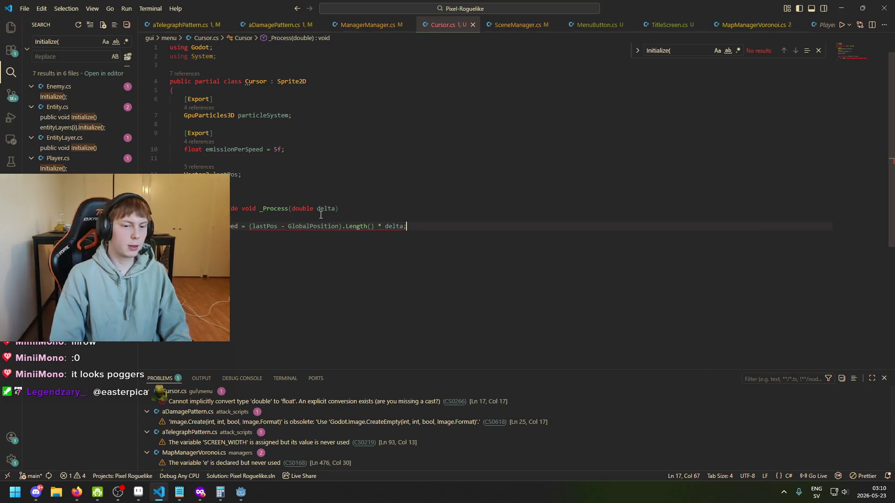
left_click(400, 224)
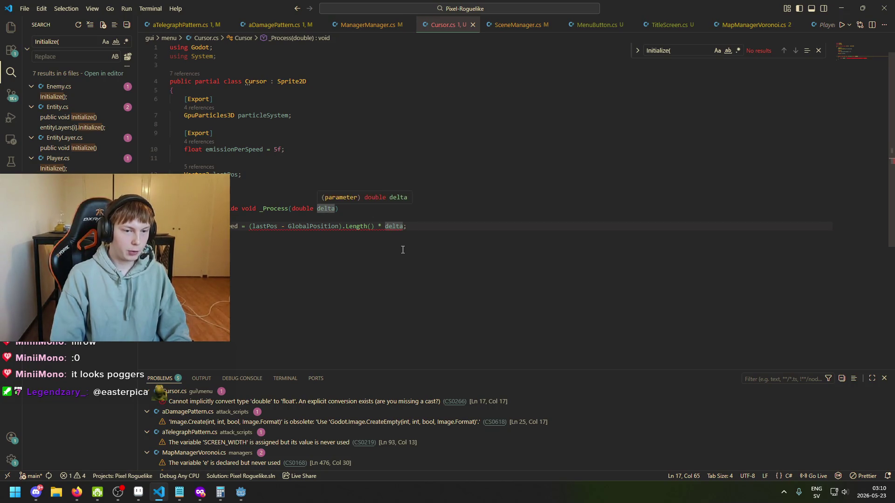
key("End")
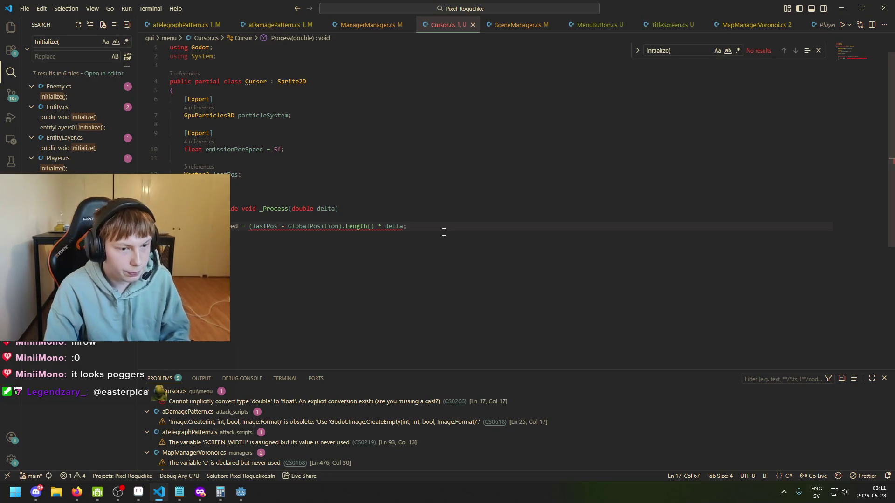
key("Left")
key("Left")
key("Left")
key("Left")
Step: Cast delta to float in the speed line, making it '* (float)delta', and save
mouse_move(356, 227)
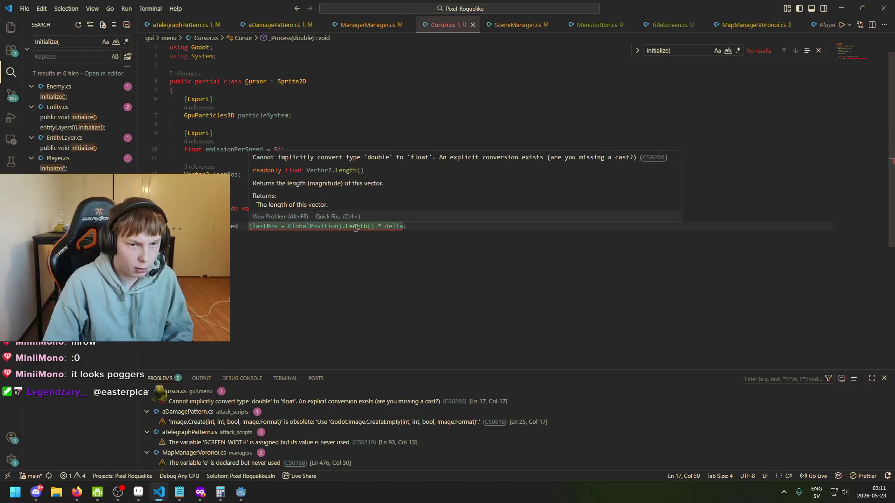
key("Left")
key("Left")
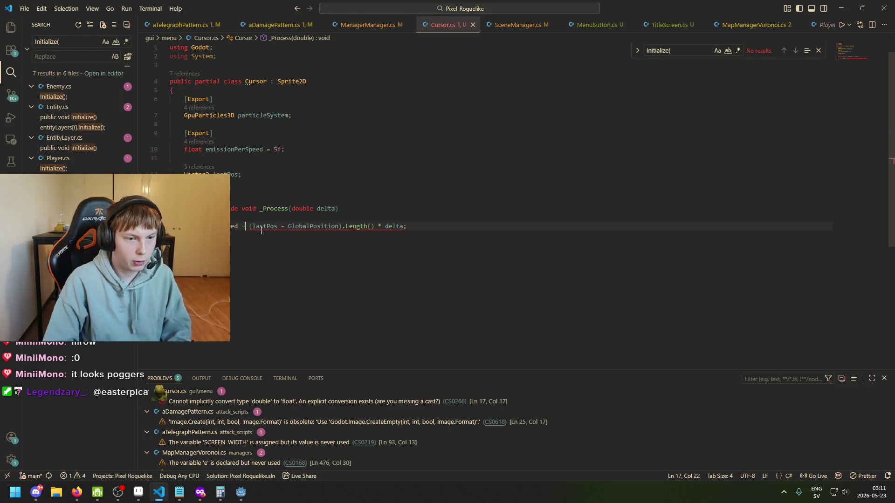
type("float")
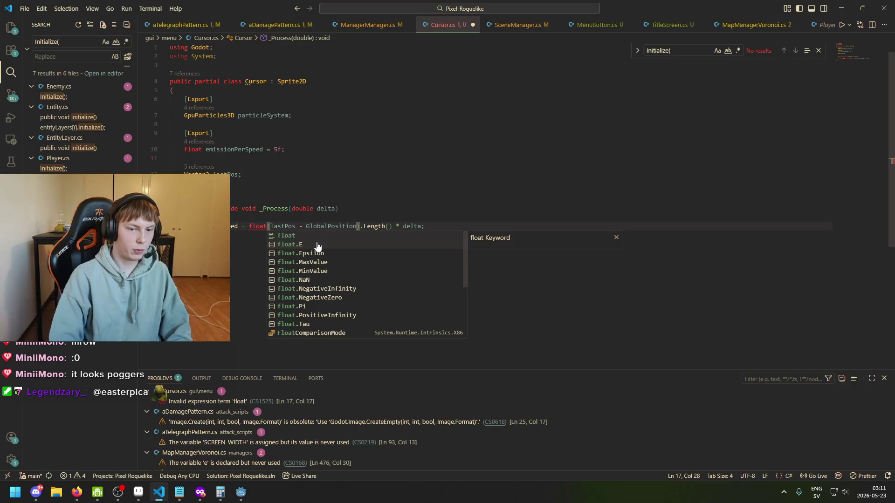
type("(")
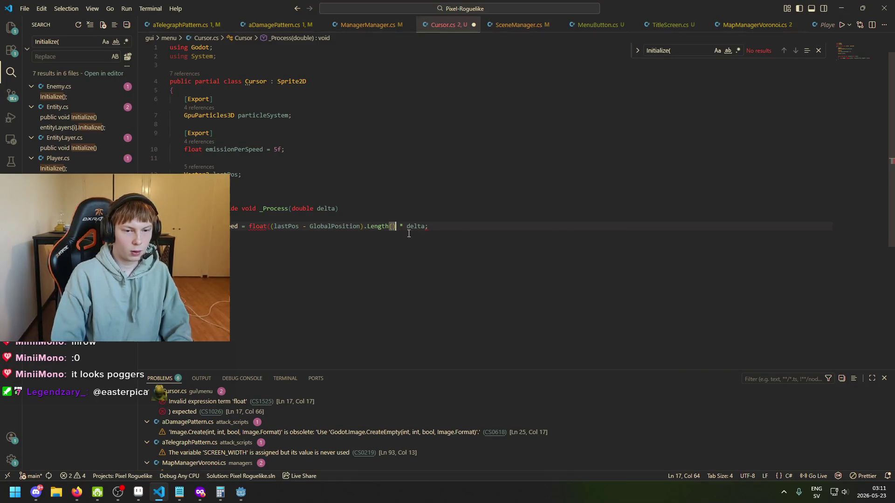
type(")")
key("ctrl+z")
key("ctrl+z")
key("BackSpace")
key("BackSpace")
key("BackSpace")
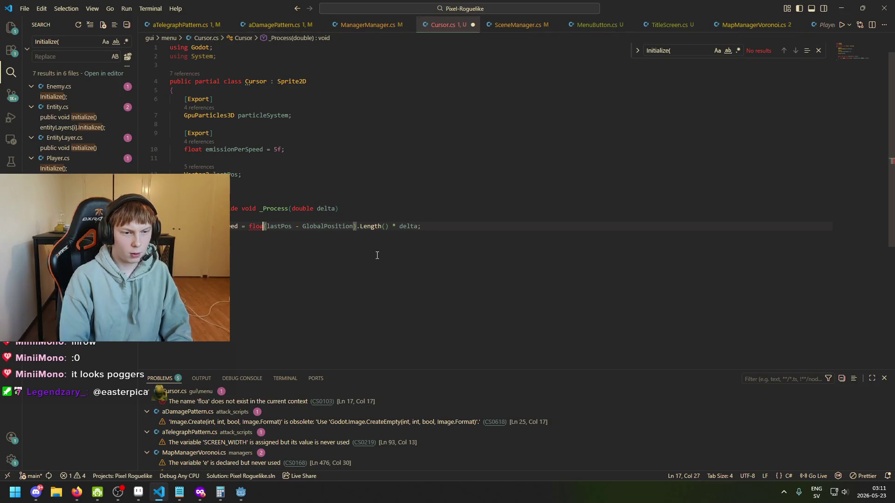
left_click(385, 226)
type("flaot")
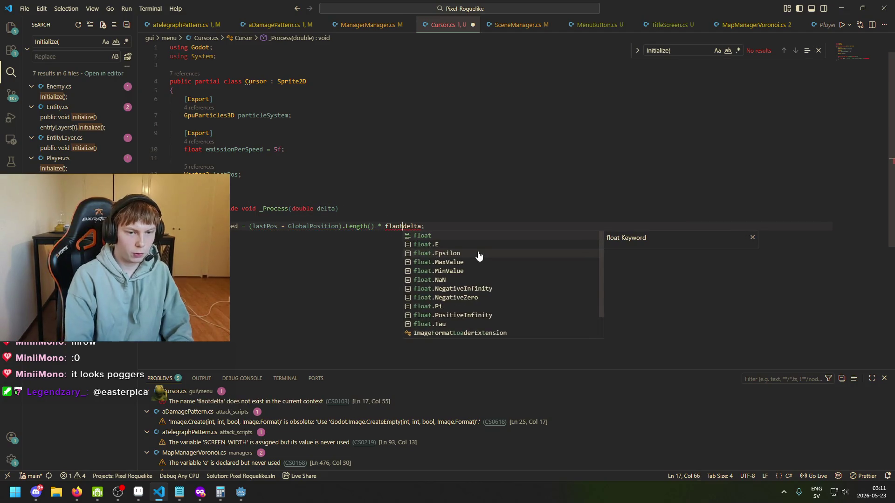
key("Tab")
type("(")
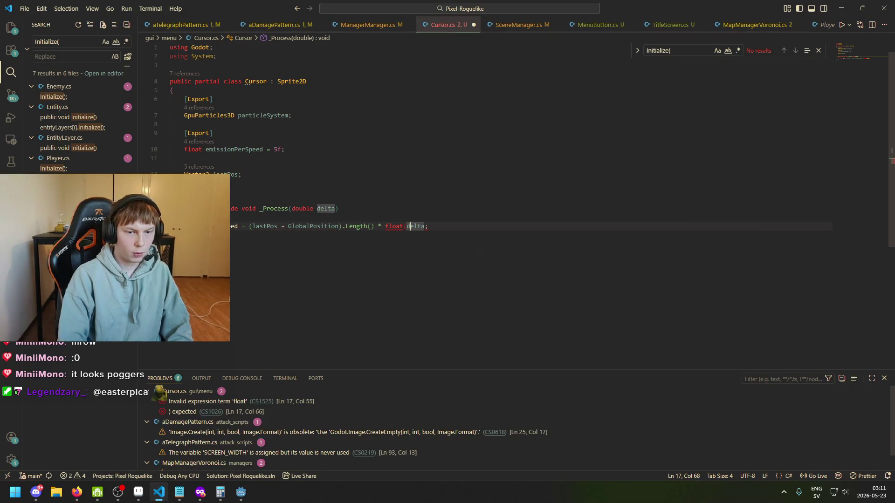
type(")")
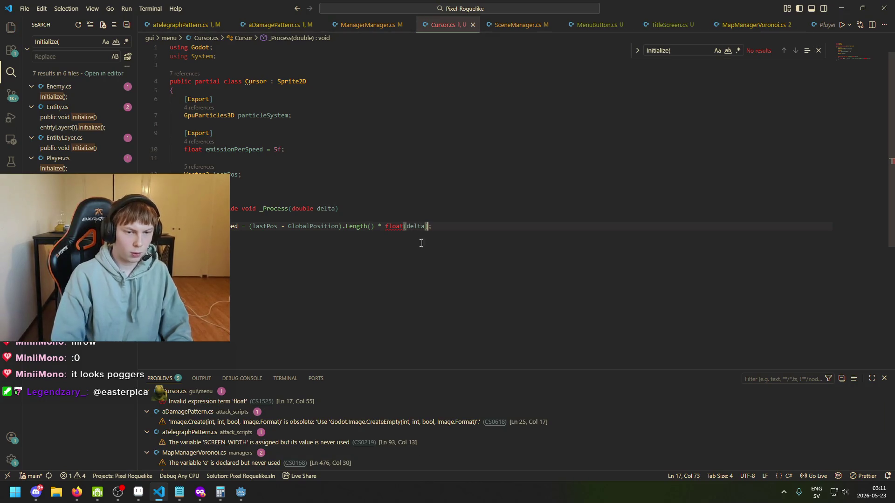
left_click(404, 227)
key("BackSpace")
key("BackSpace")
key("BackSpace")
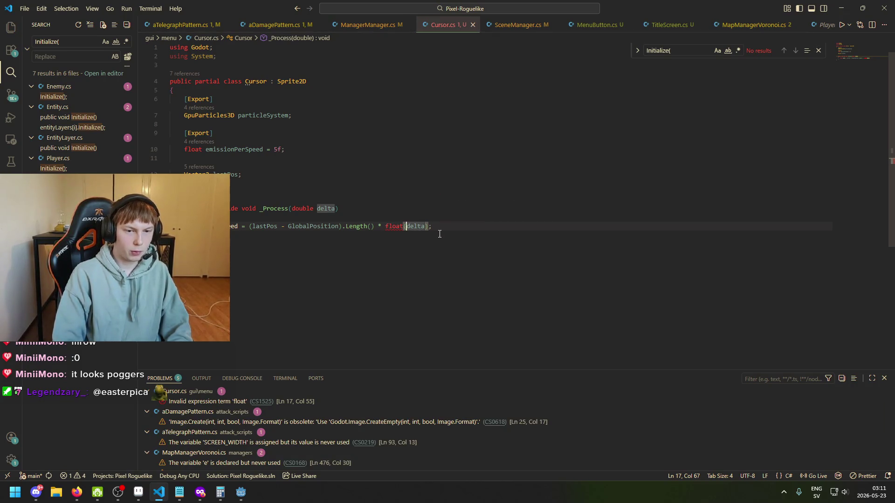
type("* (float)")
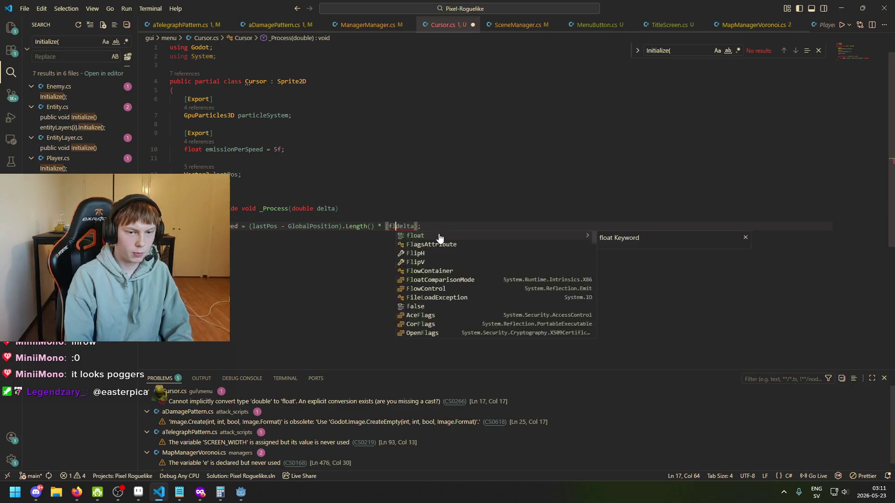
key("ctrl+Right")
key("Delete")
key("ctrl+s")
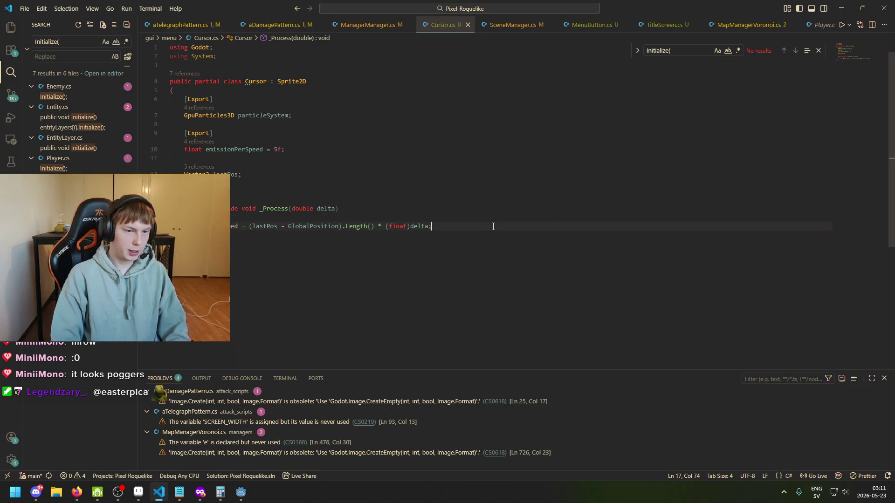
Step: Add a line setting particleSystem.AmountRatio = speed
type("artic")
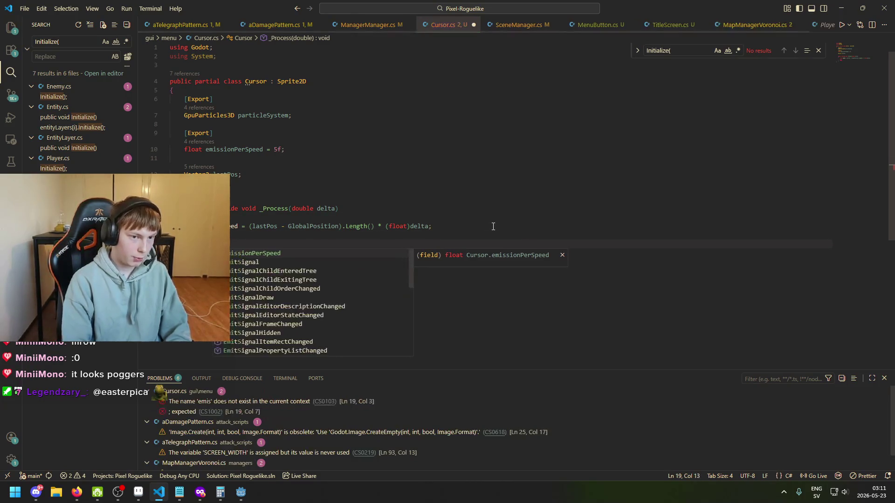
key("Tab")
type(".")
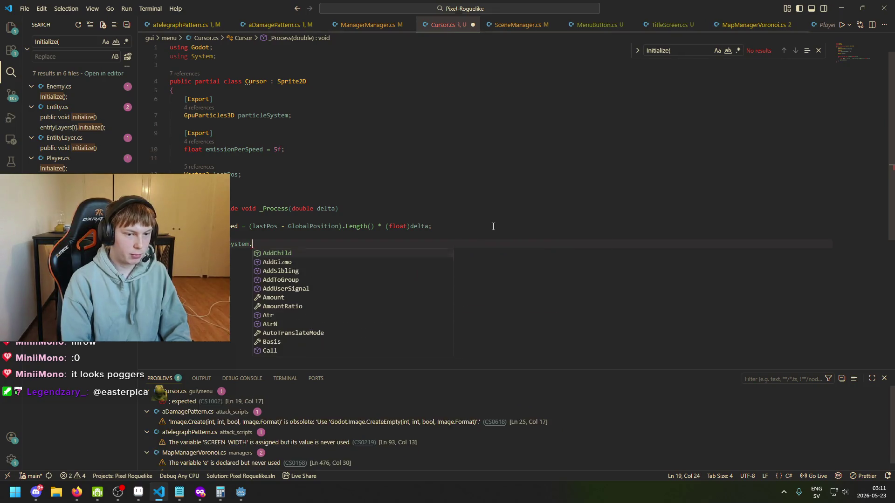
key("Down")
key("Down")
key("Down")
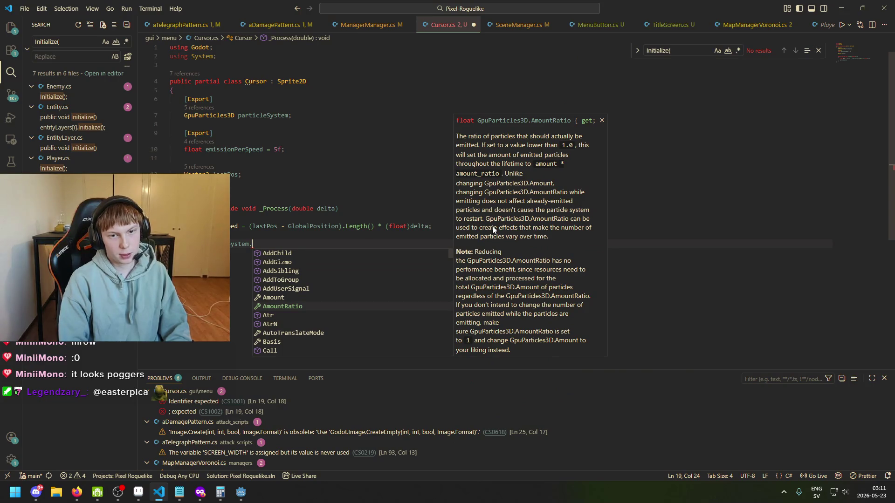
key("Tab")
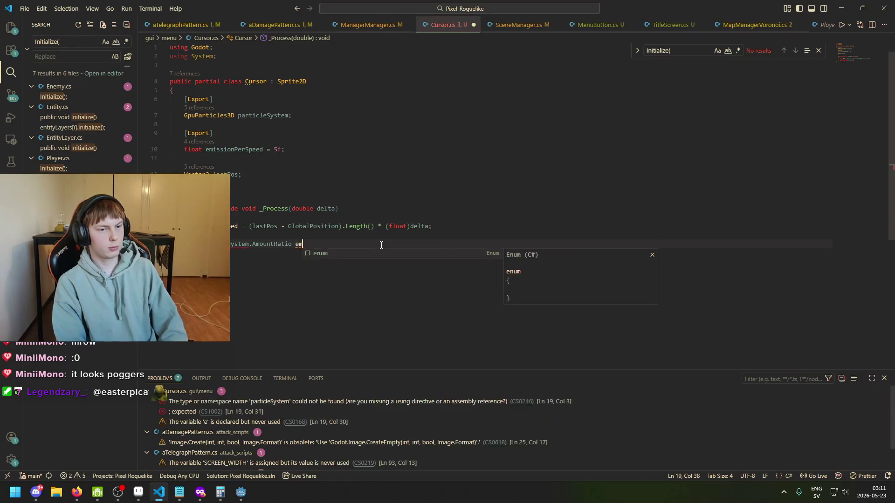
type("= spee")
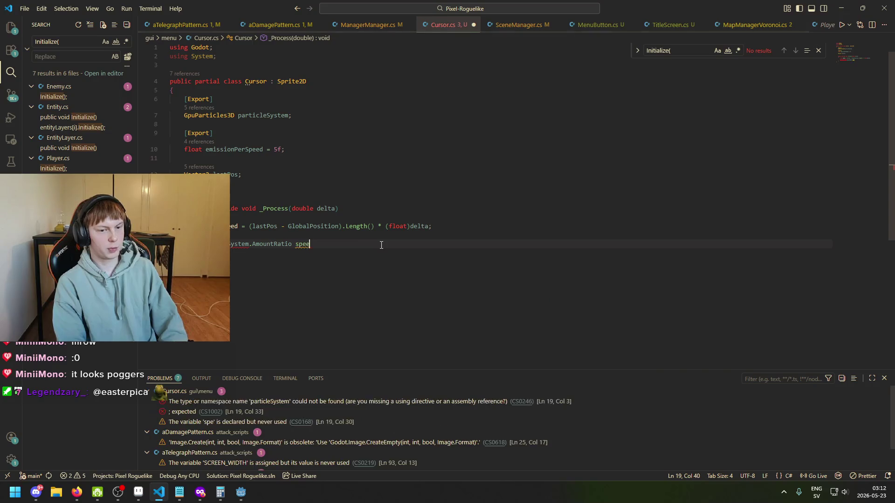
type("d")
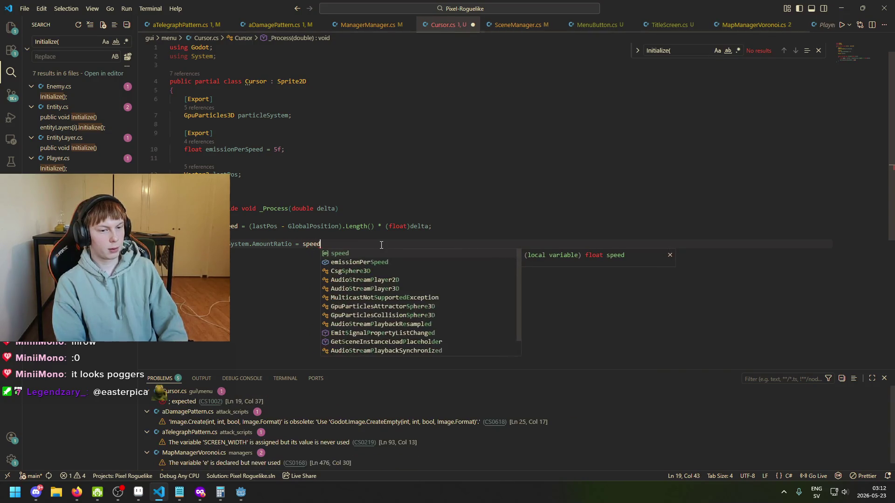
left_click(223, 226)
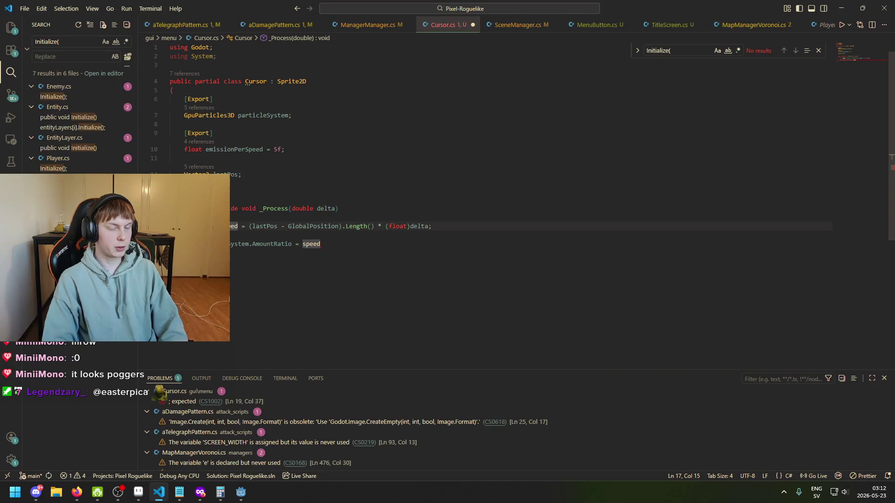
Step: Rename the speed variable to pixelsPerSecond and save
left_click_drag(237, 227, 222, 226)
key("shift+Left")
key("shift+Left")
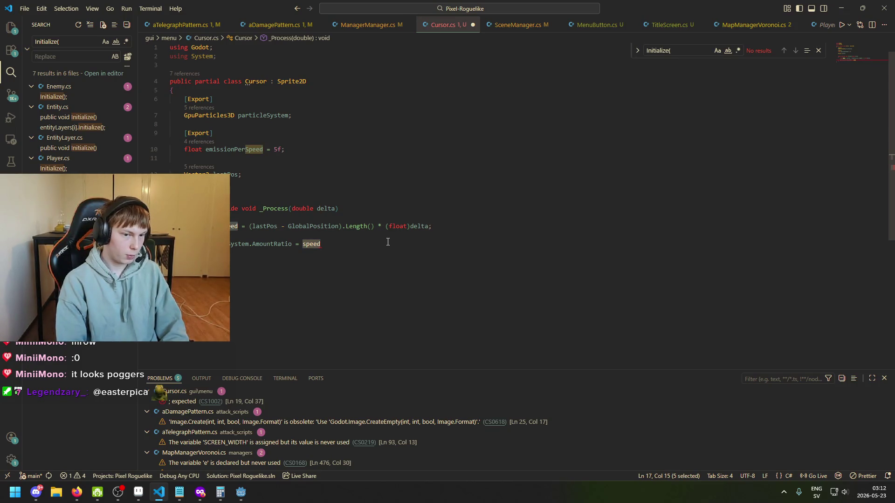
type("pixelsMovedPe")
type("rSecond")
key("ctrl+s")
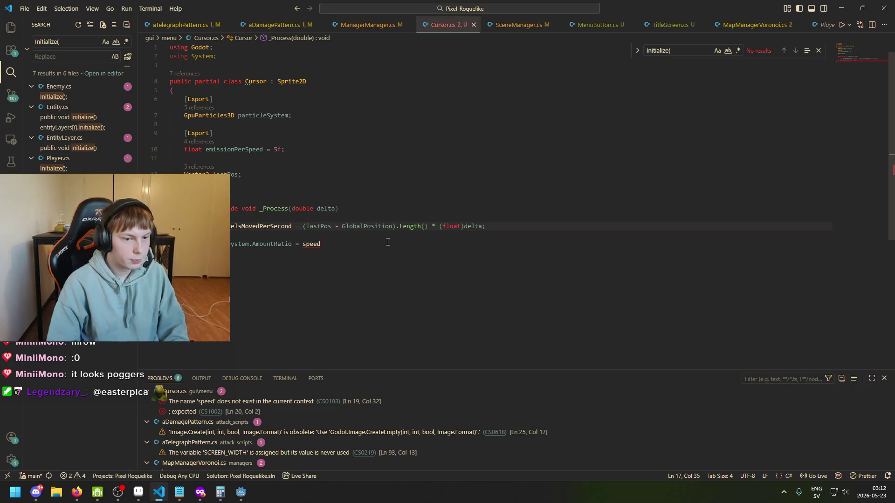
left_click(259, 226)
key("BackSpace")
key("BackSpace")
key("BackSpace")
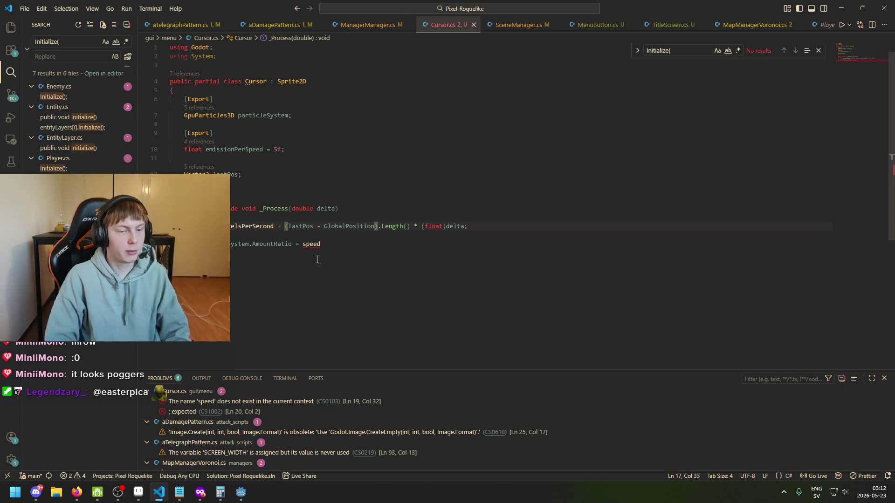
key("ctrl+Left")
key("ctrl+Left")
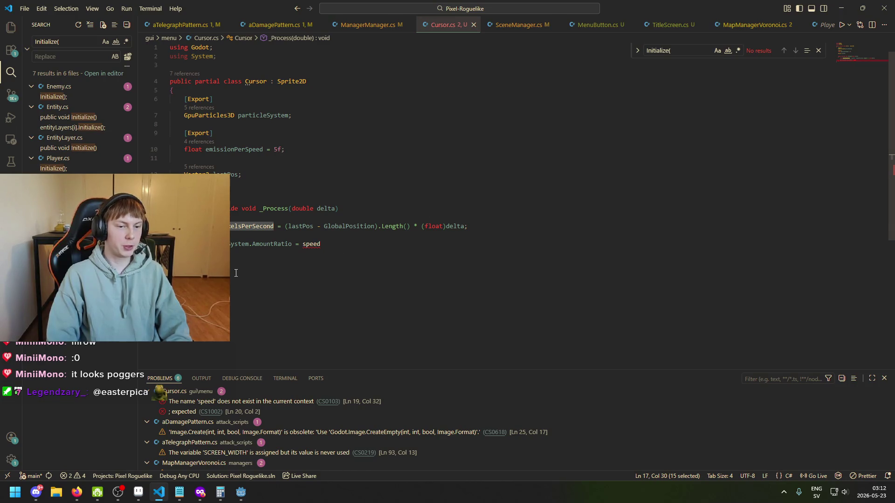
Step: Replace speed in the AmountRatio assignment with 'pixelsPerSecond *'
left_click_drag(331, 247, 310, 247)
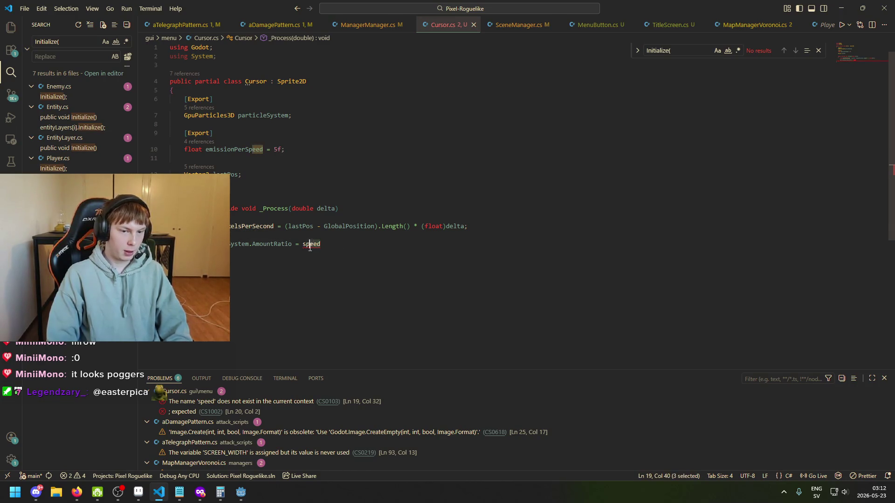
mouse_move(268, 245)
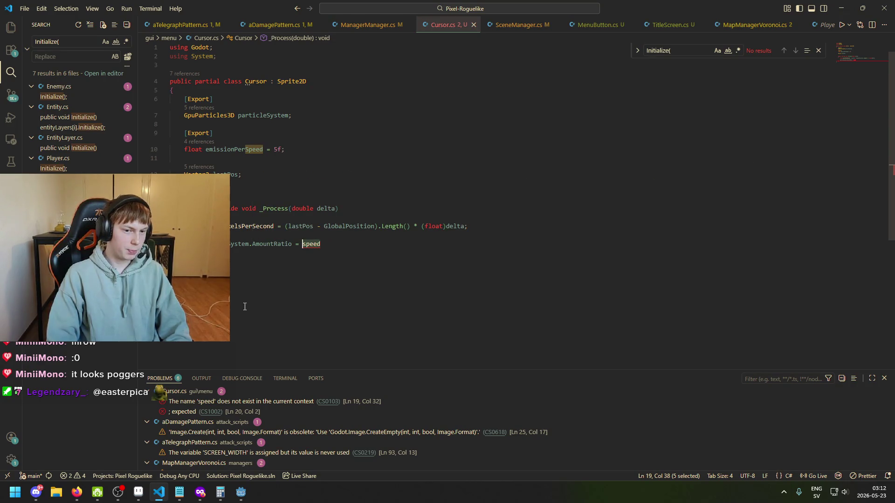
type("pixelsPerSecond ")
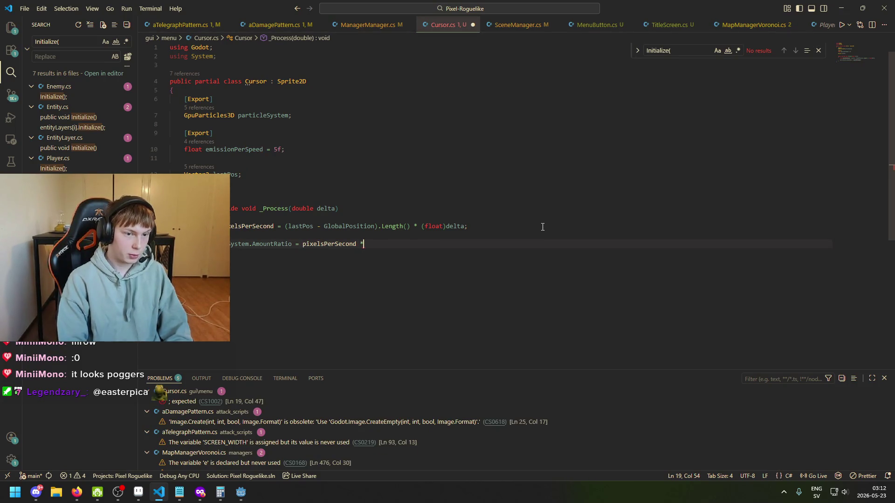
type("*")
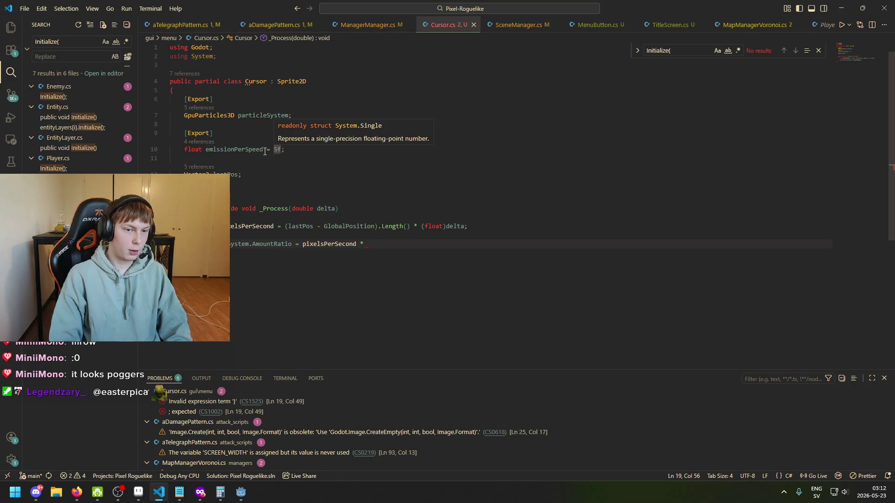
Step: Rename the emissionPerSpeed field to emissionAmount and save
left_click_drag(263, 150, 207, 150)
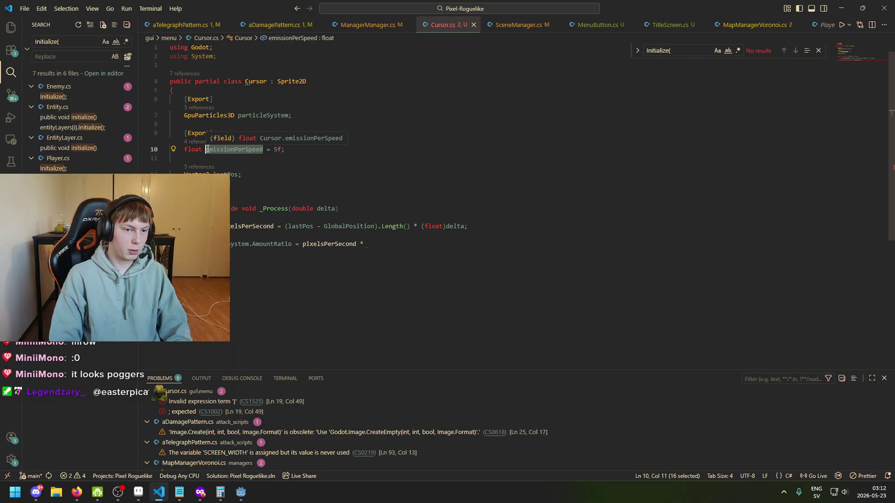
left_click_drag(263, 150, 223, 152)
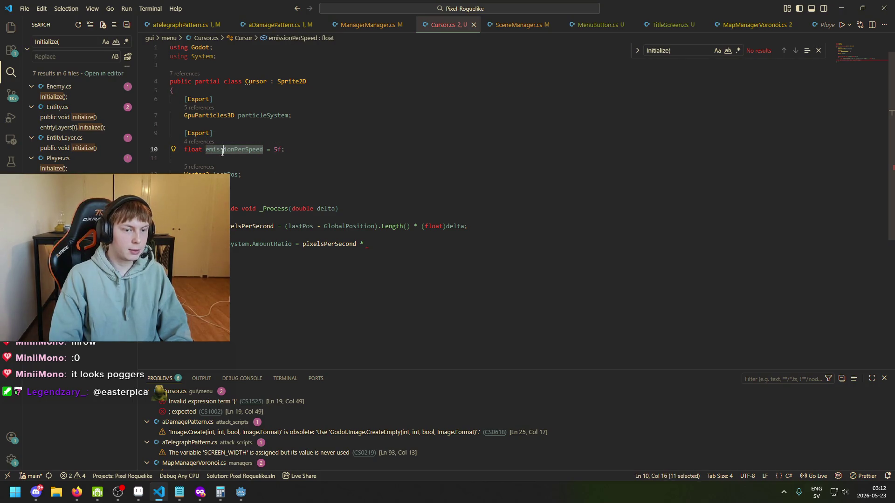
type("emis")
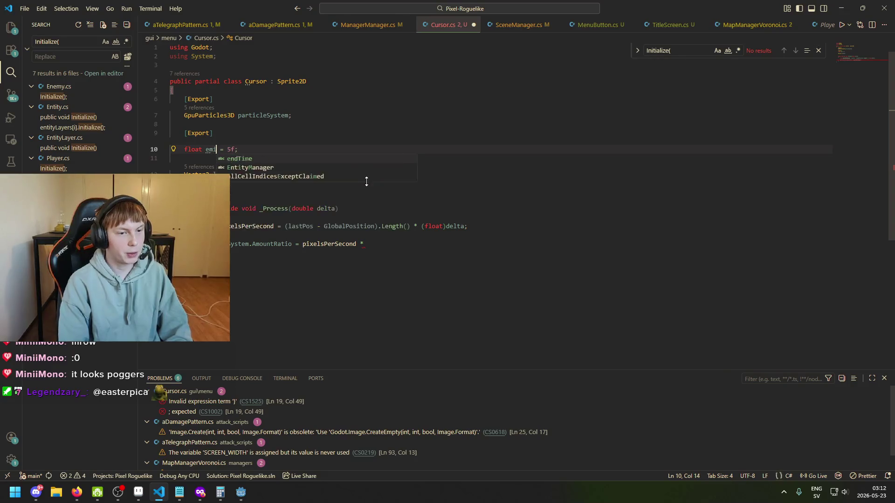
type("sionA")
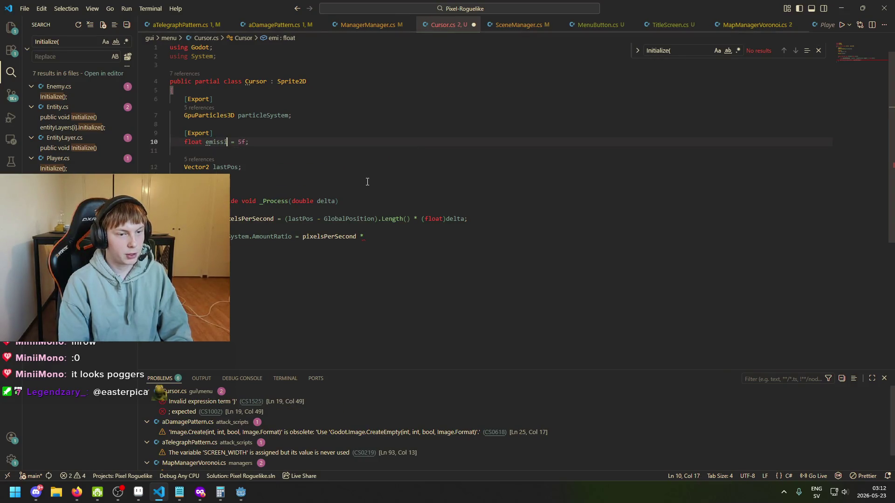
type("mount")
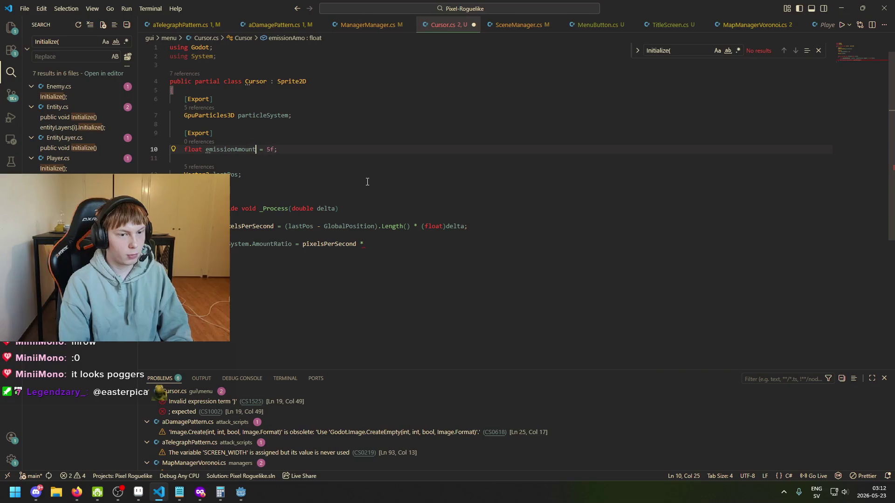
key("ctrl+s")
left_click(232, 150)
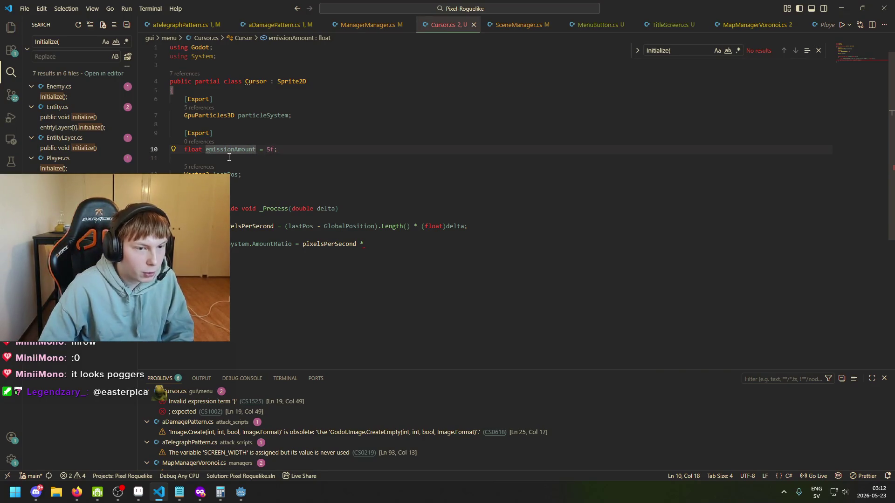
Step: Finish the AmountRatio line as pixelsPerSecond * emissionAmount;
left_click(435, 245)
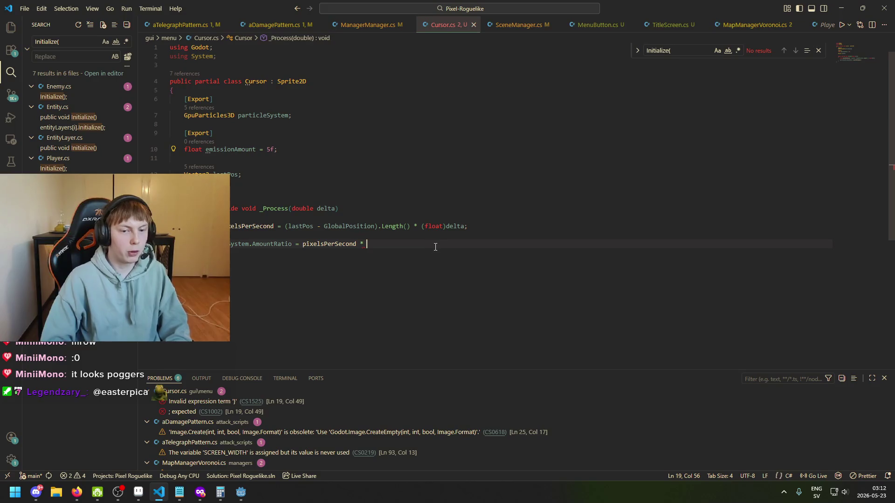
type("emissionAmount;")
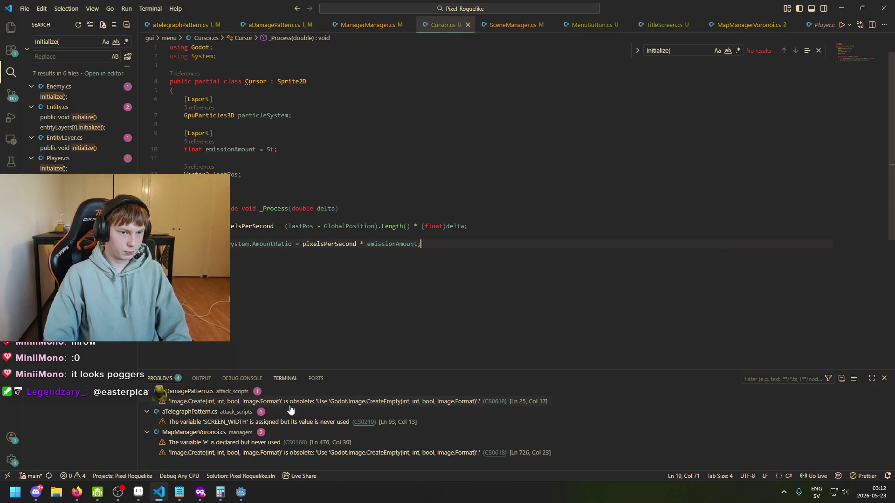
left_click(241, 492)
Step: Save the title screen scene, select the Cursor node and rebuild the C# project
key("ctrl+s")
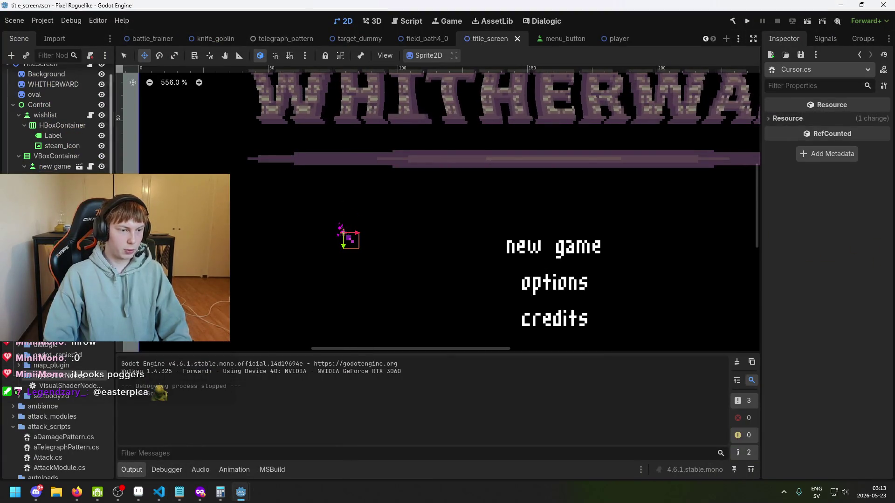
mouse_move(241, 492)
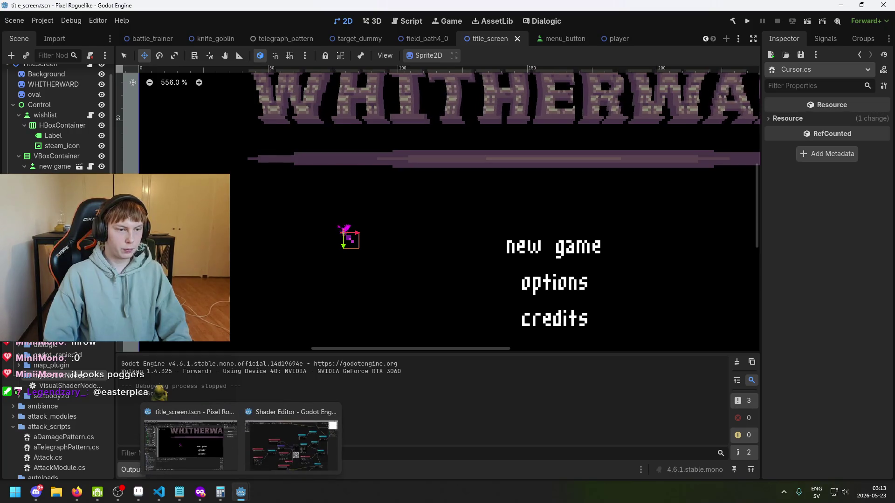
left_click(344, 231)
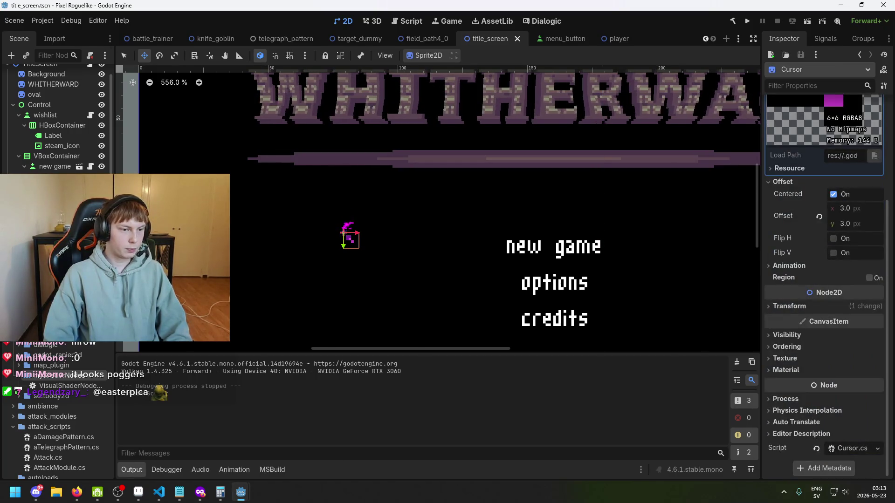
scroll(834, 237, "up", 3)
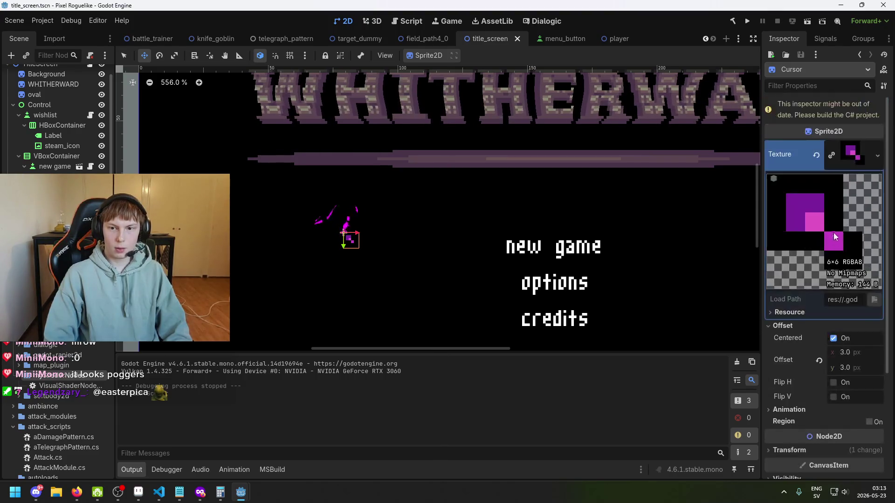
left_click(734, 22)
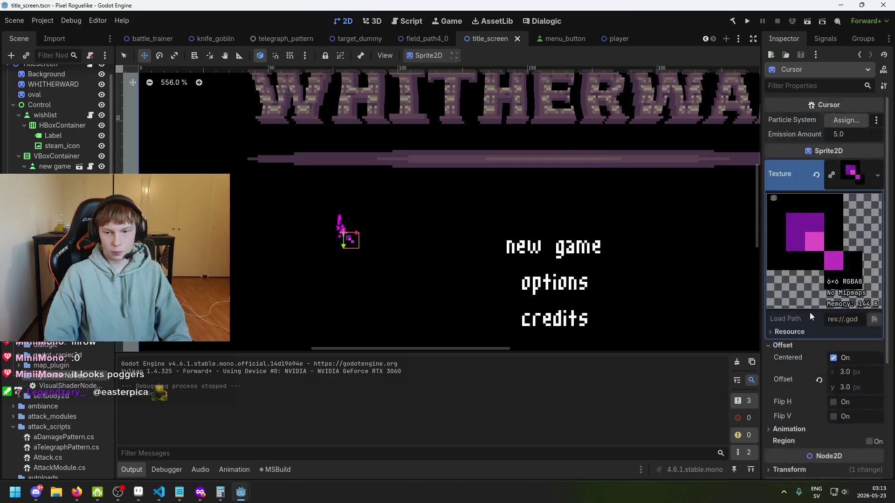
Step: Try assigning GPUParticles2D to the Cursor's Particle System, then cancel the 3D-only node picker
scroll(810, 313, "down", 4)
scroll(857, 372, "up", 4)
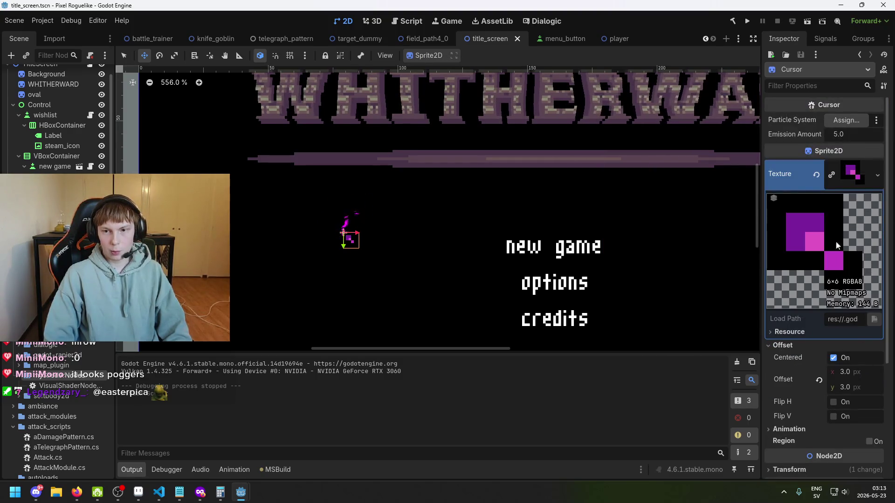
mouse_move(56, 195)
left_mouse_down()
mouse_move(622, 204)
mouse_move(872, 121)
left_mouse_up()
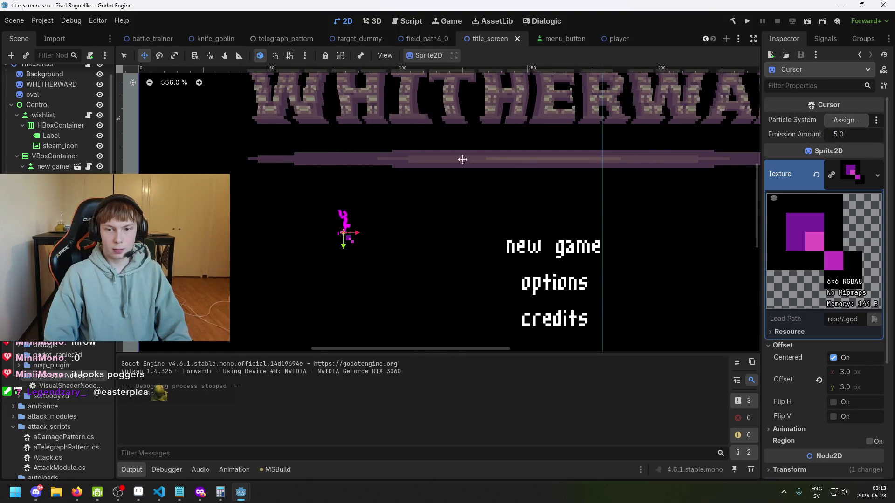
left_click(836, 121)
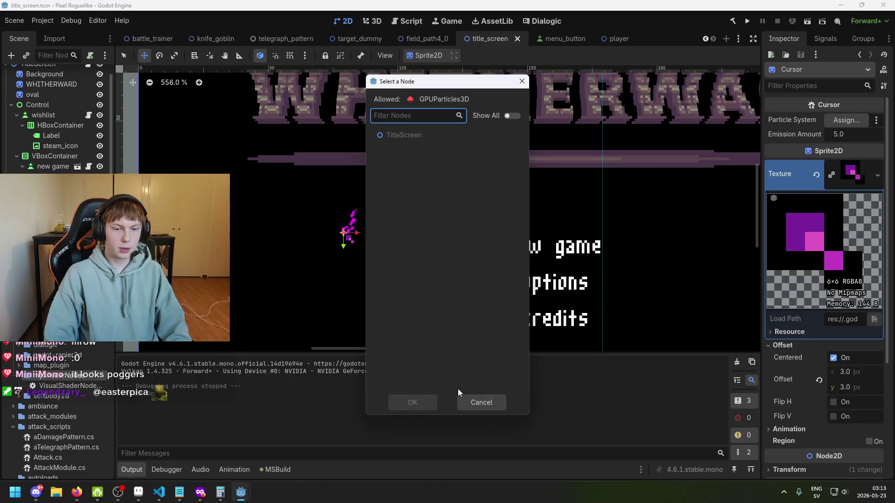
left_click(470, 402)
Step: Change the particleSystem type from GpuParticles3D to GpuParticles2D in Cursor.cs and save it
left_click(159, 492)
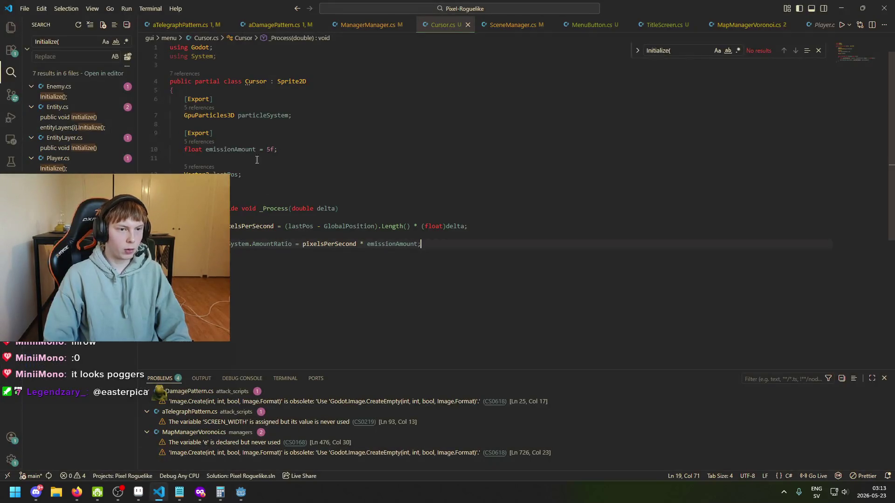
left_click(231, 115)
key("BackSpace")
type("2")
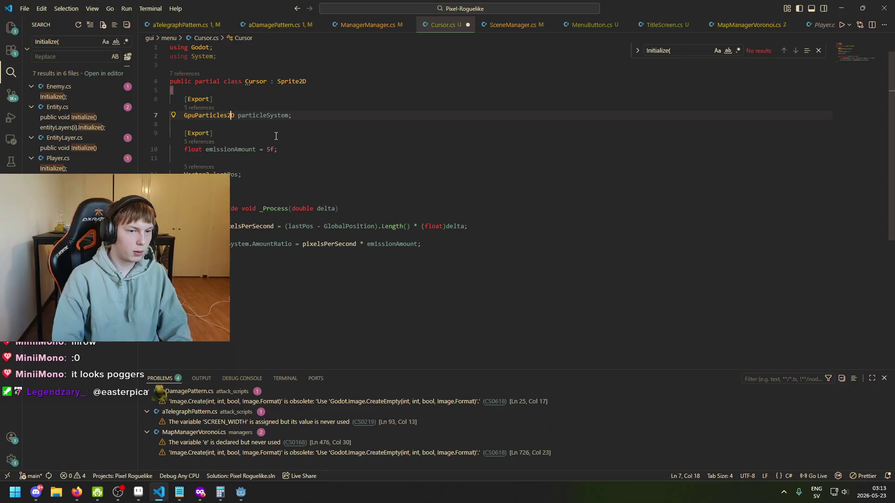
key("ctrl+s")
left_click(304, 133)
left_click(277, 116)
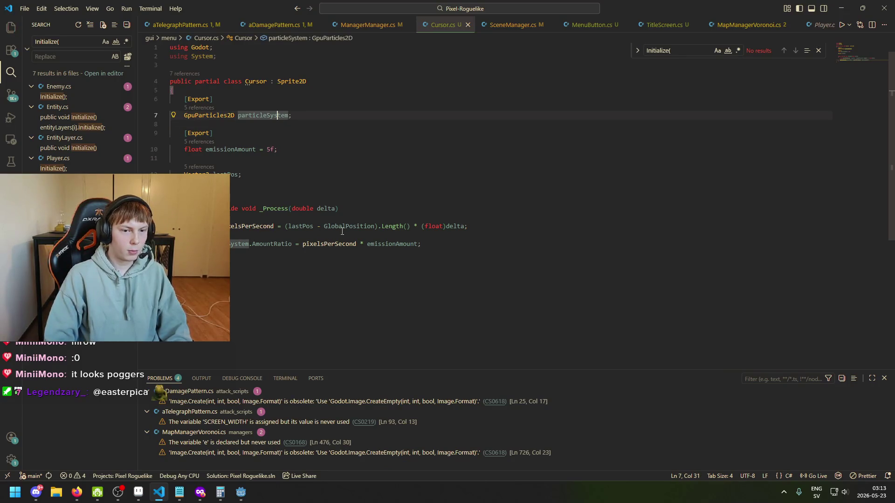
mouse_move(241, 492)
left_click(194, 458)
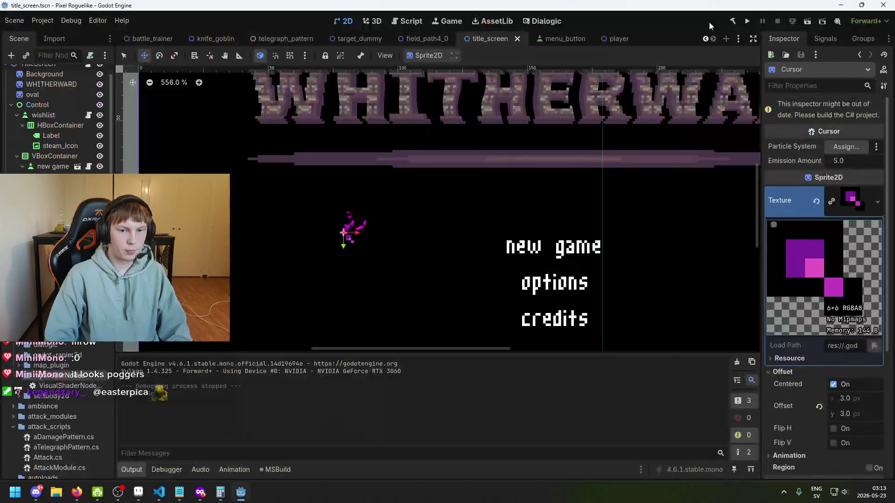
Step: Rebuild, assign GPUParticles2D as the Cursor's Particle System, and run the game with F5
left_click(733, 21)
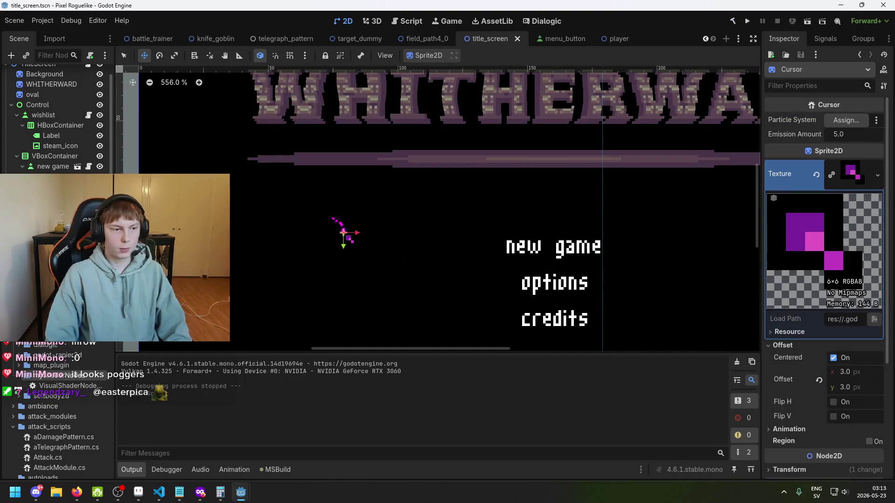
left_click_drag(344, 233, 837, 125)
key("F5")
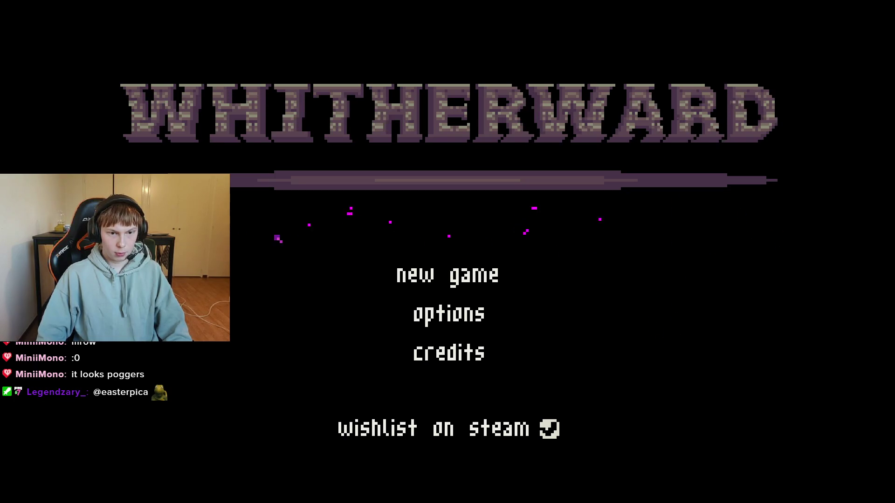
Step: Close the running game, save the title screen scene, and switch to VS Code
key("alt+F4")
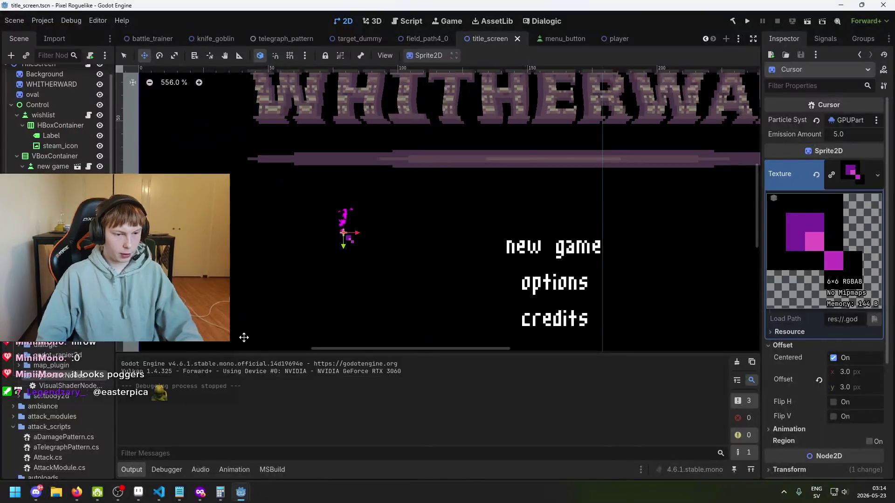
key("ctrl+s")
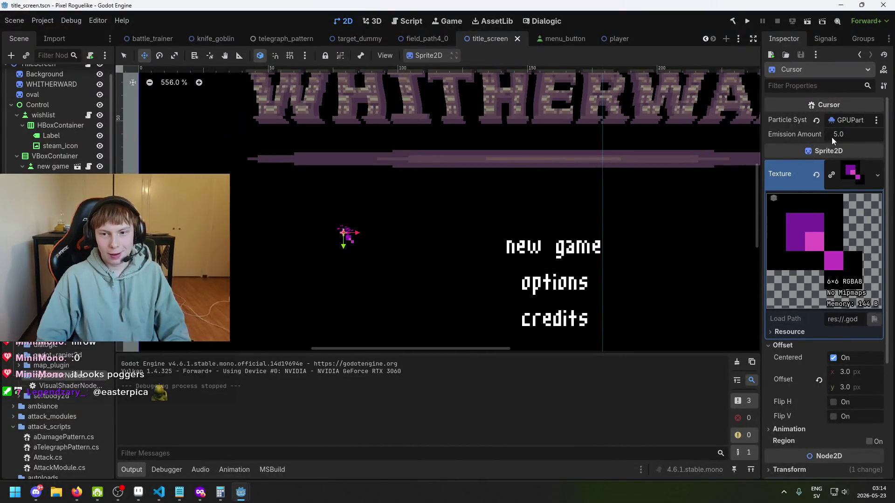
key("alt+Tab")
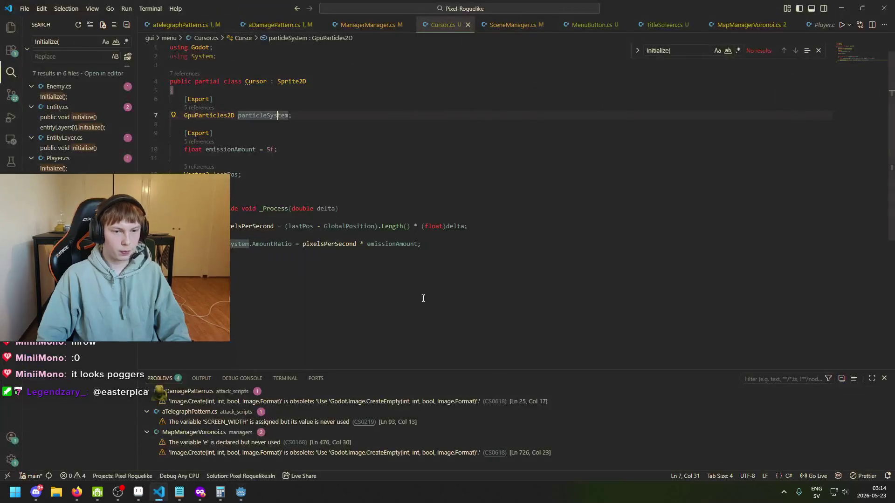
Step: Select the AmountRatio line in Cursor.cs, deselect it unchanged, and switch back to Godot
left_click(198, 244)
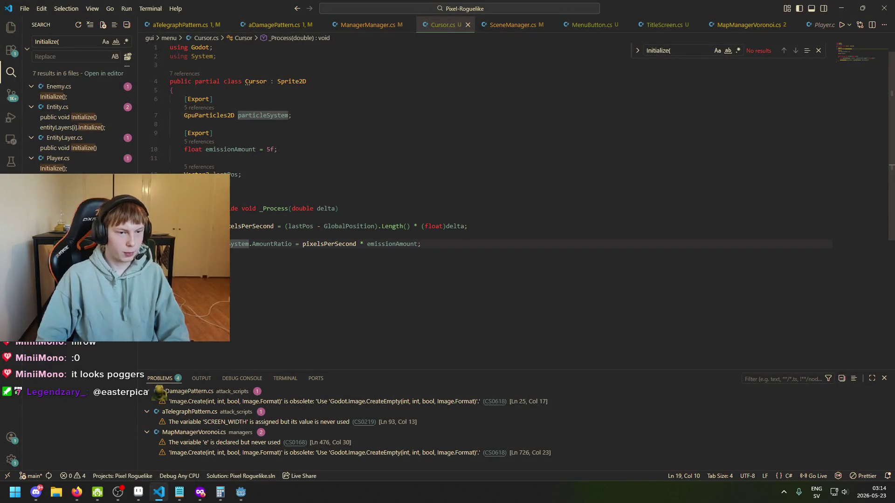
key("End")
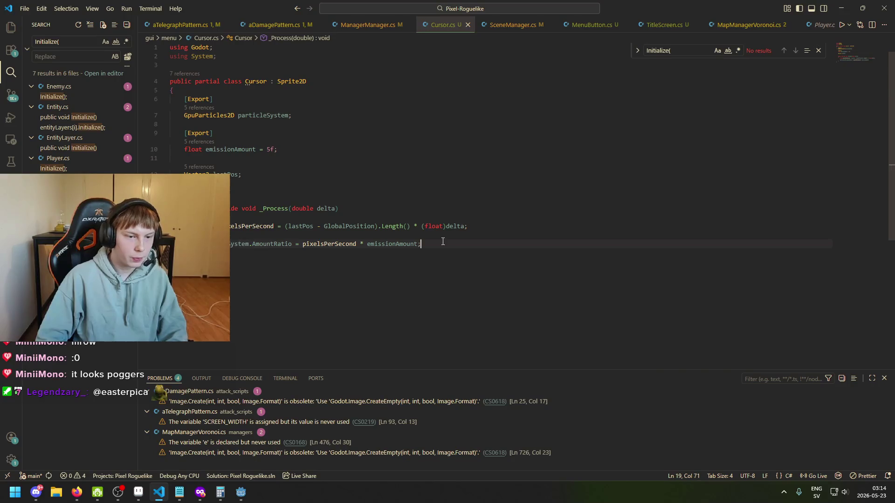
key("shift+Home")
left_click(463, 244)
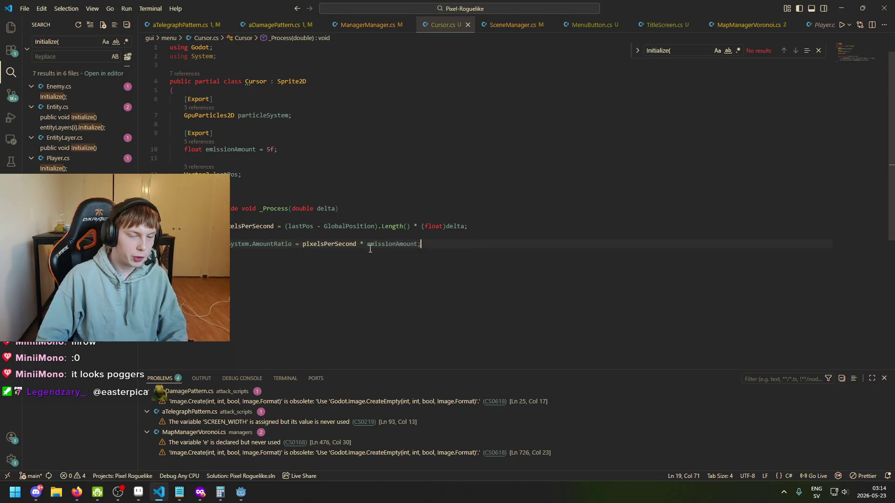
left_click(241, 492)
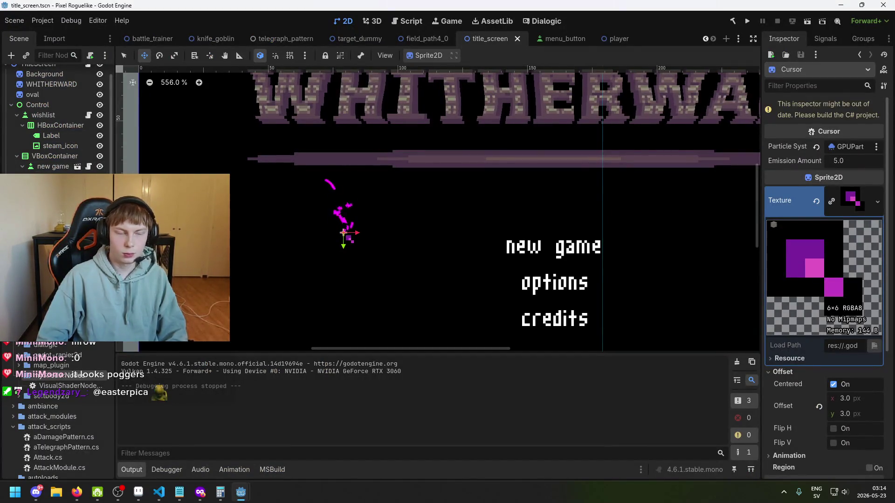
Step: Edit the GPUParticles2D Amount Ratio, undo it back to 1.0, save, and confirm Cursor's particle assignment
left_click(346, 233)
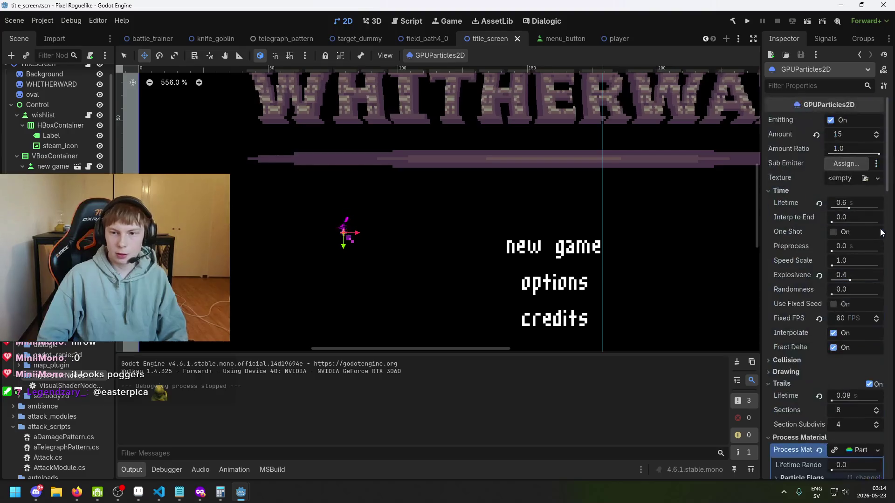
left_click(851, 150)
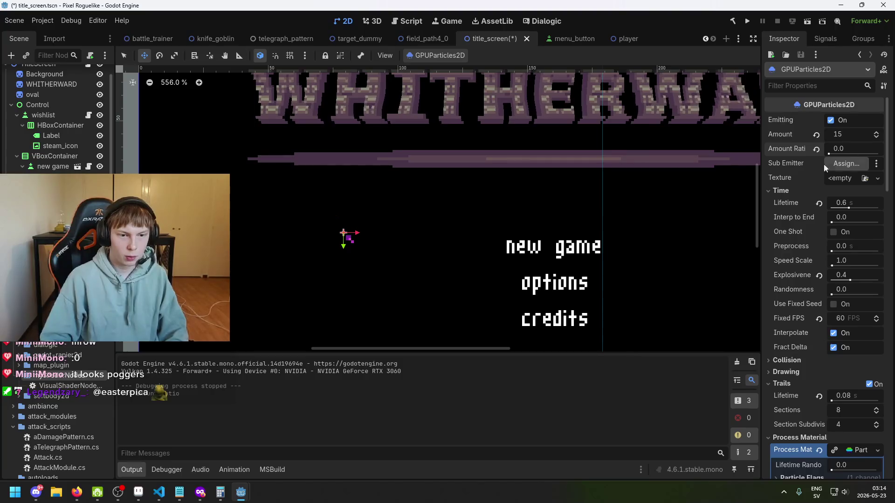
key("ctrl+z")
key("ctrl+s")
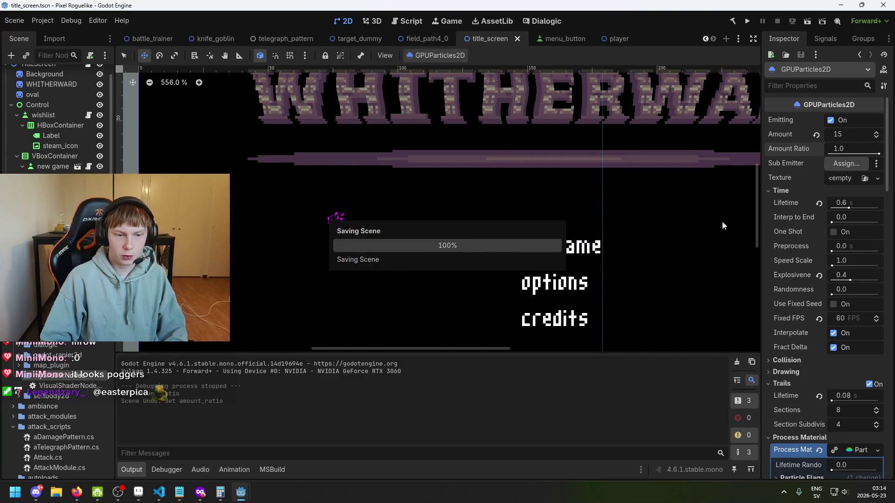
mouse_move(160, 491)
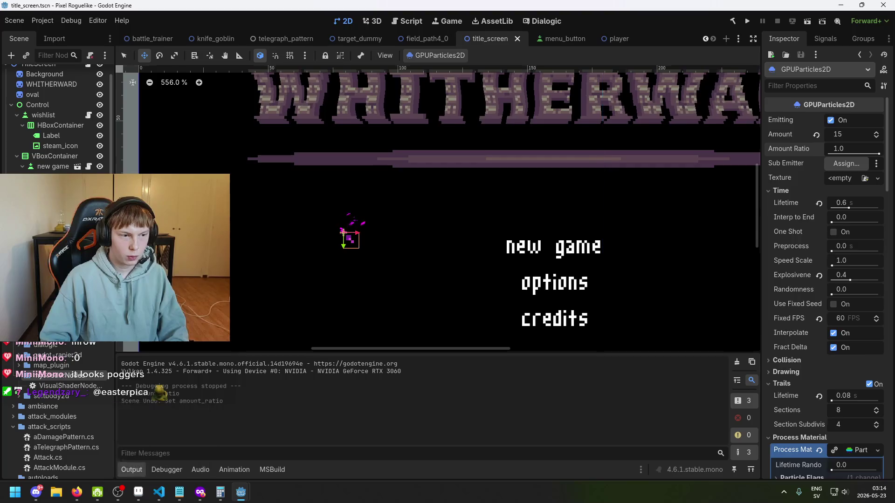
left_click(349, 236)
left_click(859, 154)
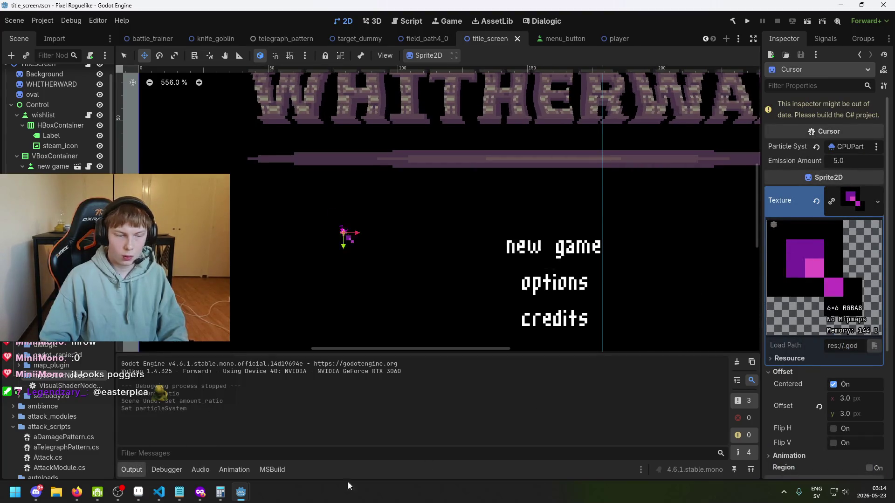
left_click(158, 492)
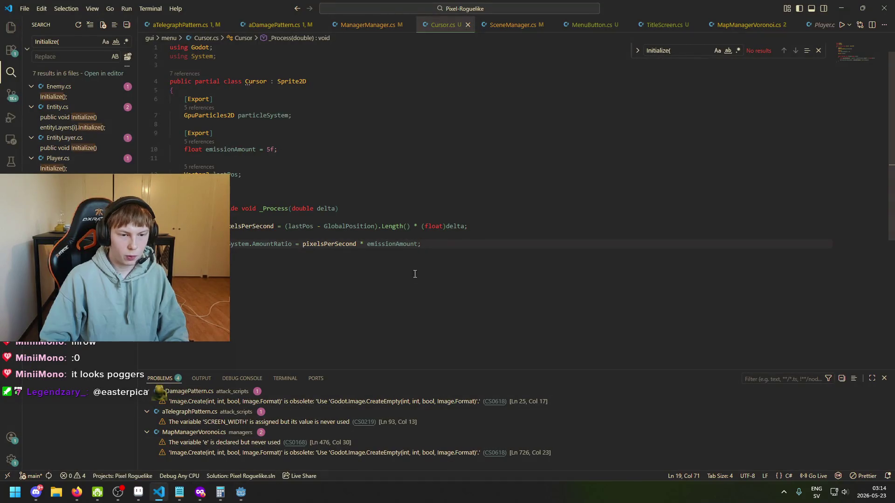
Step: Duplicate the AmountRatio line in Cursor.cs, set the copy's value to 0f, and save
left_click_drag(187, 244, 483, 251)
key("ctrl+c")
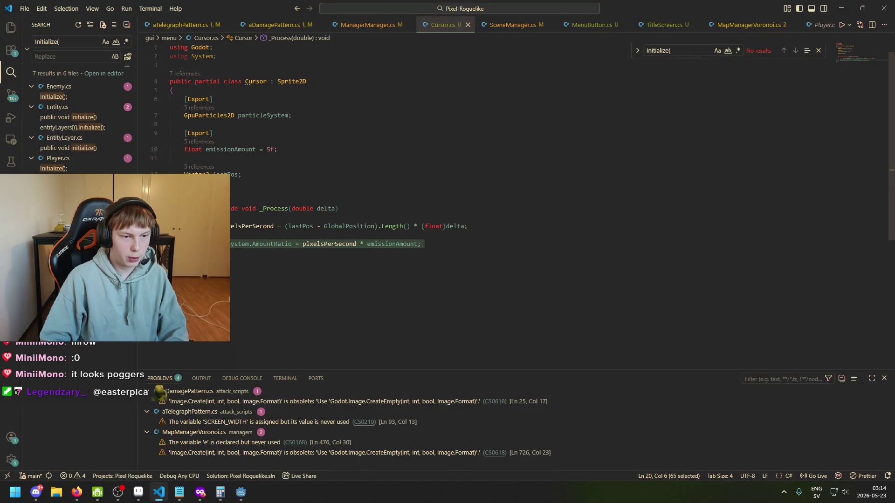
key("Left")
key("End")
key("shift+alt+Down")
key("Left")
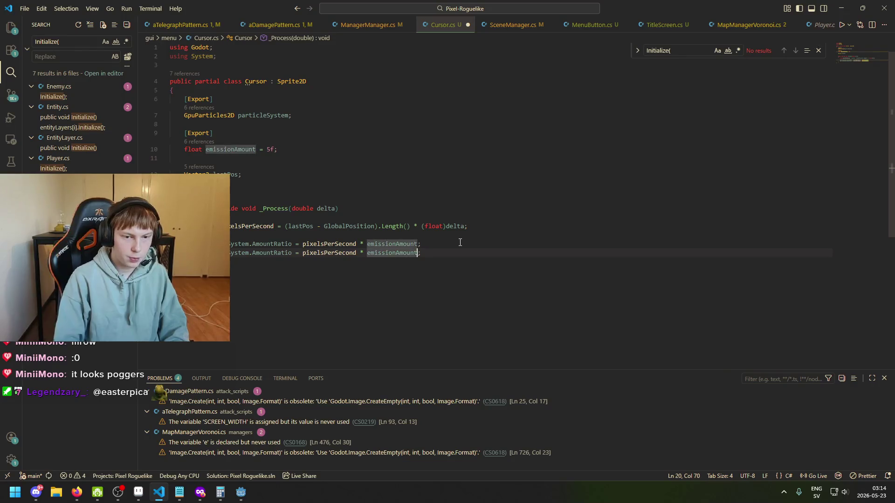
key("ctrl+shift+Left")
key("ctrl+shift+Left")
key("ctrl+shift+Left")
type("0f")
key("End")
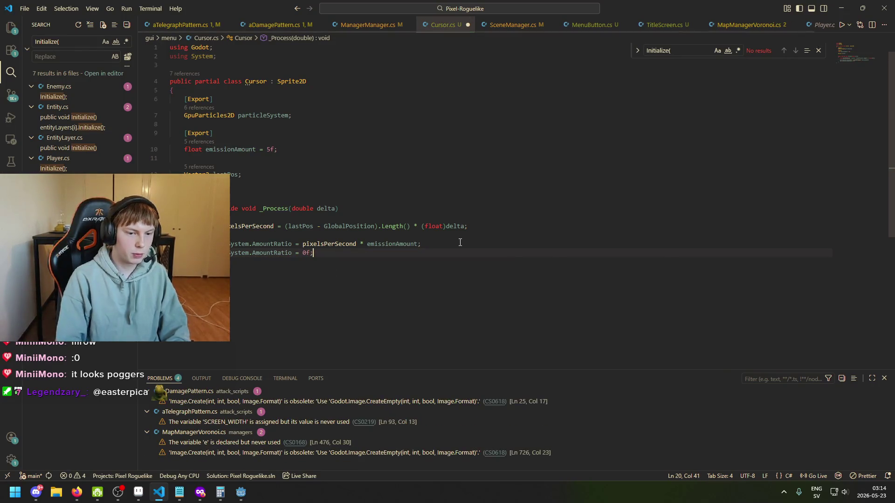
key("ctrl+s")
key("alt+Tab")
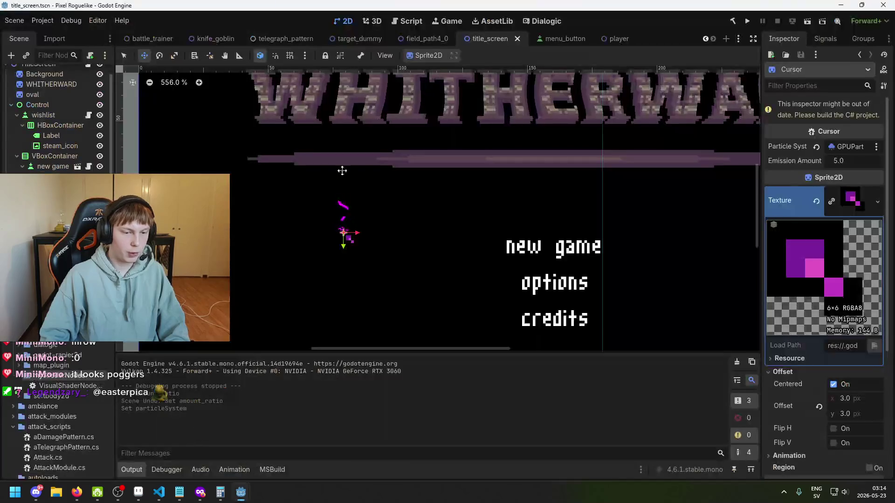
Step: Run the title screen to check the cursor trail, close the game, and return to VS Code
key("F5")
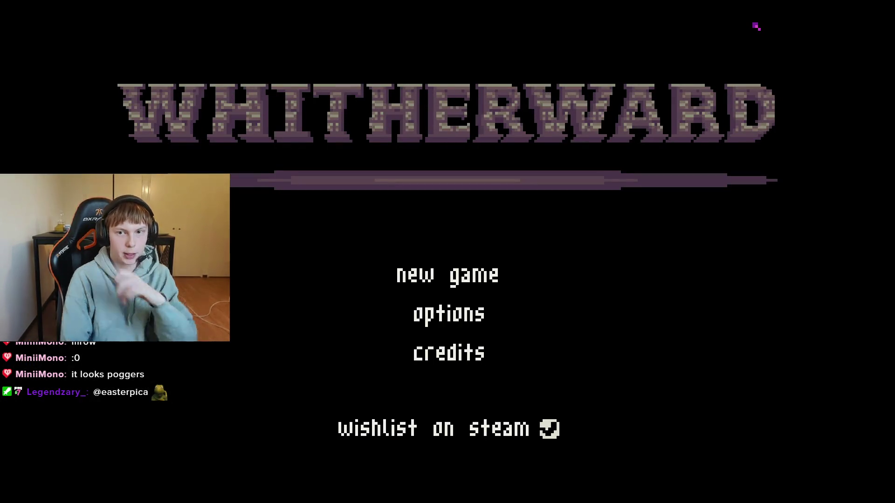
key("alt+F4")
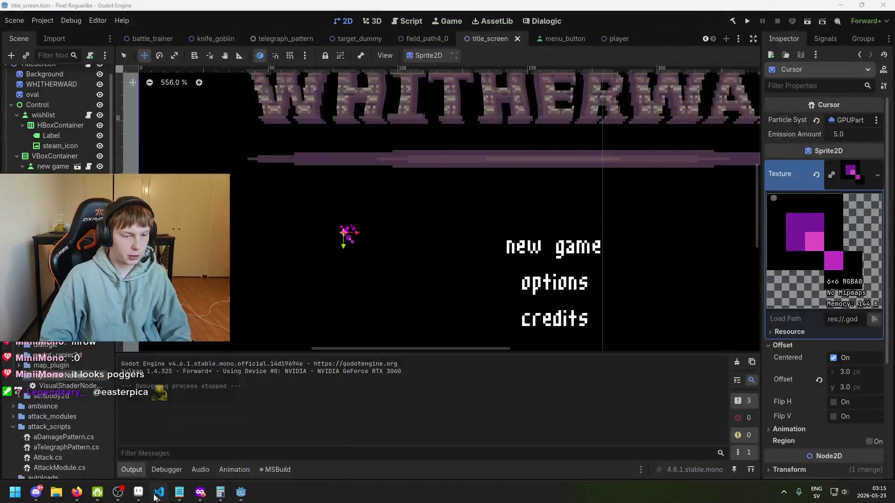
left_click(159, 492)
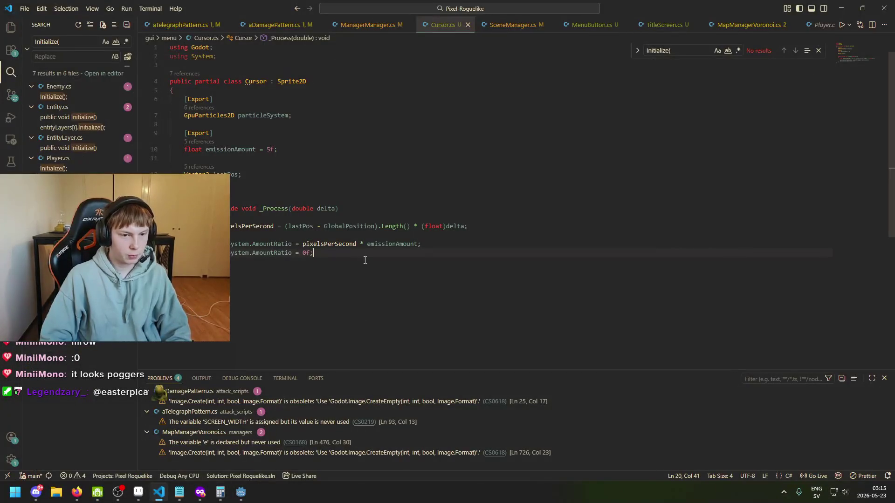
Step: Review the pixelsPerSecond formula: the lastPos difference, its Length() and the (float)delta factor
left_click(252, 226)
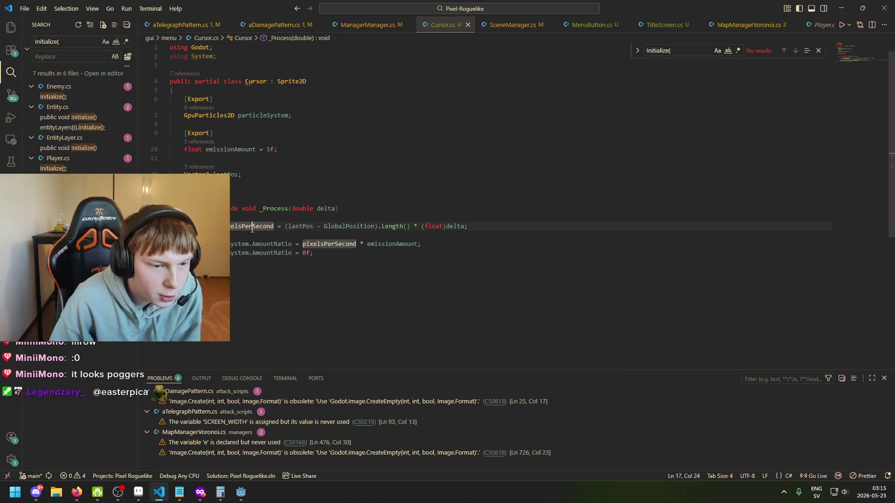
left_click_drag(285, 226, 359, 224)
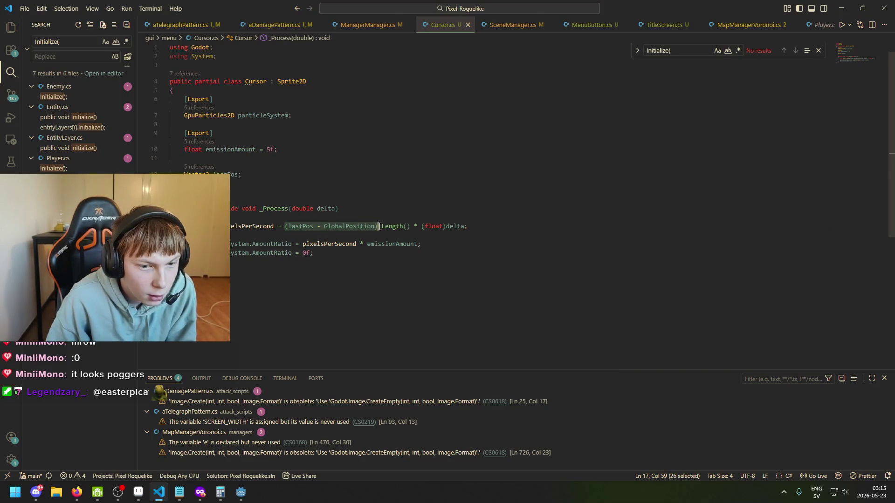
left_click(307, 228)
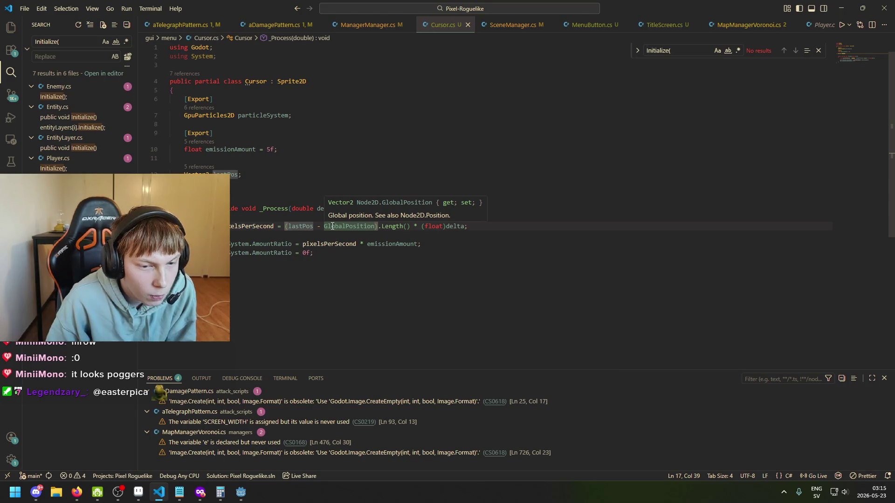
left_click(409, 227)
left_click_drag(409, 227, 376, 228)
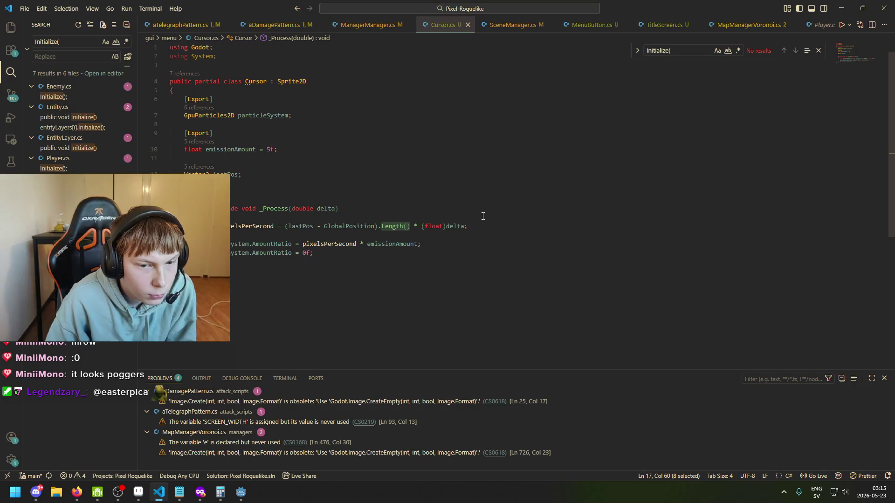
mouse_move(465, 226)
left_mouse_down()
mouse_move(417, 227)
mouse_move(431, 227)
left_mouse_up()
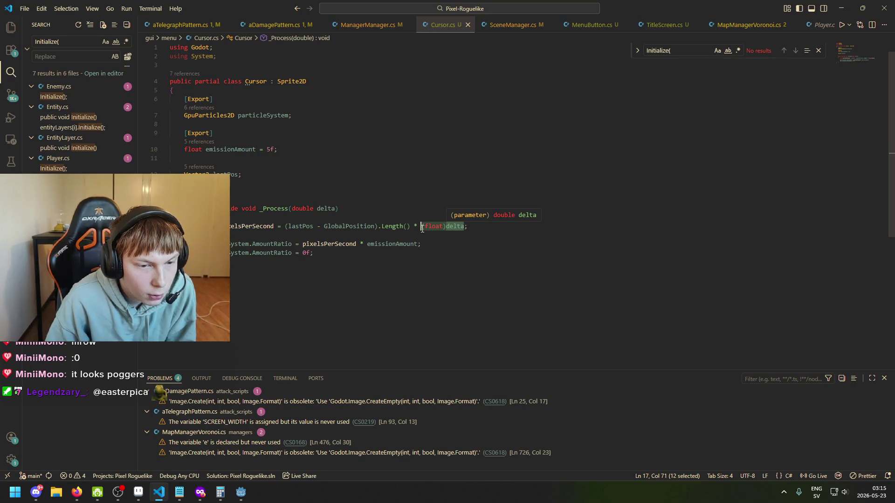
left_click(462, 226)
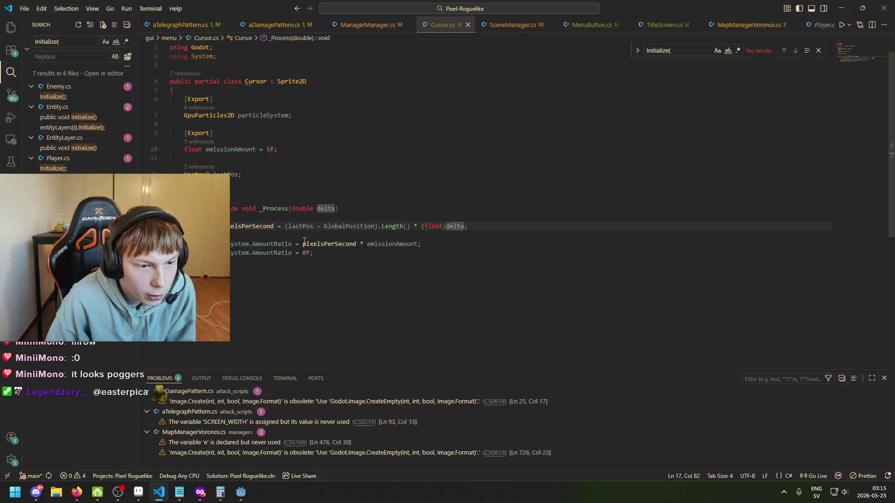
left_click(253, 226)
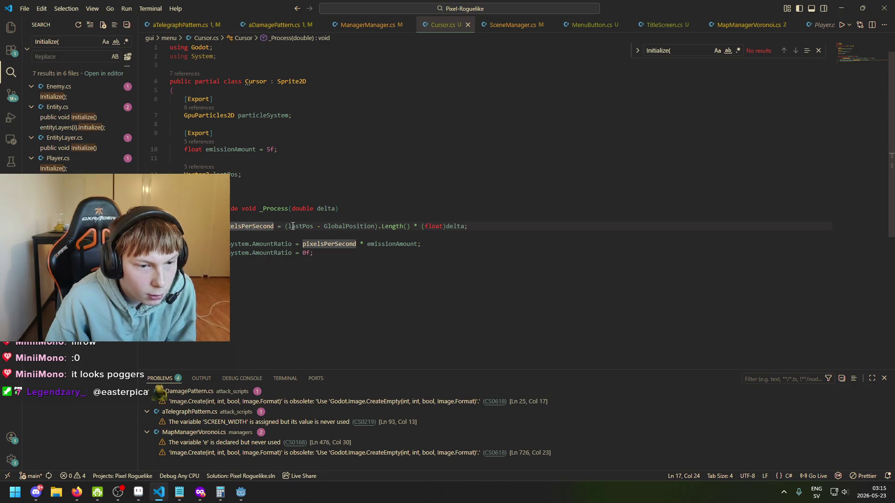
key("Down")
key("Down")
key("End")
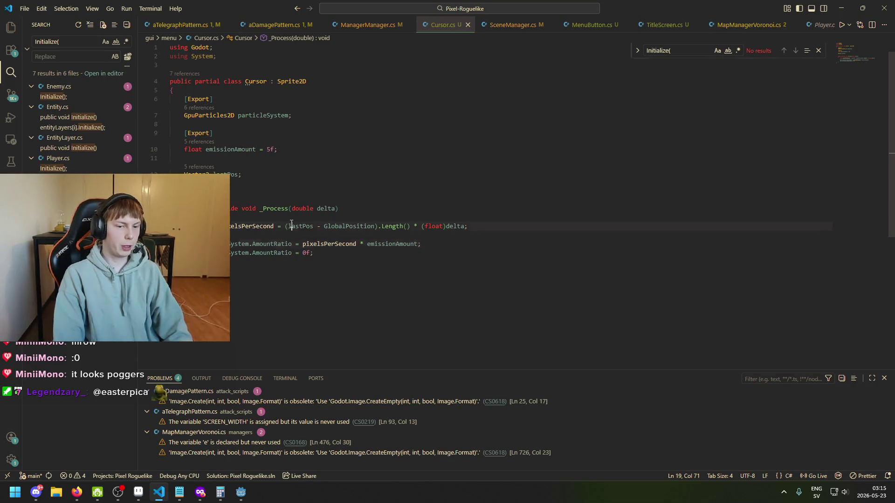
left_click(291, 226)
Step: Add 'lastPos = GlobalPosition;' at the end of _Process
key("Down")
key("Down")
key("Down")
key("End")
key("Return")
key("Return")
type("las")
key("Tab")
type("= GLob")
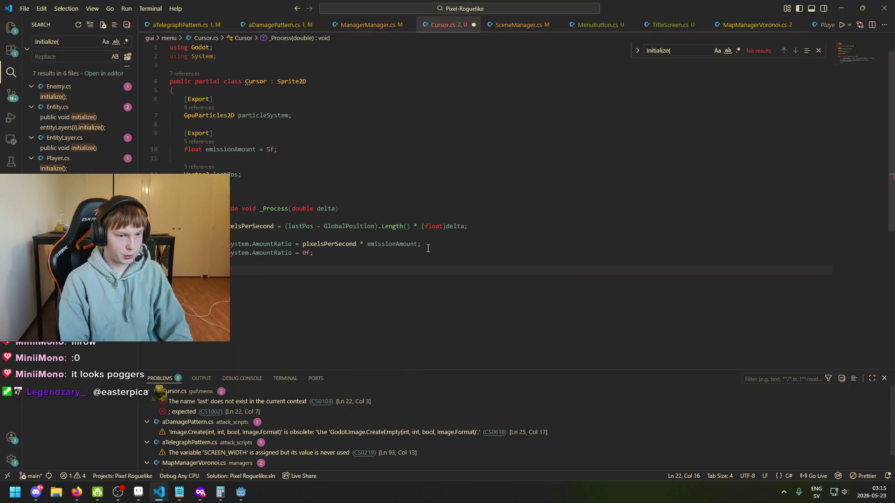
key("Down")
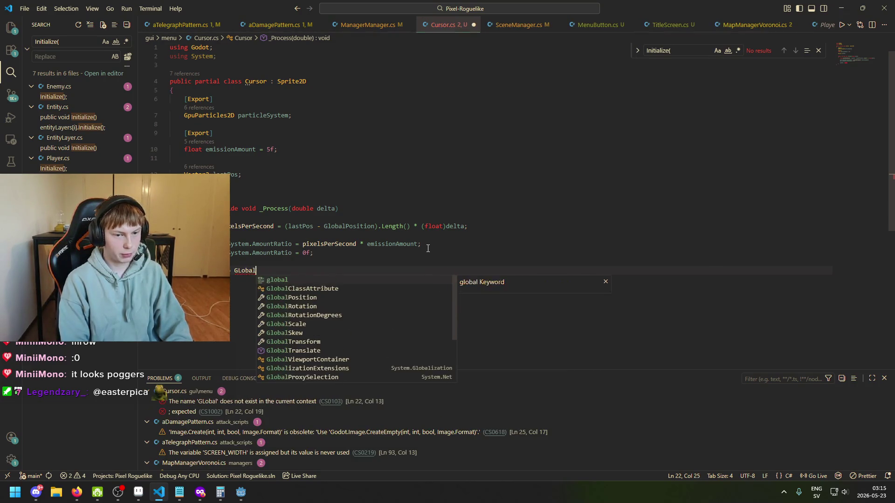
key("Tab")
type(";")
Step: Remove the AmountRatio = 0f line, keeping only the speed-based AmountRatio line
left_click_drag(314, 252, 196, 245)
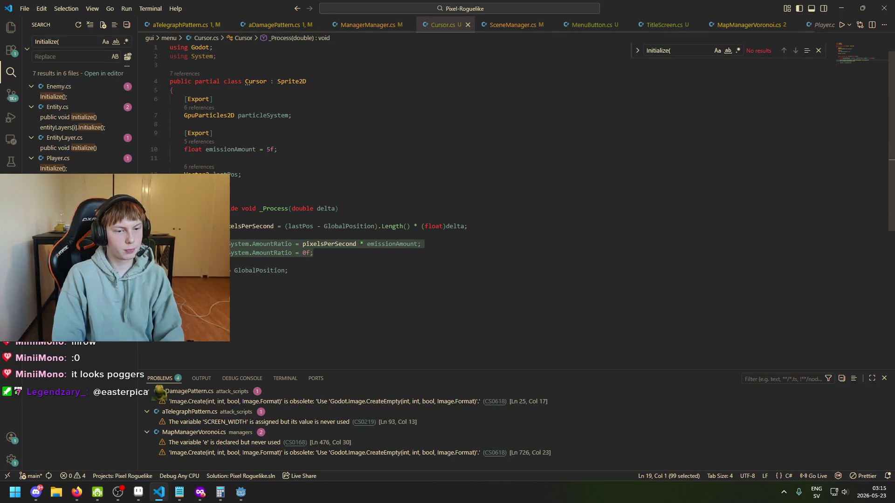
key("ctrl+v")
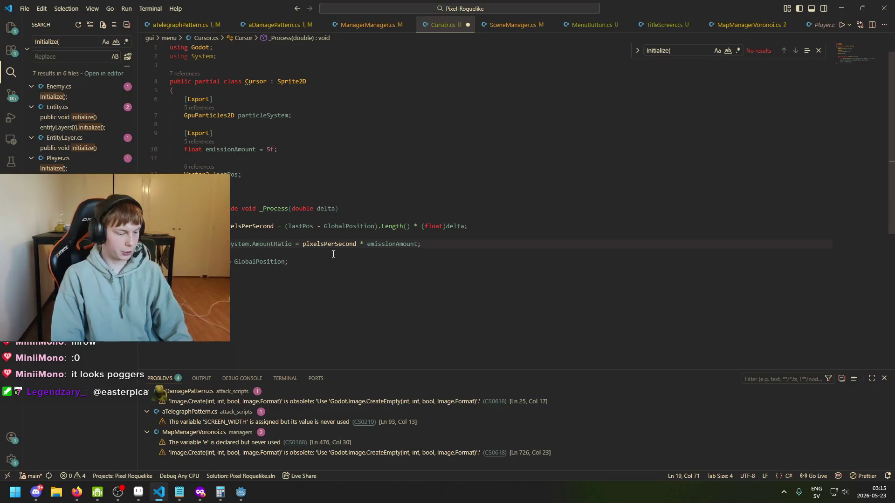
left_click(285, 262)
key("Up")
key("Up")
key("Up")
key("Right")
key("Right")
key("Right")
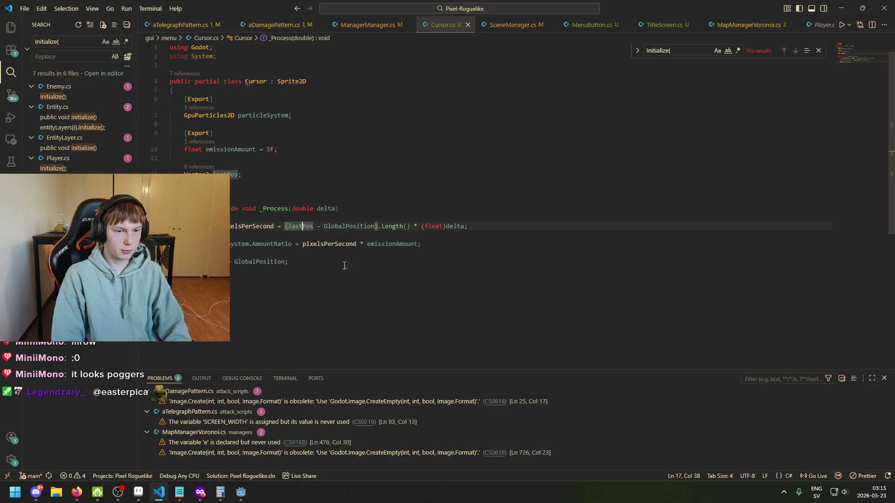
Step: Bring Godot forward and test-run the game to check the cursor trail
mouse_move(240, 493)
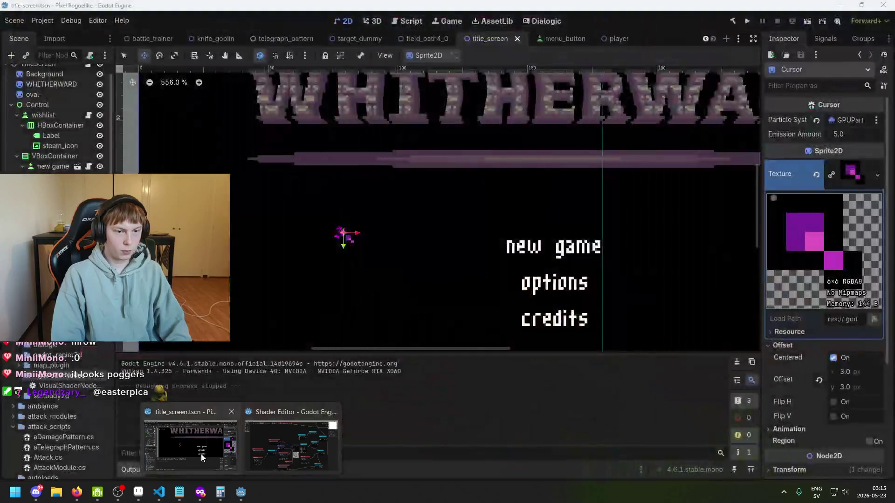
left_click(193, 447)
left_click(748, 21)
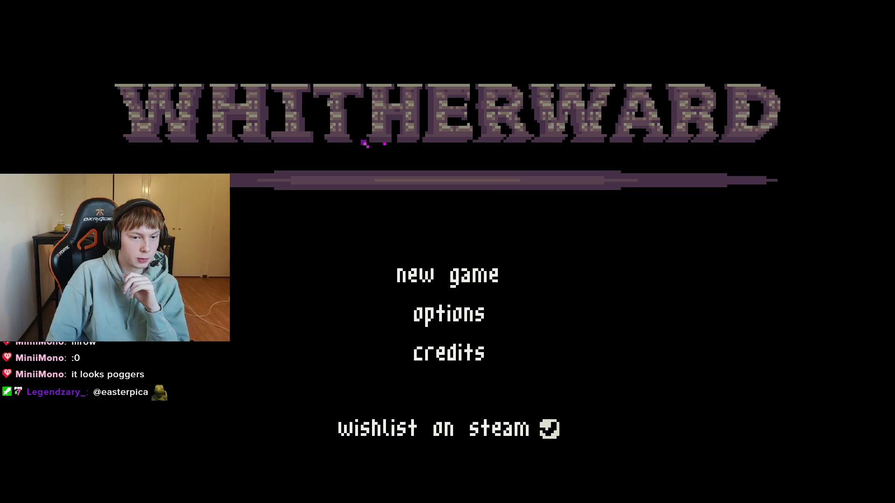
key("alt+F4")
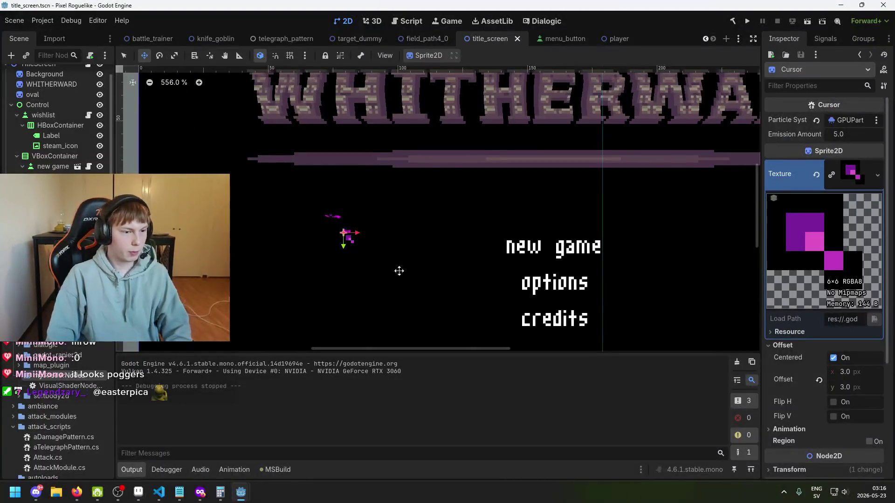
Step: Set the Cursor's Emission Amount to 100 and run the game again
type("100")
key("Return")
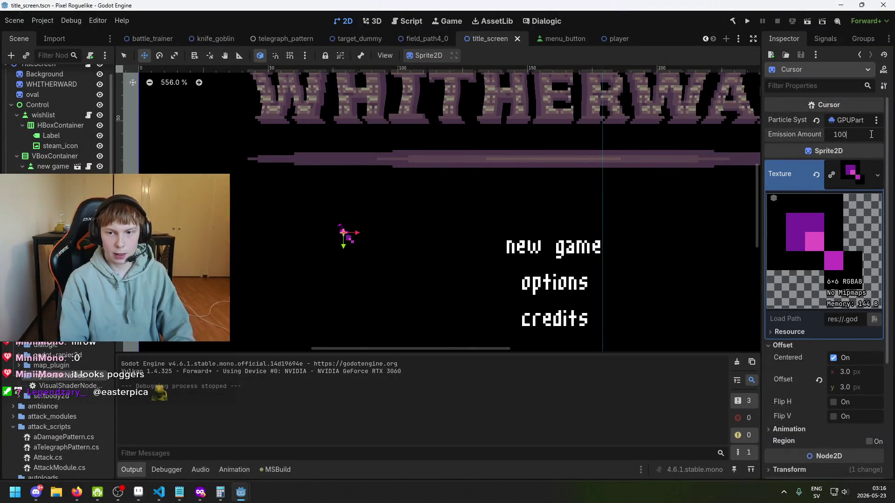
left_click(748, 22)
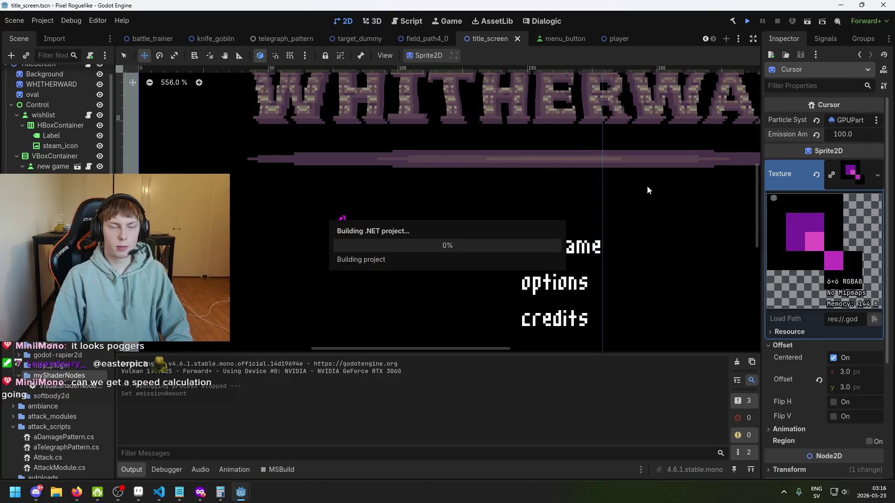